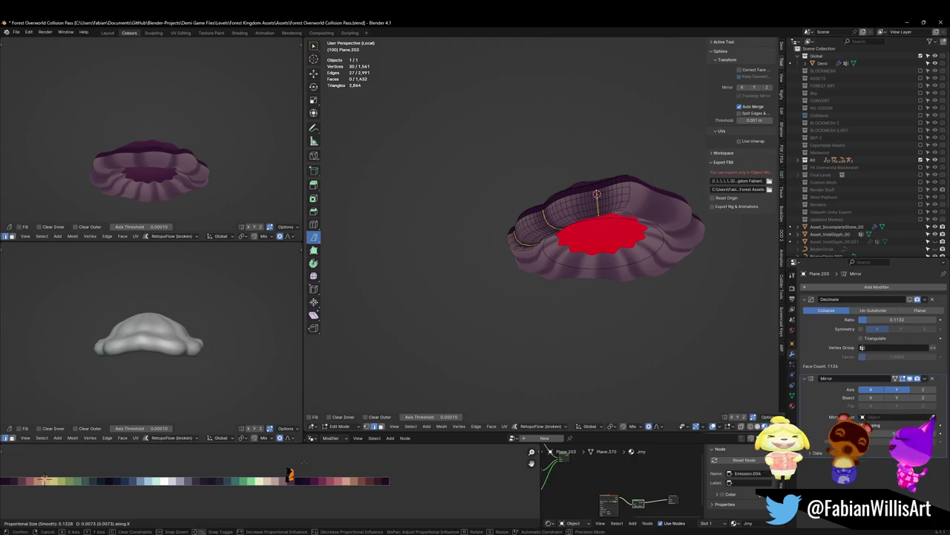
Soft-shift the whole cap along X with proportional editing.
mouse_move(201, 187)
middle_mouse_down()
mouse_move(273, 175)
mouse_move(245, 179)
middle_mouse_up()
key("a")
key("g")
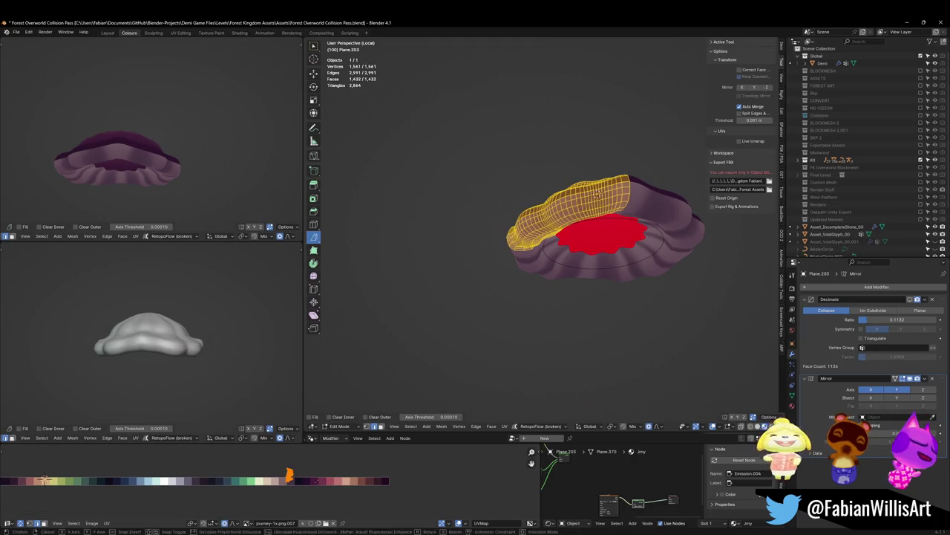
key("x")
left_click(244, 179)
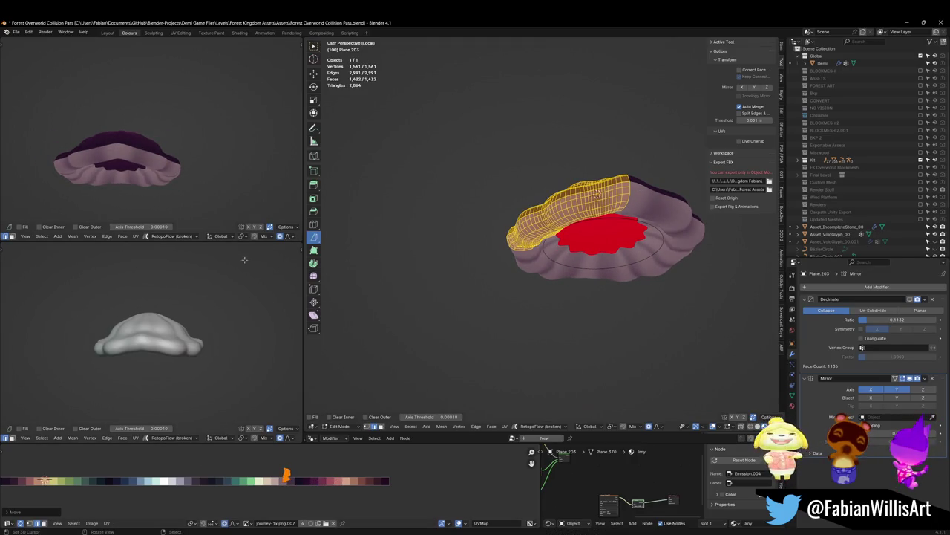
scroll(223, 185, "down", 3)
Select the cap's left portion and soft-shift it along X as well.
key("ctrl+z")
key("ctrl+z")
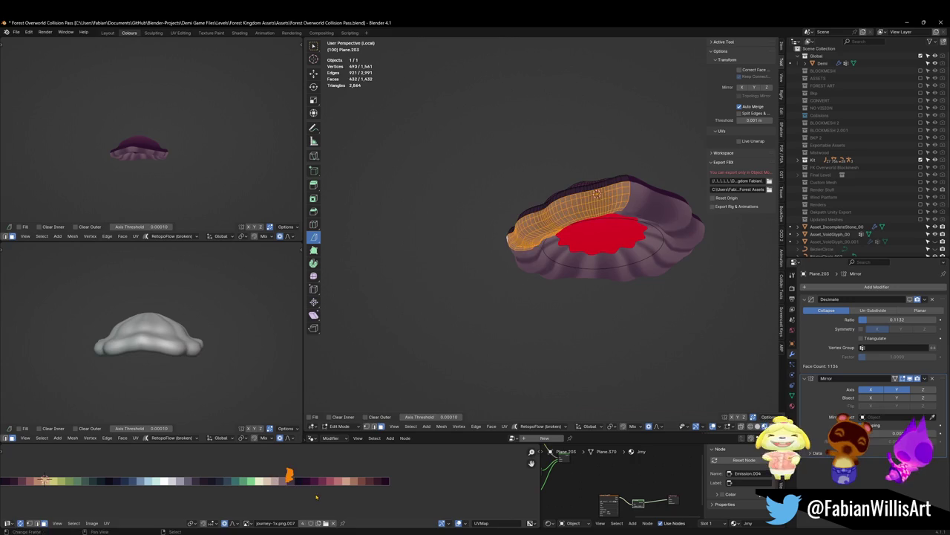
key("g")
key("x")
left_click(332, 488)
mouse_move(171, 152)
middle_mouse_down()
mouse_move(133, 174)
mouse_move(201, 180)
mouse_move(223, 168)
mouse_move(273, 172)
mouse_move(55, 175)
mouse_move(149, 182)
middle_mouse_up()
middle_click_drag(90, 155, 164, 171)
key("ctrl+l")
Bevel an edge loop on the cap's side into three loops of 0.0957 m width.
left_click(547, 231, "alt")
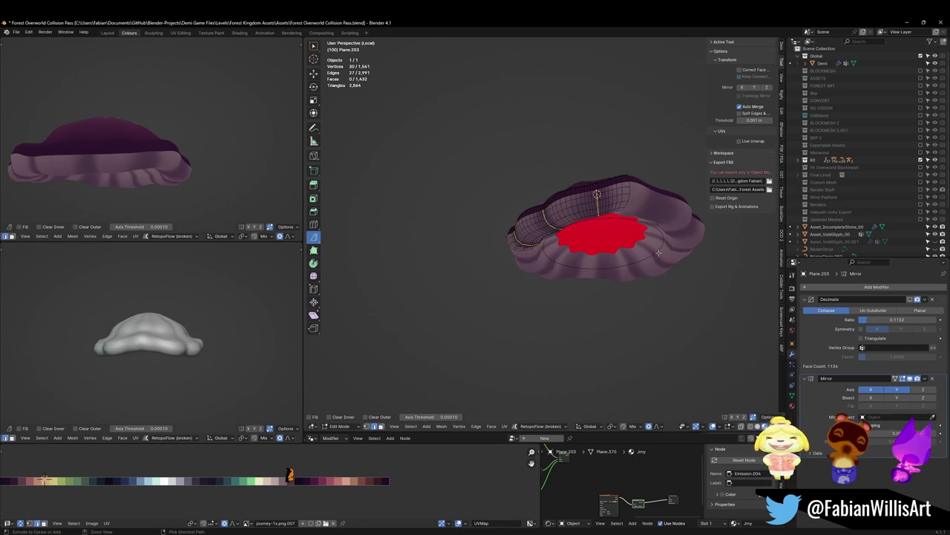
middle_click_drag(636, 247, 655, 206)
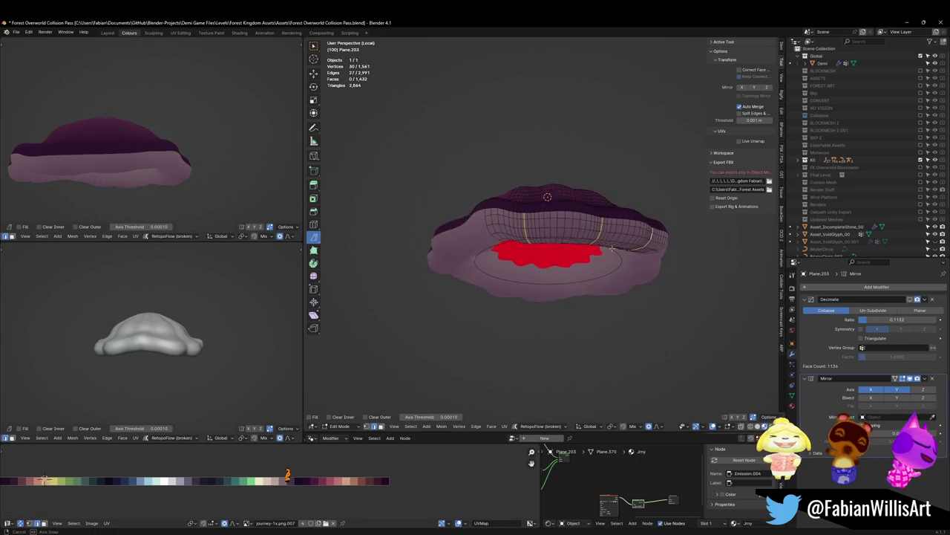
key("ctrl+b")
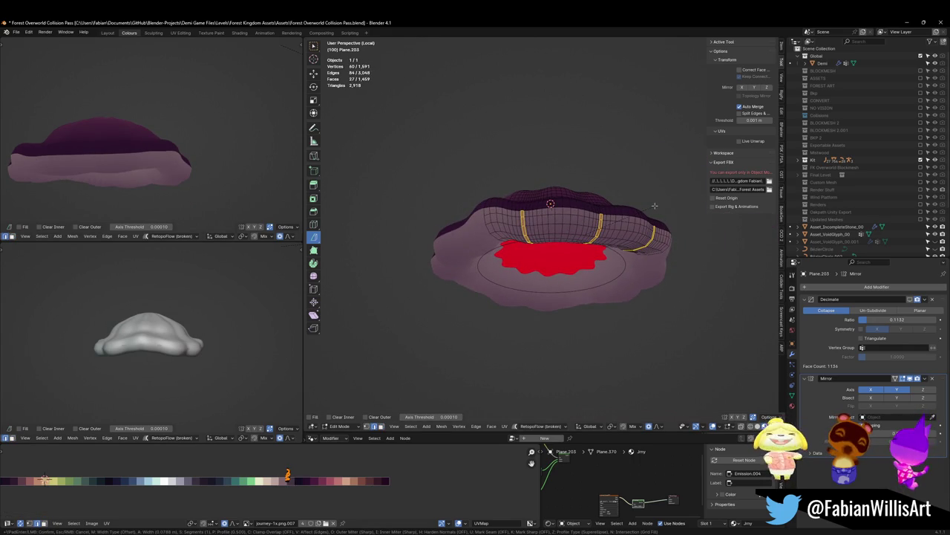
left_click(657, 203)
Nudge the bevelled loops twice along X with proportional editing.
key("g")
key("x")
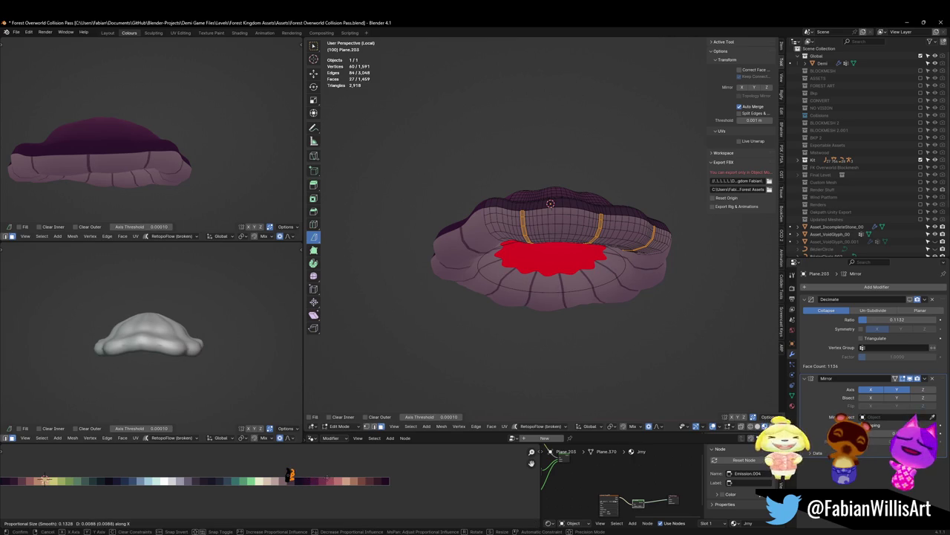
left_click(327, 478)
middle_click_drag(185, 82, 185, 142)
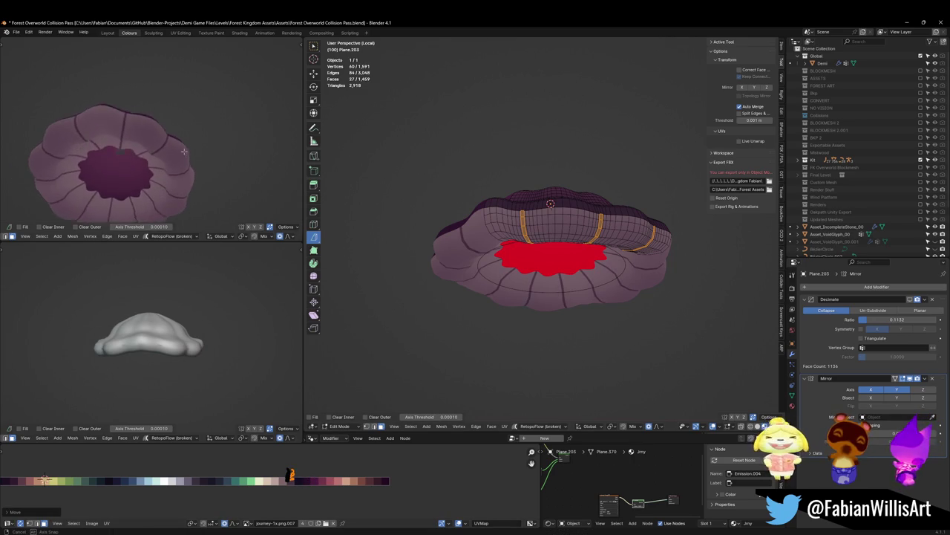
key("g")
key("x")
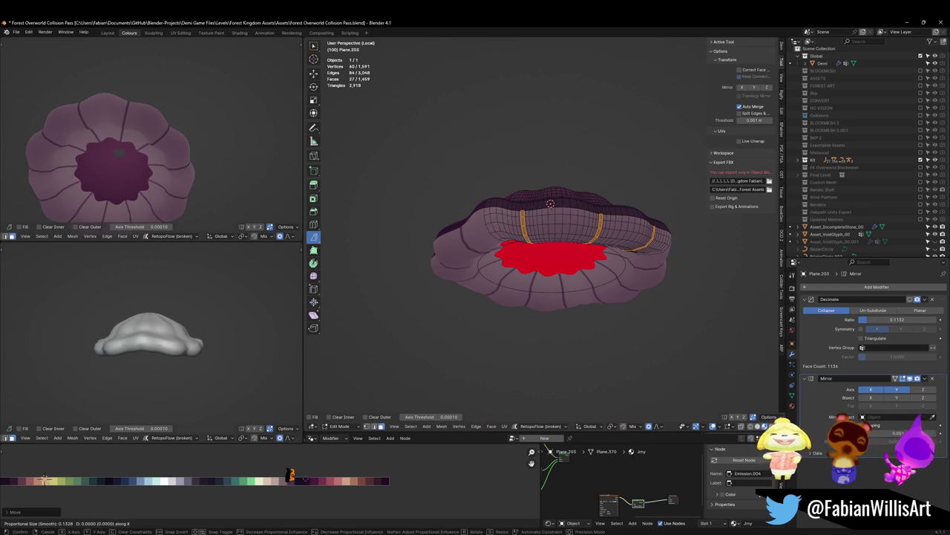
left_click(234, 465)
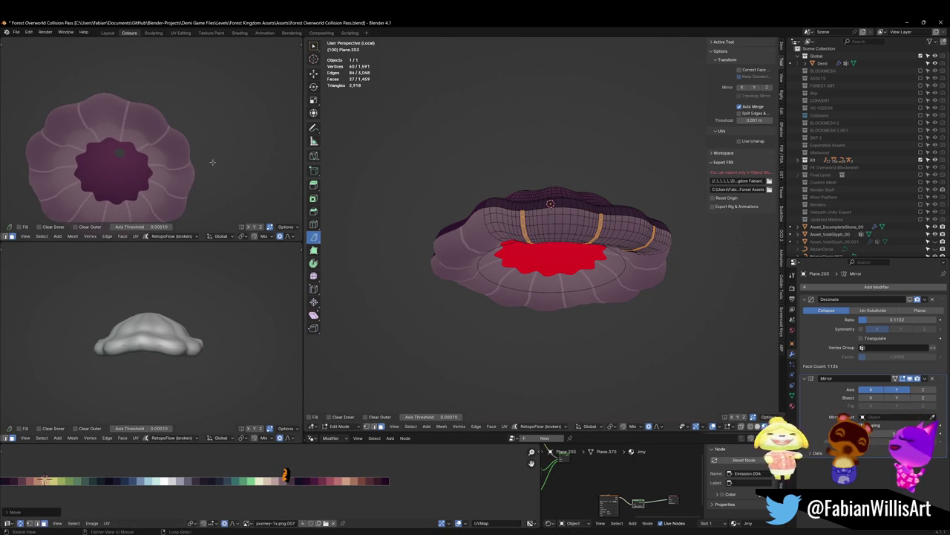
middle_click_drag(196, 141, 196, 176)
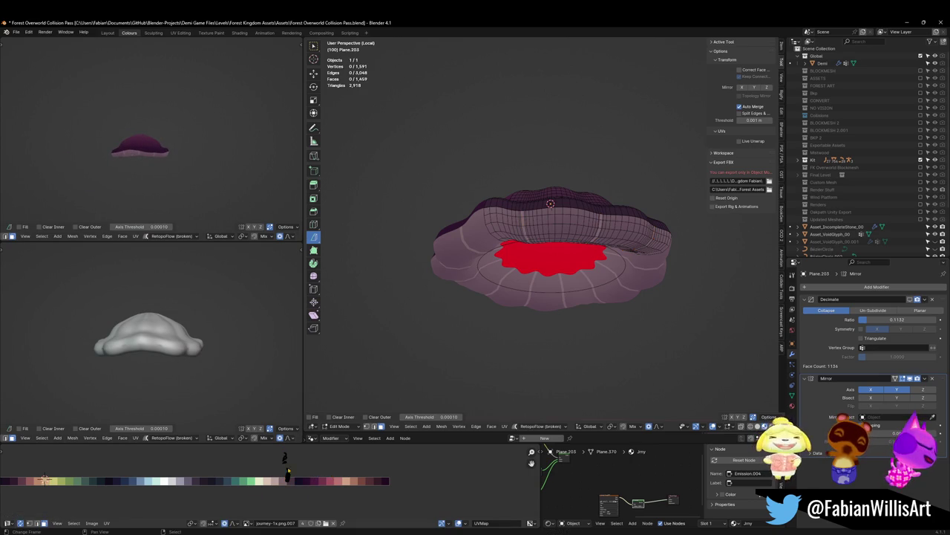
key("ctrl+l")
Shift the selected face band along X with soft falloff.
key("g")
key("x")
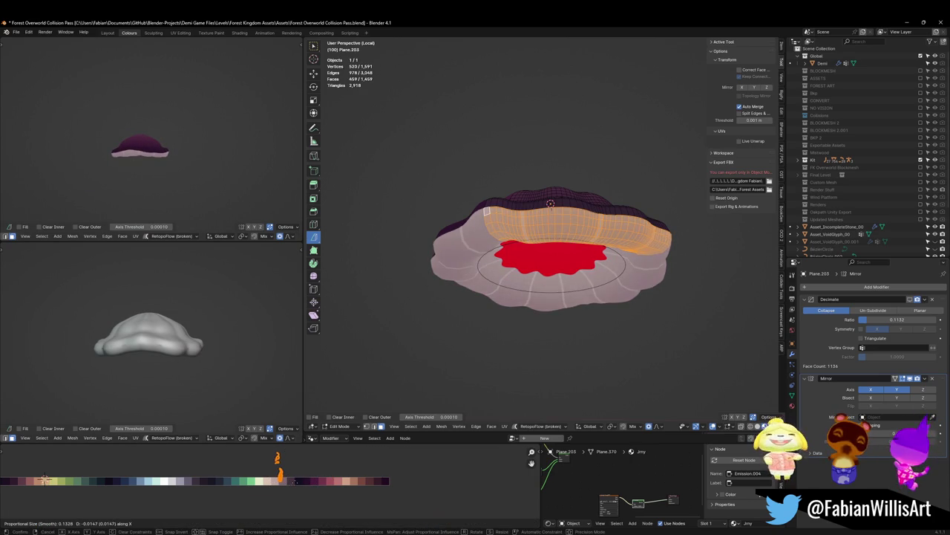
left_click(45, 479)
middle_click_drag(210, 176, 208, 152)
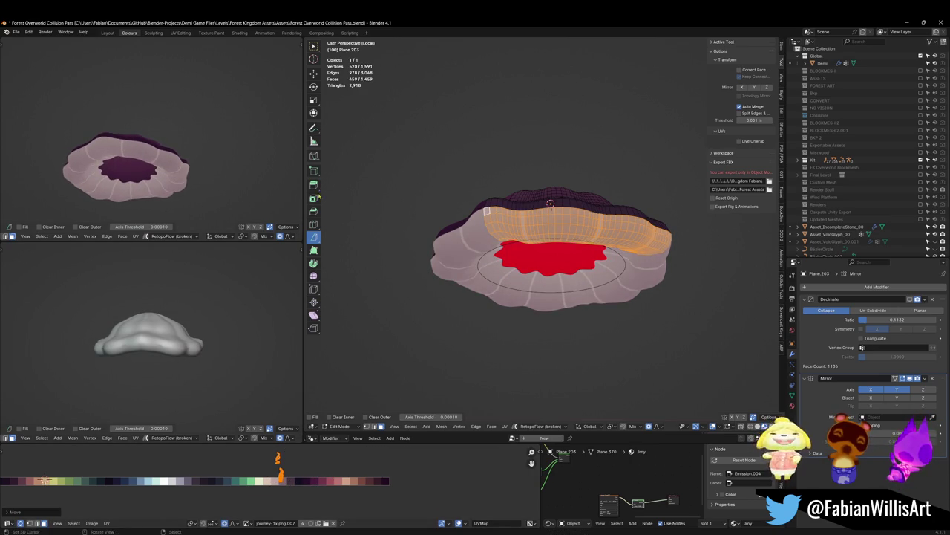
middle_click_drag(534, 223, 520, 219)
scroll(520, 219, "up", 5)
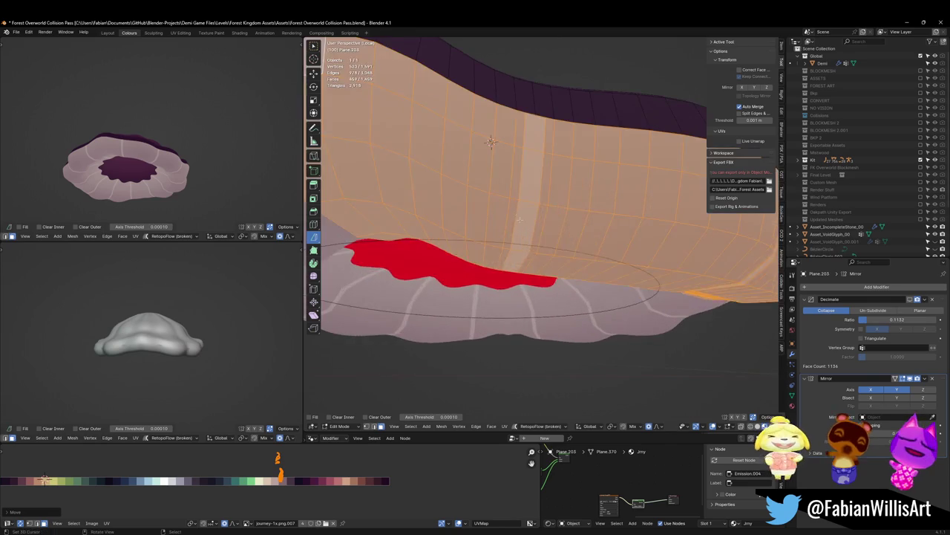
Select the whole cap, bring up Quick Favorites, then pick a rim edge loop.
key("alt+a")
scroll(413, 202, "down", 5)
key("a")
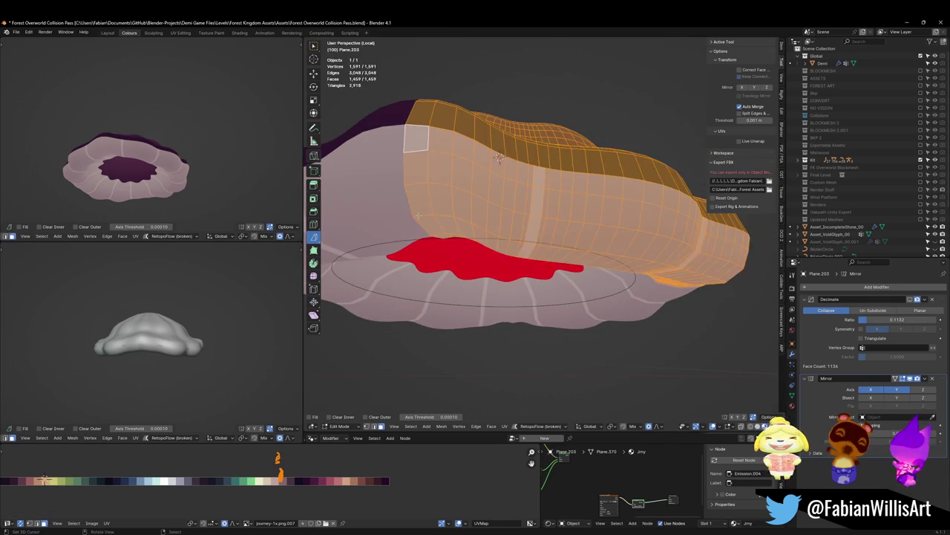
key("q")
middle_click_drag(419, 218, 520, 216)
left_click_drag(334, 89, 772, 178, "ctrl")
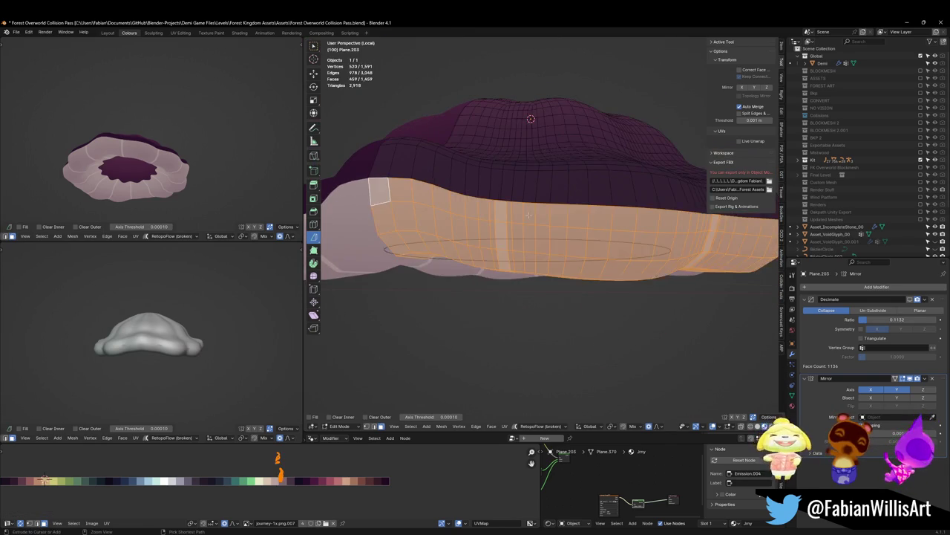
left_click_drag(334, 178, 772, 282, "ctrl")
left_click(528, 215)
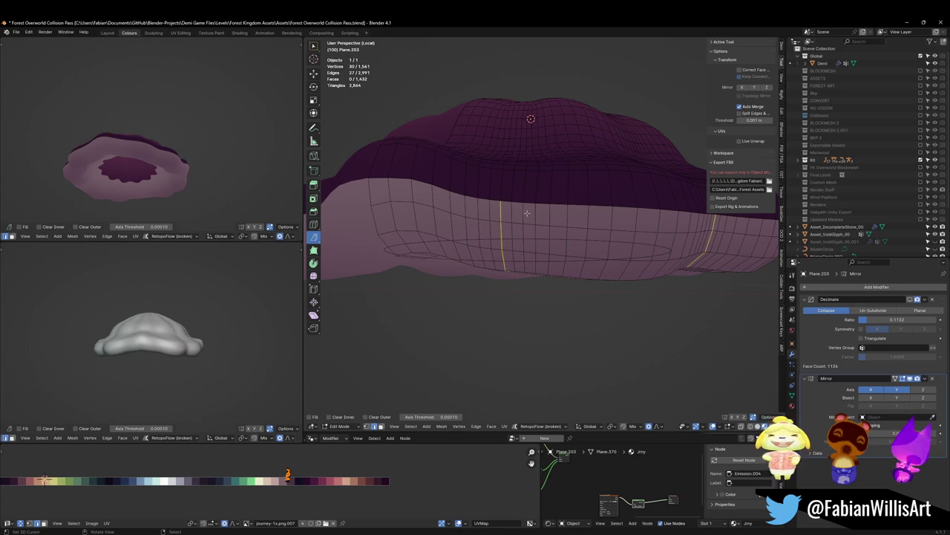
mouse_move(499, 182)
middle_mouse_down()
mouse_move(533, 204)
mouse_move(490, 223)
mouse_move(585, 223)
middle_mouse_up()
Merge the cap's vertices by distance at 0.05, leaving 1,512 vertices.
key("a")
key("q")
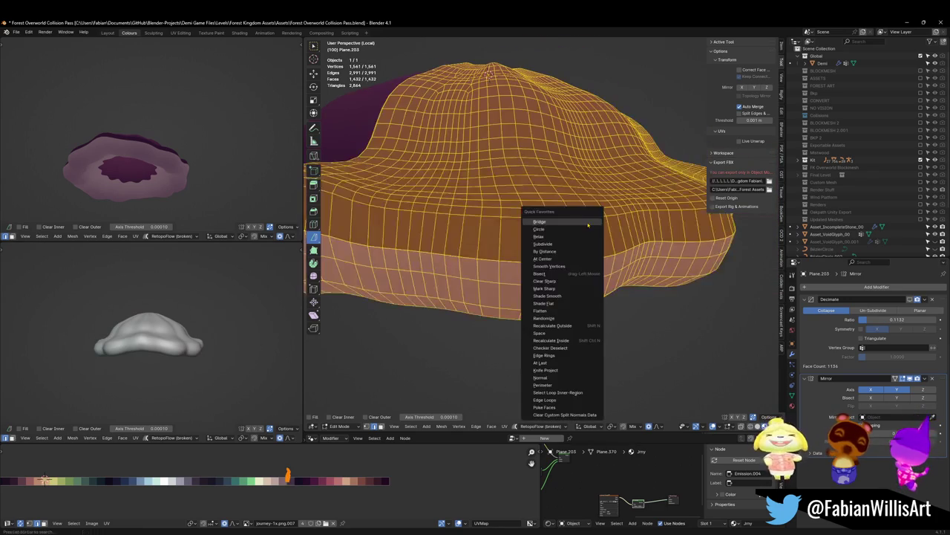
left_click(560, 249)
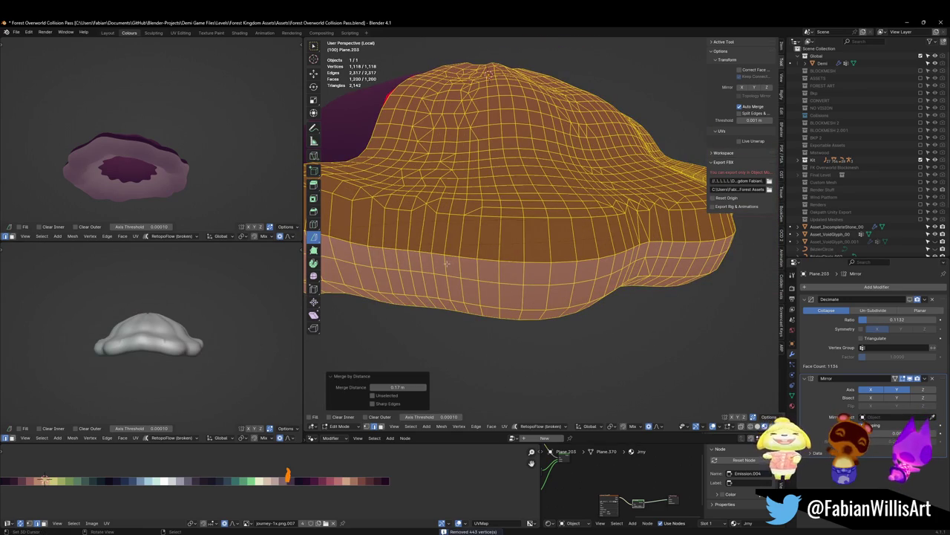
double_click(398, 386)
type("0.05")
key("Return")
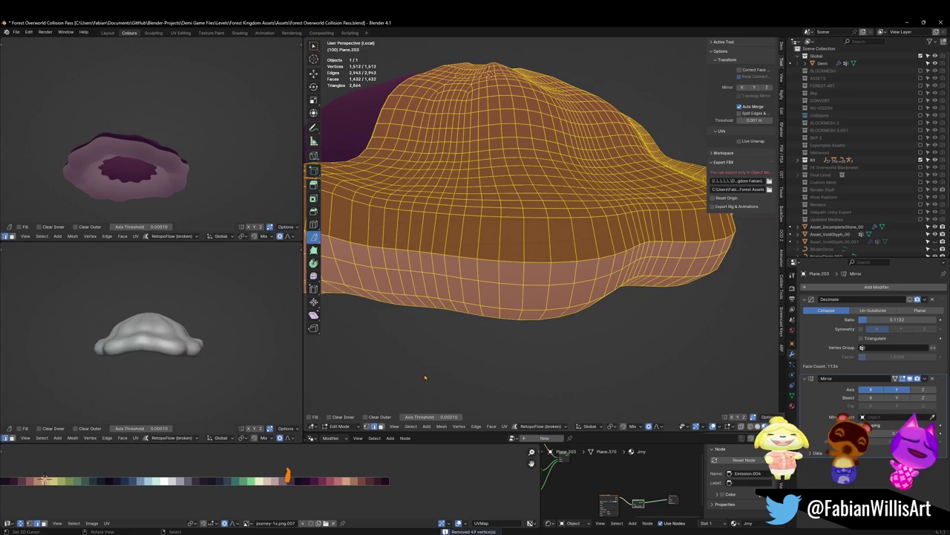
Add a horizontal edge loop around the rim and select one vertical rim edge.
key("alt+a")
key("ctrl+r")
left_click(518, 223)
left_click(515, 256)
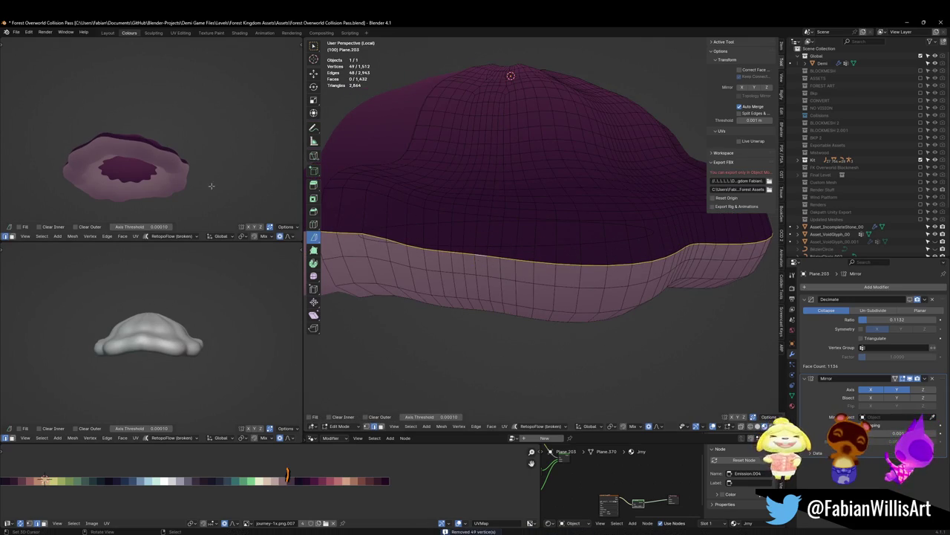
key("alt+a")
left_click(465, 263)
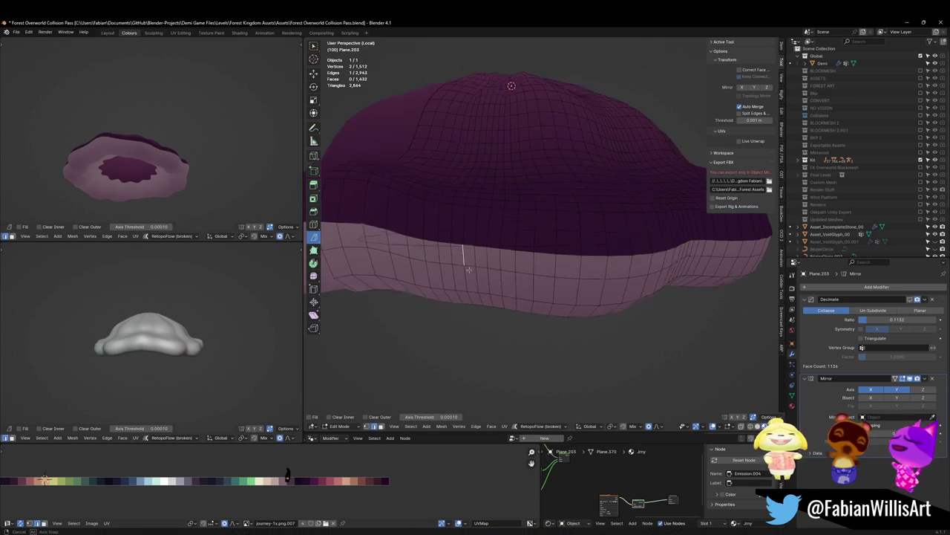
middle_click_drag(465, 263, 470, 251)
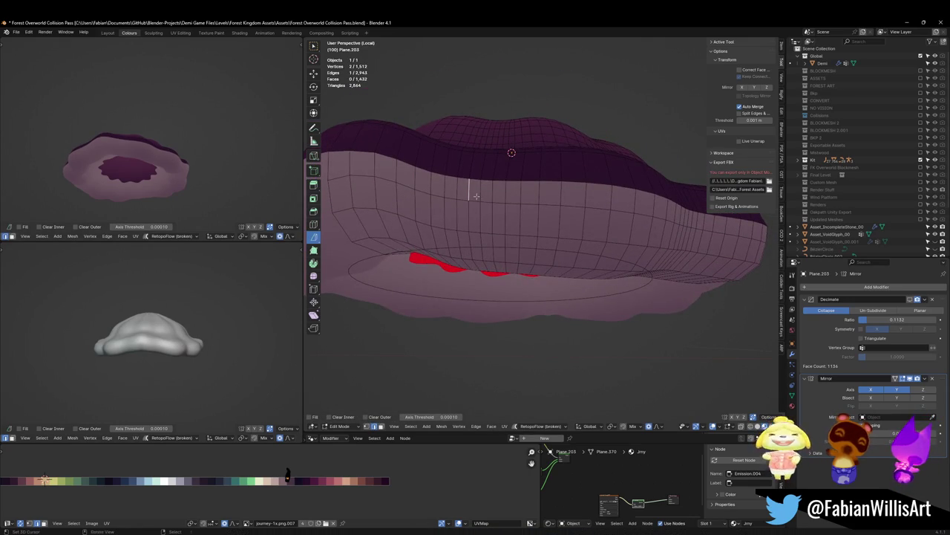
middle_click_drag(476, 196, 486, 231)
Select shortest-path edge runs down the cap's side, including a diagonal toward the centre.
left_click(487, 230, "ctrl")
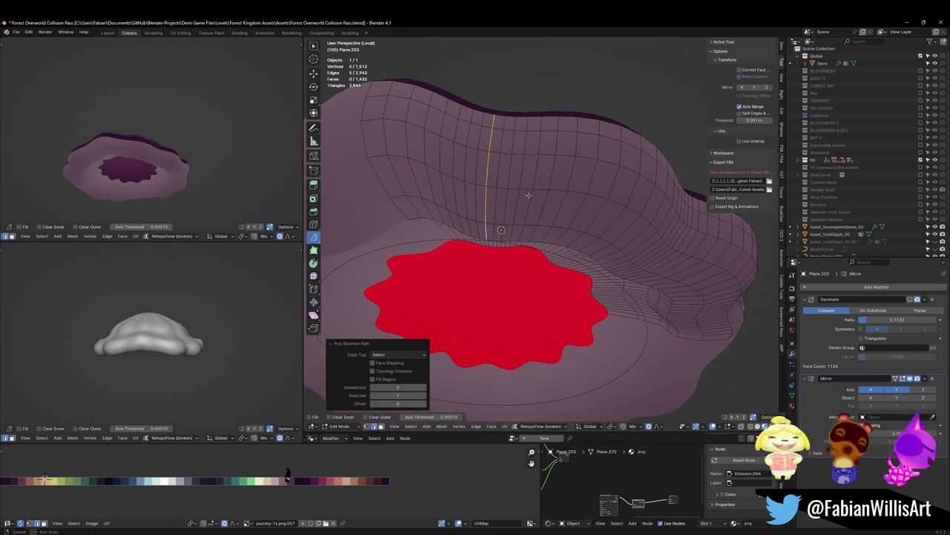
middle_click_drag(529, 195, 517, 233)
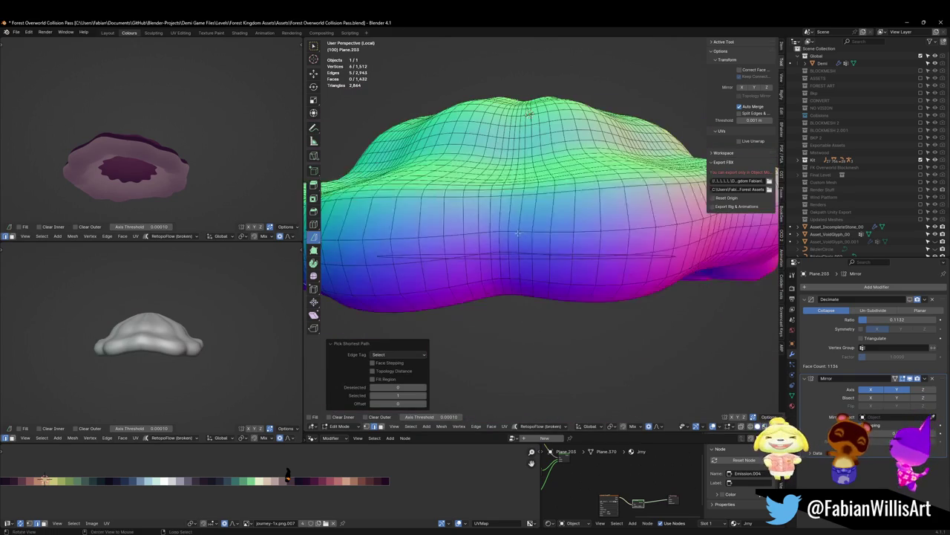
left_click(513, 246, "shift")
mouse_move(513, 245)
middle_mouse_down()
mouse_move(521, 199)
mouse_move(518, 245)
middle_mouse_up()
left_click(519, 232, "ctrl")
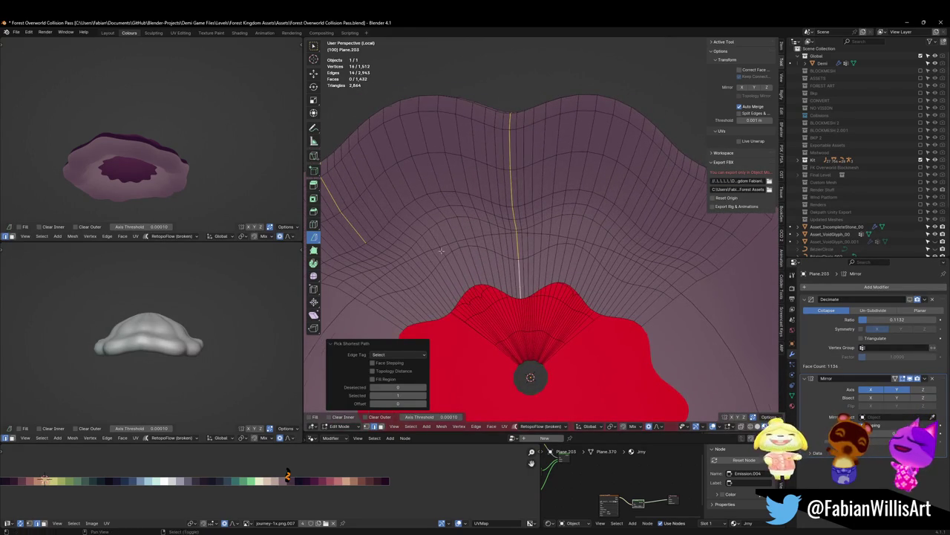
middle_click_drag(441, 251, 394, 248)
left_click(394, 249, "ctrl")
left_click(451, 298, "ctrl")
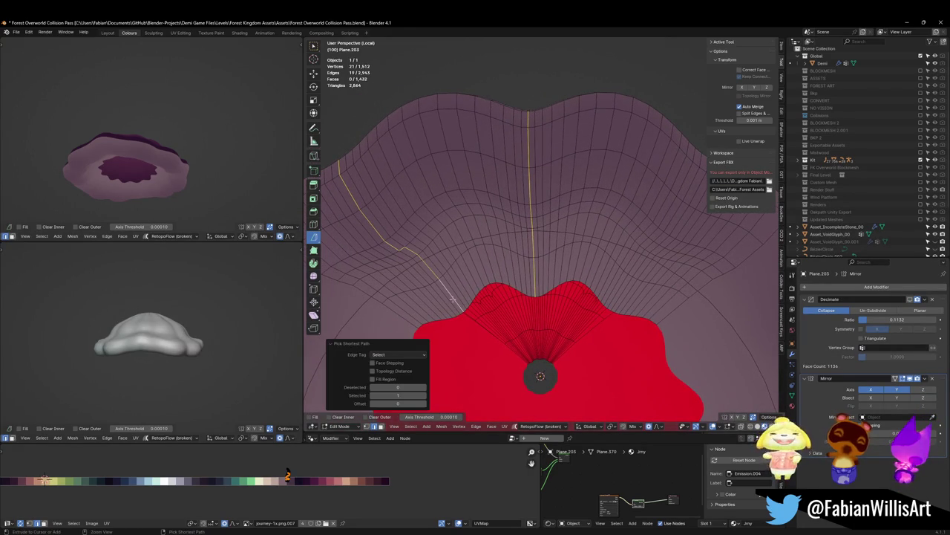
mouse_move(455, 296)
middle_mouse_down()
mouse_move(571, 247)
mouse_move(609, 297)
mouse_move(576, 216)
mouse_move(542, 243)
middle_mouse_up()
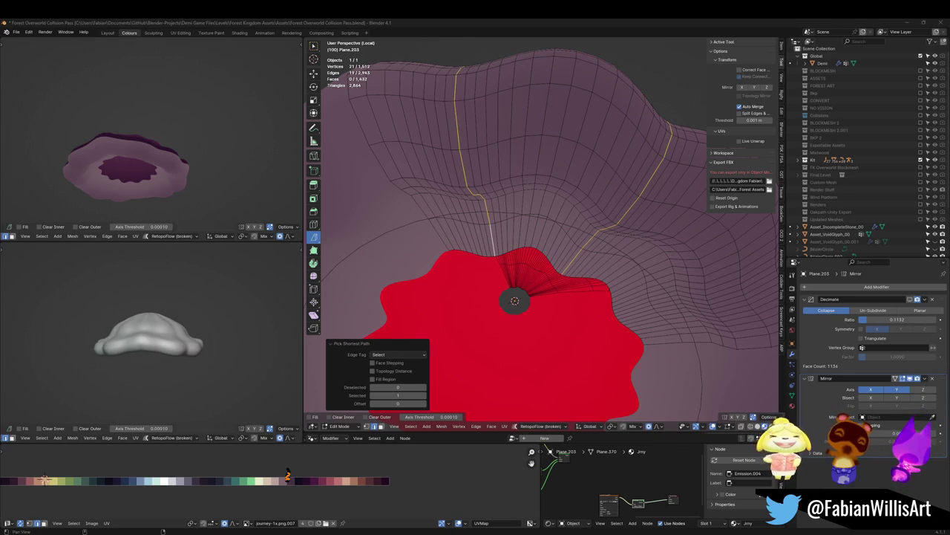
Extend the edge paths further down to the cap's underside rim.
scroll(624, 275, "down", 3)
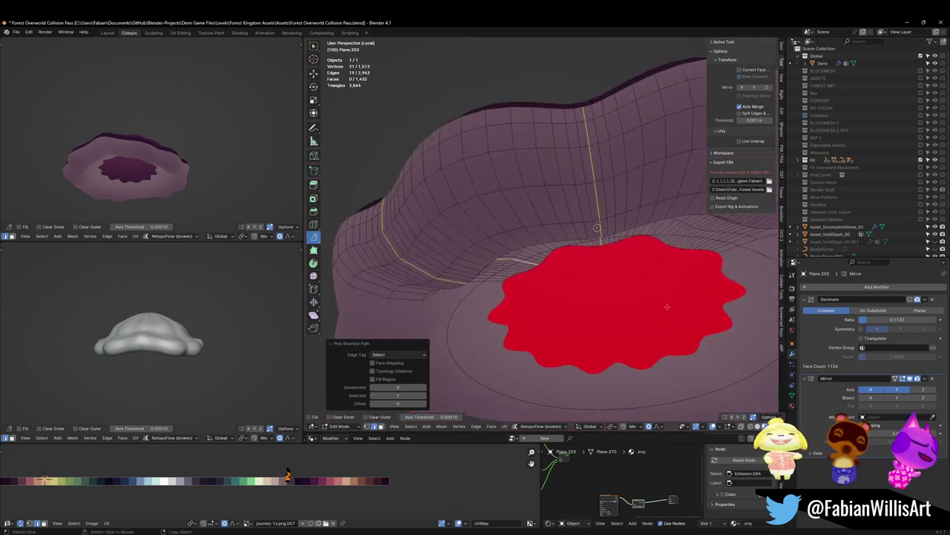
scroll(646, 231, "down", 2)
mouse_move(656, 215)
middle_mouse_down()
mouse_move(550, 244)
mouse_move(524, 241)
mouse_move(589, 212)
mouse_move(611, 235)
mouse_move(609, 276)
mouse_move(565, 252)
middle_mouse_up()
scroll(550, 243, "up", 2)
left_click(513, 237, "shift")
scroll(515, 238, "down", 2)
scroll(548, 247, "up", 2)
mouse_move(510, 243)
middle_mouse_down()
mouse_move(535, 272)
mouse_move(533, 289)
middle_mouse_up()
left_click(531, 303, "ctrl")
mouse_move(546, 353)
middle_mouse_down()
mouse_move(538, 315)
mouse_move(522, 325)
mouse_move(539, 299)
mouse_move(489, 248)
mouse_move(494, 268)
middle_mouse_up()
Bevel the three edge runs into narrow strips and nudge them slightly along X.
key("ctrl+b")
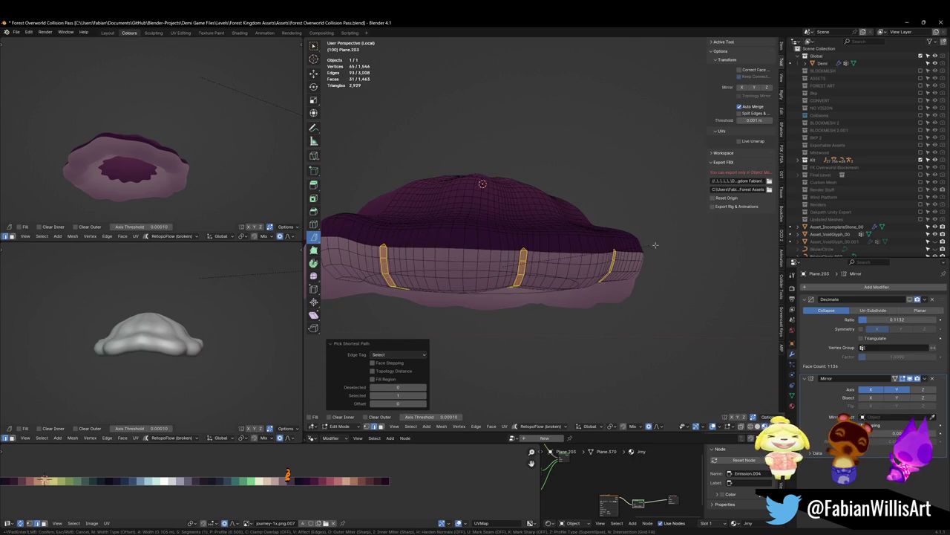
left_click(648, 246)
key("g")
key("x")
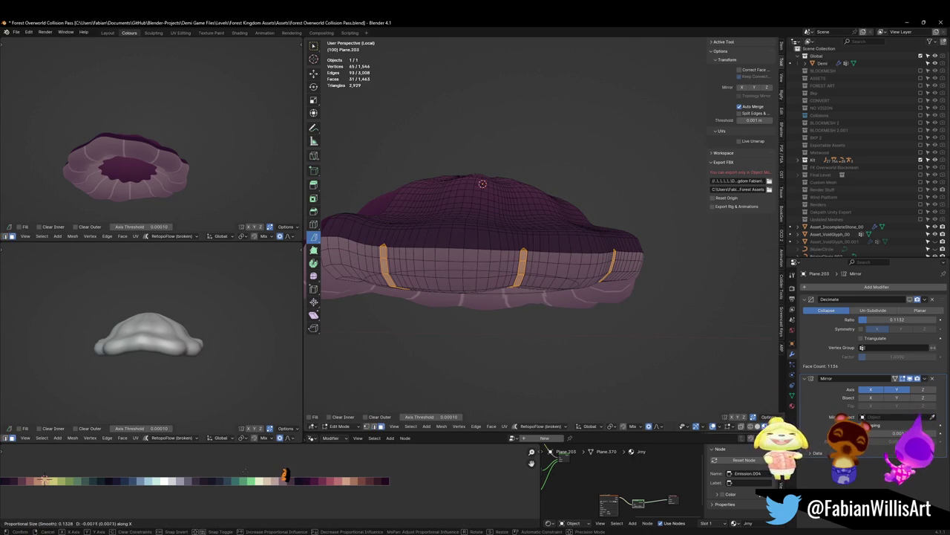
left_click(282, 473)
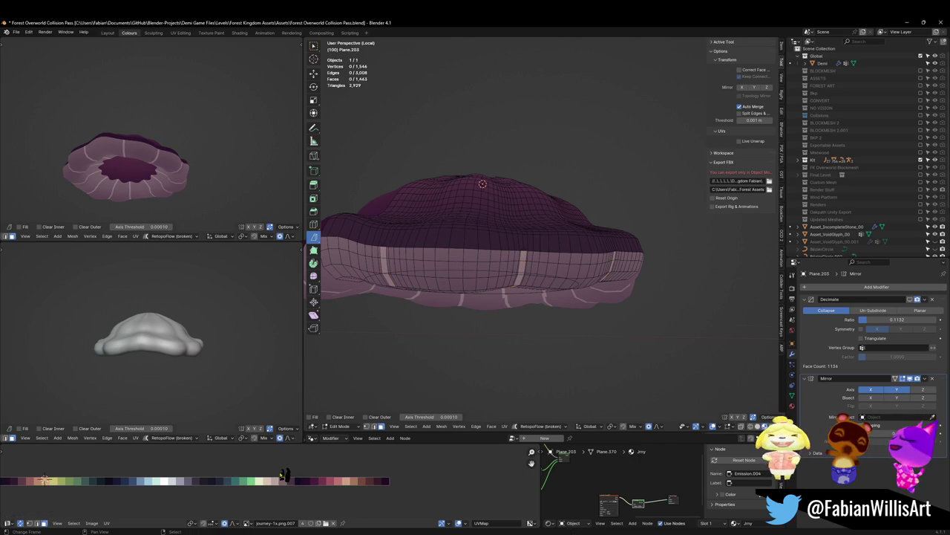
Cancel a band-wide move and shift just the three strips along Y.
key("ctrl+l")
key("g")
key("y")
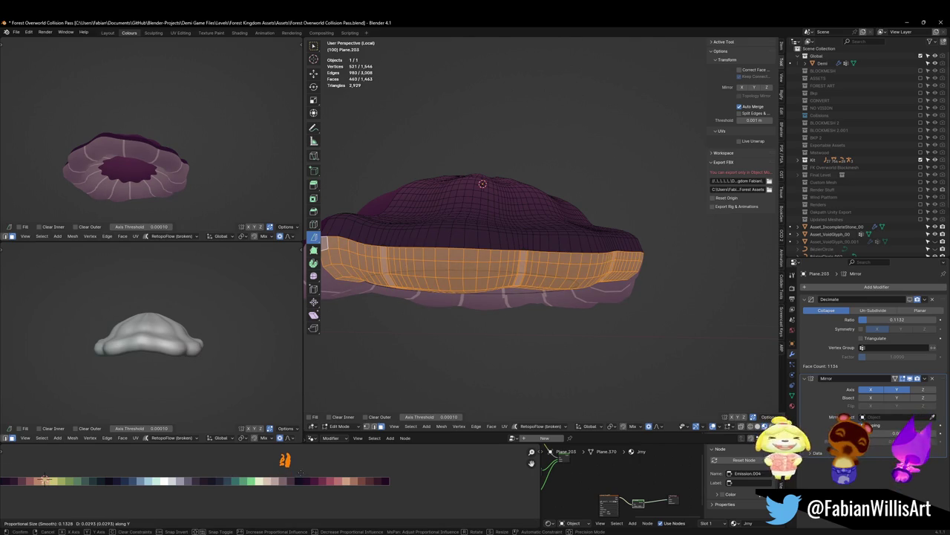
key("Escape")
key("ctrl+z")
key("g")
key("y")
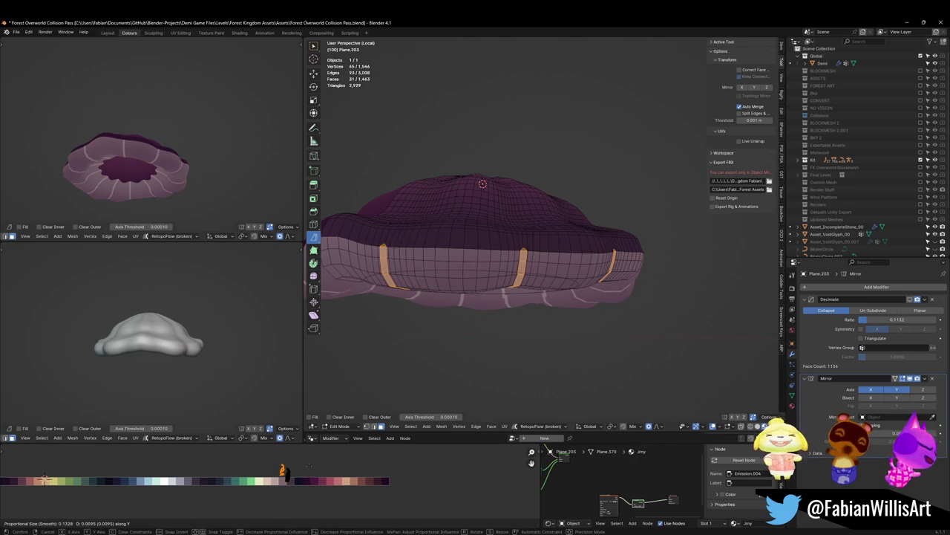
left_click(313, 459)
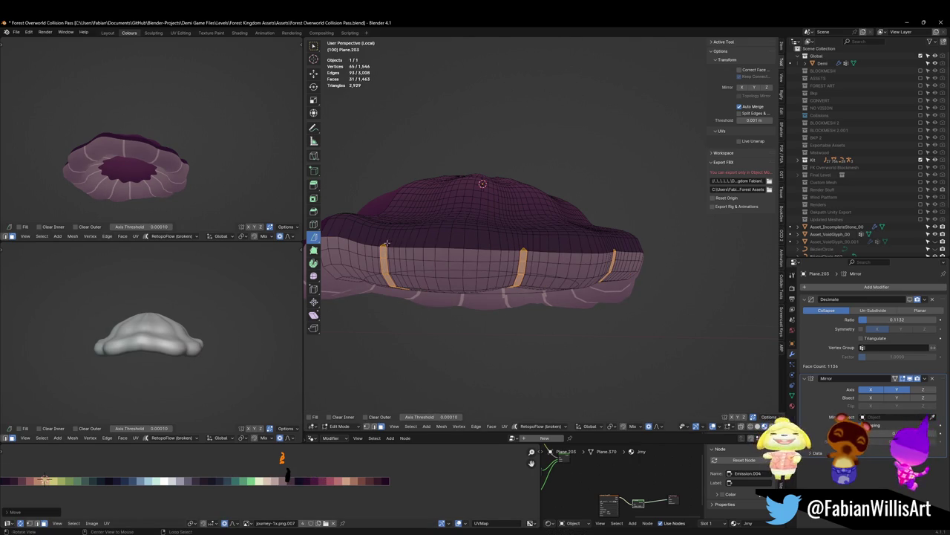
Select the light-strip faces bounding a panel on the cap's lower rim.
scroll(386, 242, "up", 3)
scroll(460, 253, "up", 3)
scroll(520, 260, "up", 2)
key("alt+a")
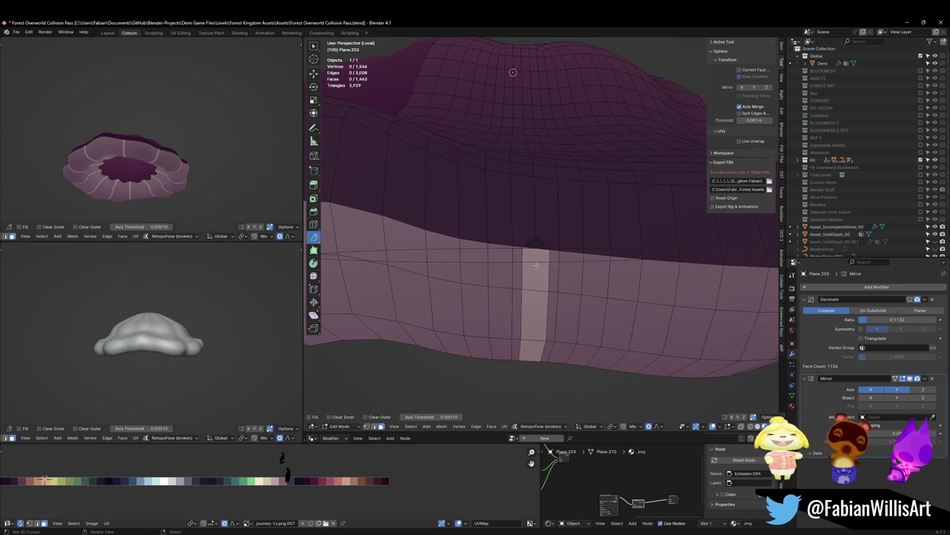
scroll(520, 259, "down", 3)
left_click(415, 232)
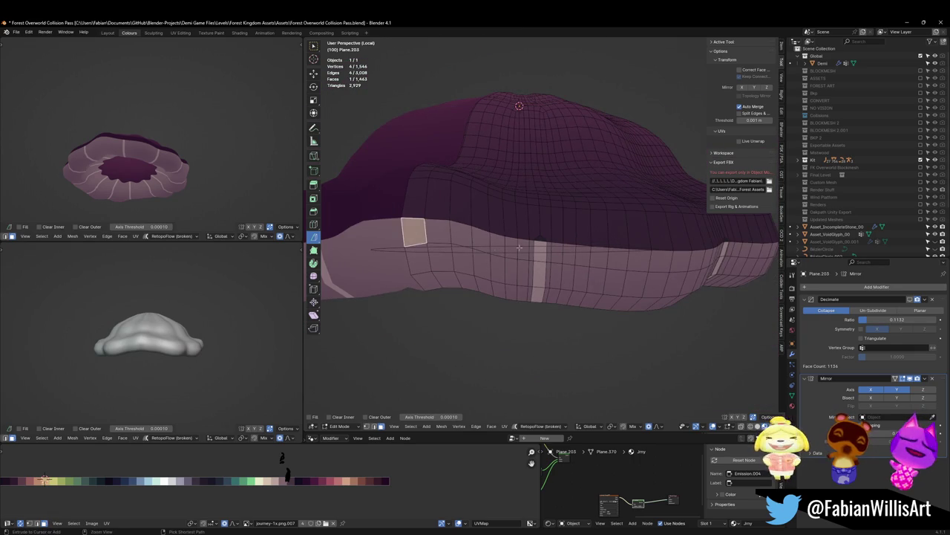
left_click(538, 249, "ctrl")
mouse_move(538, 249)
middle_mouse_down()
mouse_move(514, 296)
mouse_move(504, 285)
middle_mouse_up()
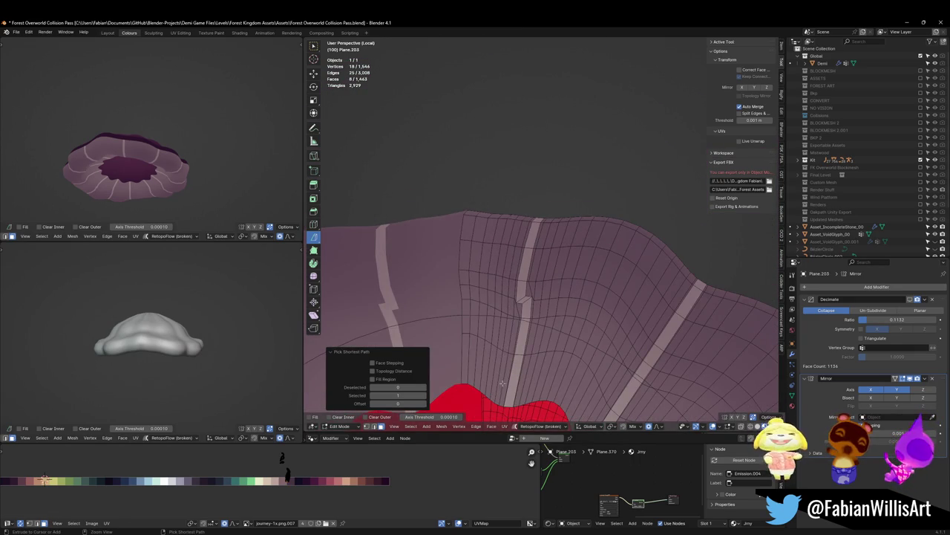
left_click(503, 384, "ctrl")
left_click(460, 364, "ctrl")
middle_click_drag(461, 364, 479, 229)
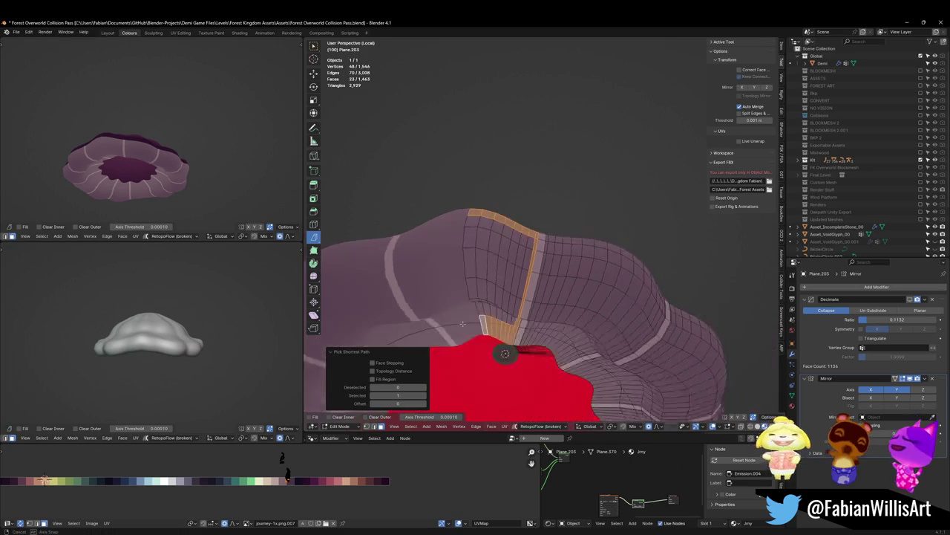
left_click(478, 229, "ctrl")
Isolate the panel between the strips and fatten it outward by 0.371 m.
key("h")
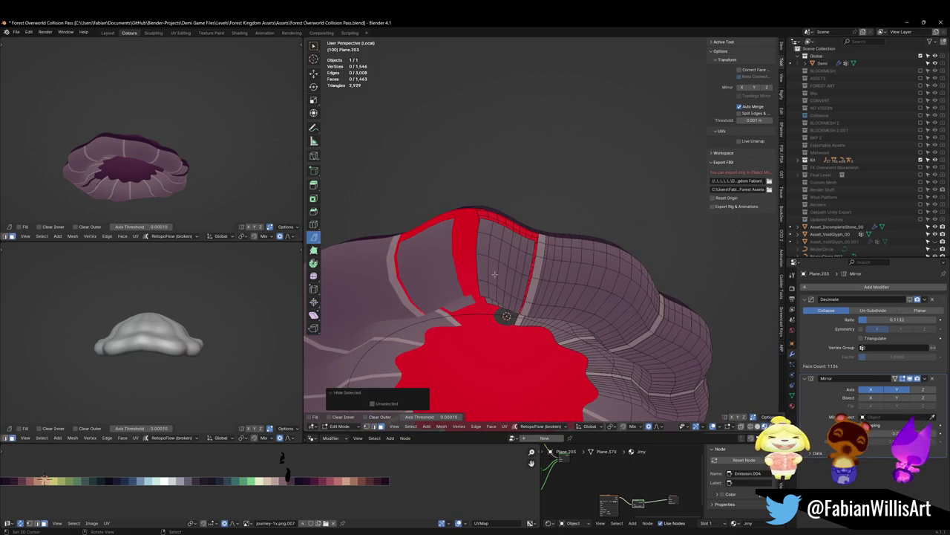
key("l")
key("alt+h")
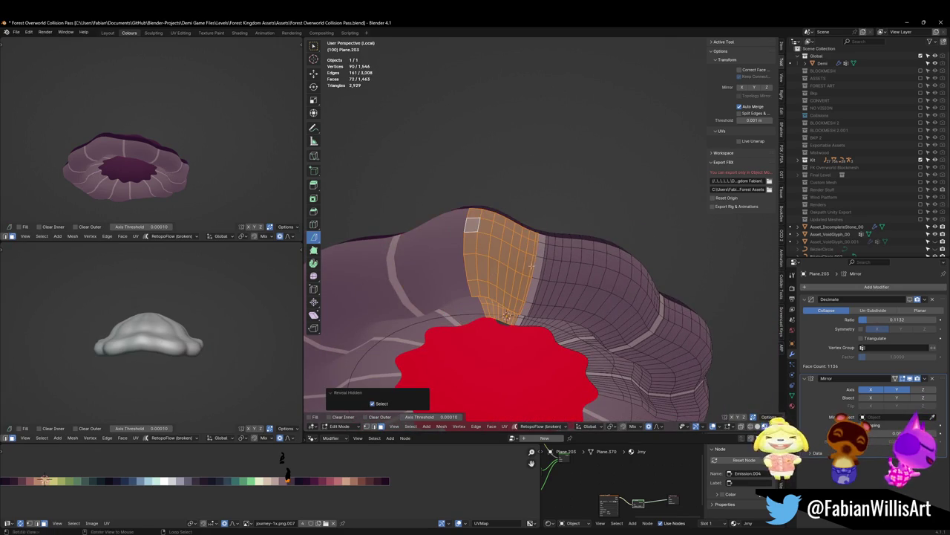
key("alt+s")
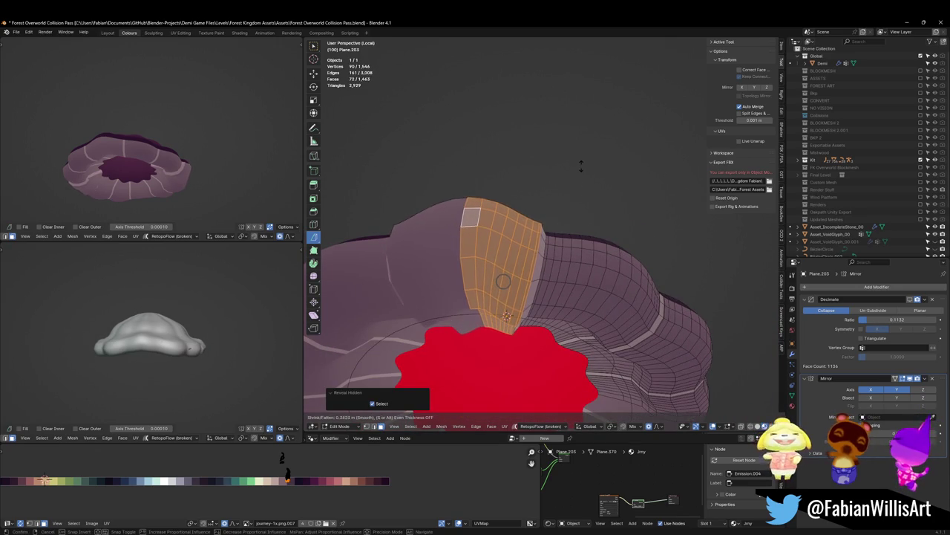
left_click(503, 281)
middle_click_drag(178, 171, 135, 213)
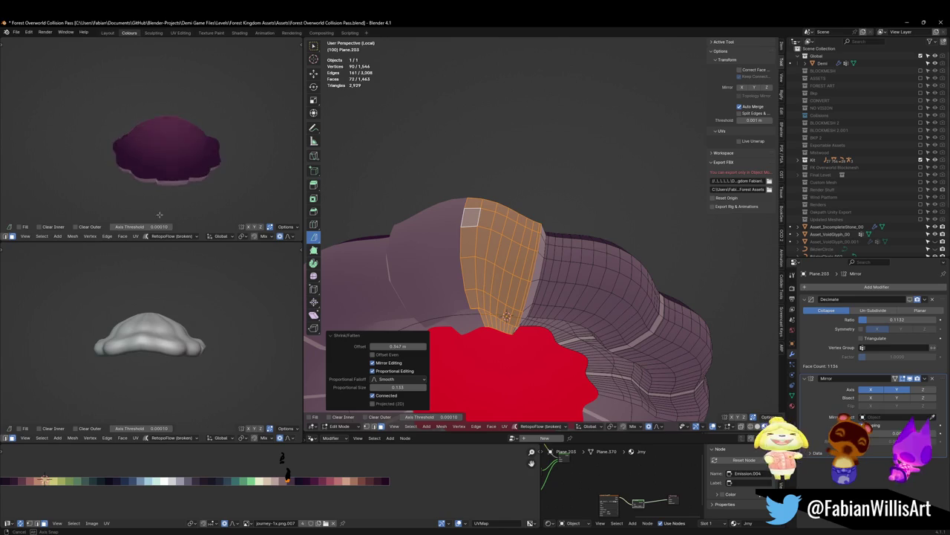
mouse_move(445, 349)
middle_mouse_down()
mouse_move(523, 269)
mouse_move(564, 264)
middle_mouse_up()
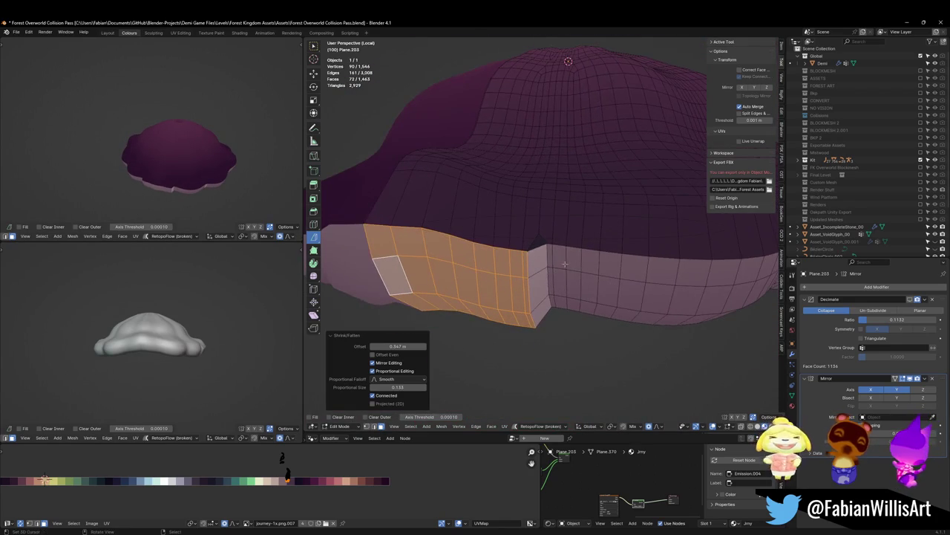
mouse_move(536, 232)
middle_mouse_down()
mouse_move(460, 274)
mouse_move(475, 256)
mouse_move(591, 251)
mouse_move(482, 239)
middle_mouse_up()
Select the light-strip faces around a panel on another side of the rim.
key("alt+a")
scroll(520, 252, "down", 3)
scroll(591, 250, "up", 3)
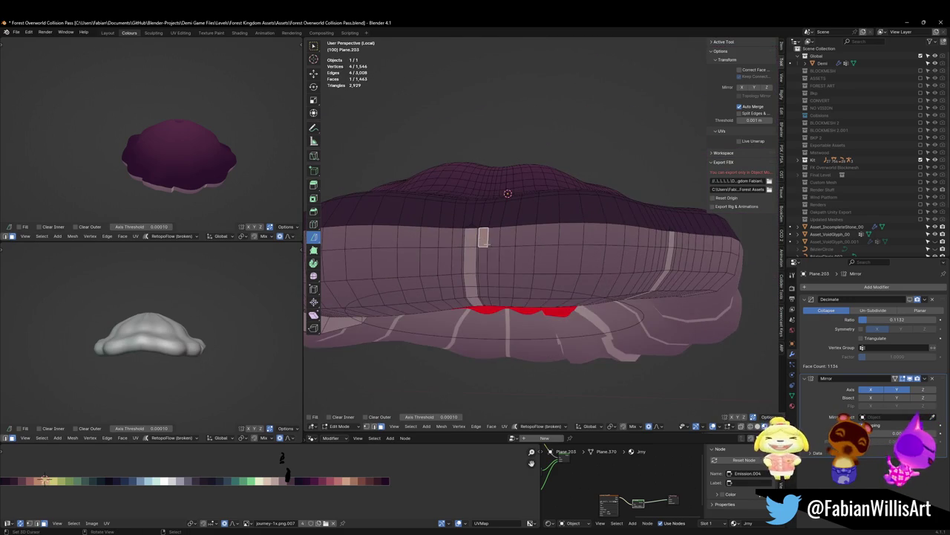
scroll(485, 243, "up", 2)
mouse_move(387, 254)
middle_mouse_down()
mouse_move(594, 211)
mouse_move(600, 388)
mouse_move(644, 357)
mouse_move(583, 332)
mouse_move(564, 253)
middle_mouse_up()
left_click(609, 207, "ctrl")
left_click(637, 369, "ctrl")
left_click(573, 343, "ctrl")
left_click(492, 212, "ctrl")
middle_click_drag(492, 212, 527, 228)
Isolate that second panel between the strips and puff it outward too.
key("h")
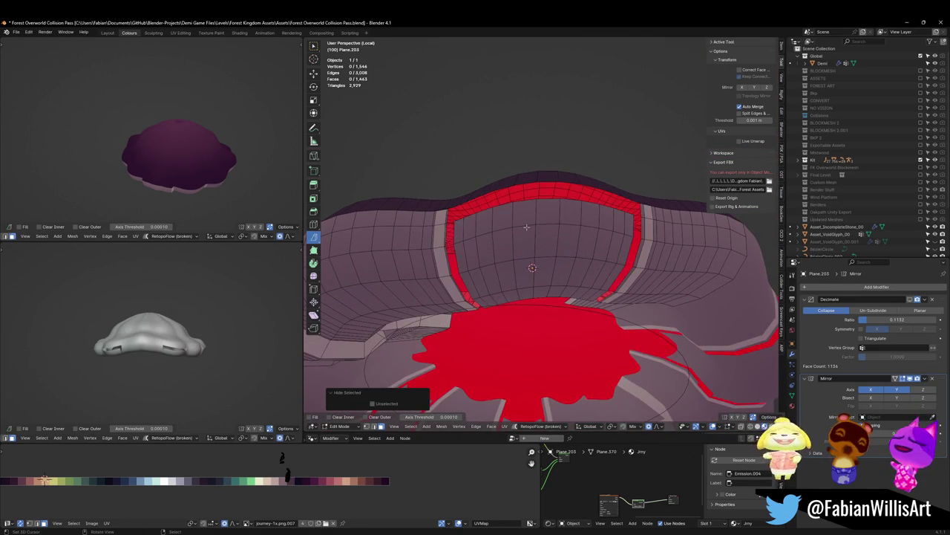
key("l")
key("alt+h")
key("alt+s")
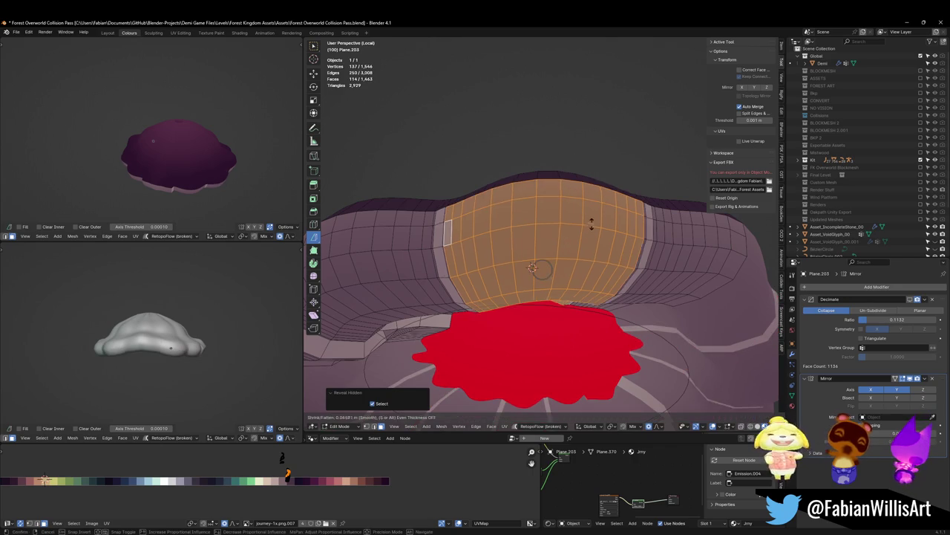
left_click(645, 104)
scroll(643, 110, "down", 3)
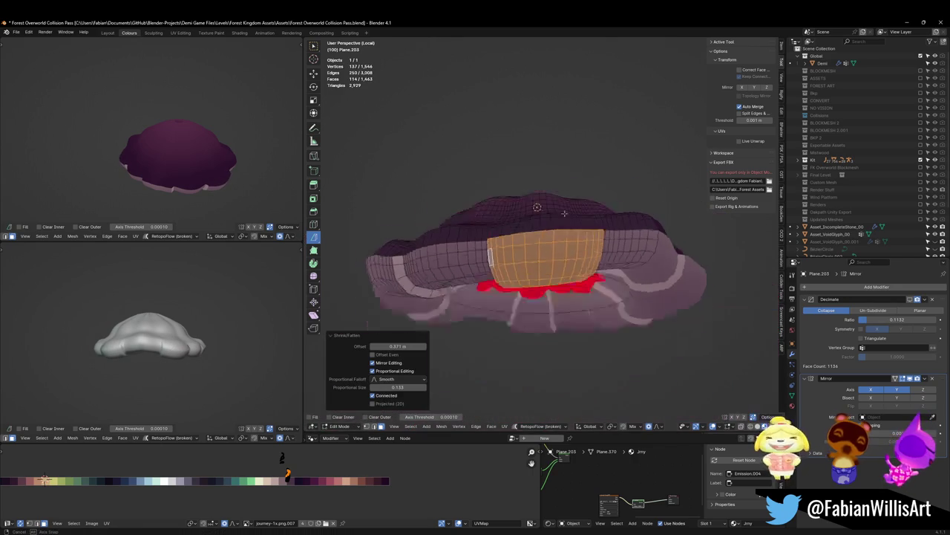
middle_click_drag(643, 110, 624, 171)
mouse_move(491, 265)
middle_mouse_down()
mouse_move(608, 108)
mouse_move(161, 175)
mouse_move(211, 157)
mouse_move(187, 136)
middle_mouse_up()
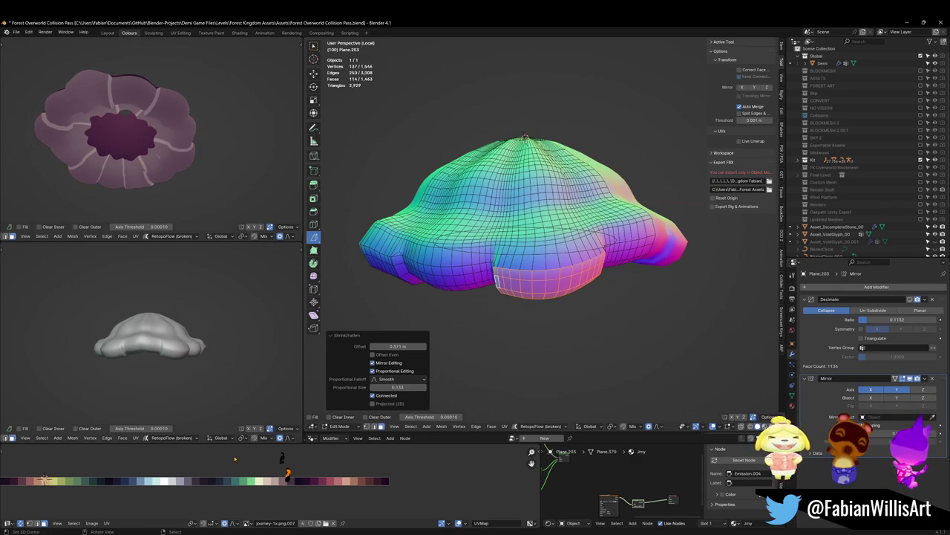
Scale the cap's strip UVs and shift them along X onto a softer palette colour.
key("alt+a")
left_click_drag(281, 458, 280, 457)
key("s")
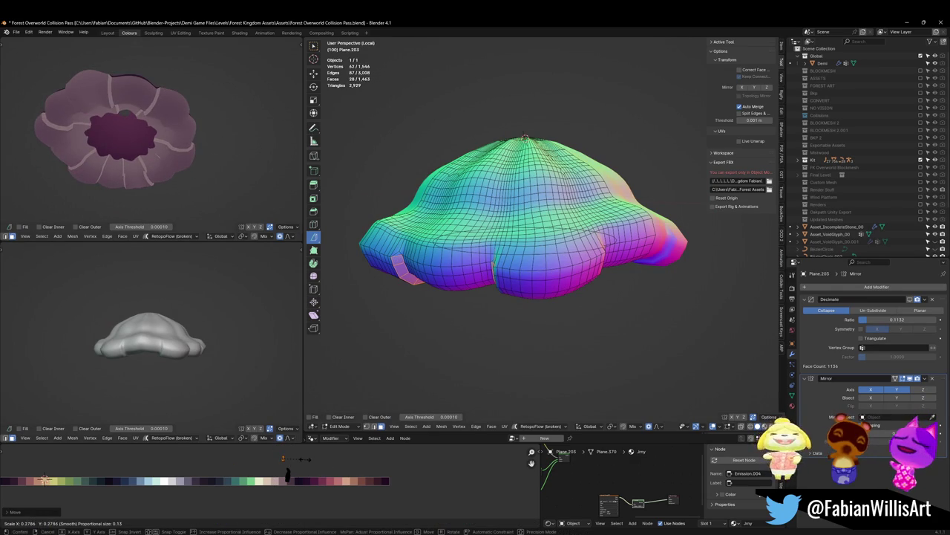
left_click(293, 459)
key("ctrl+l")
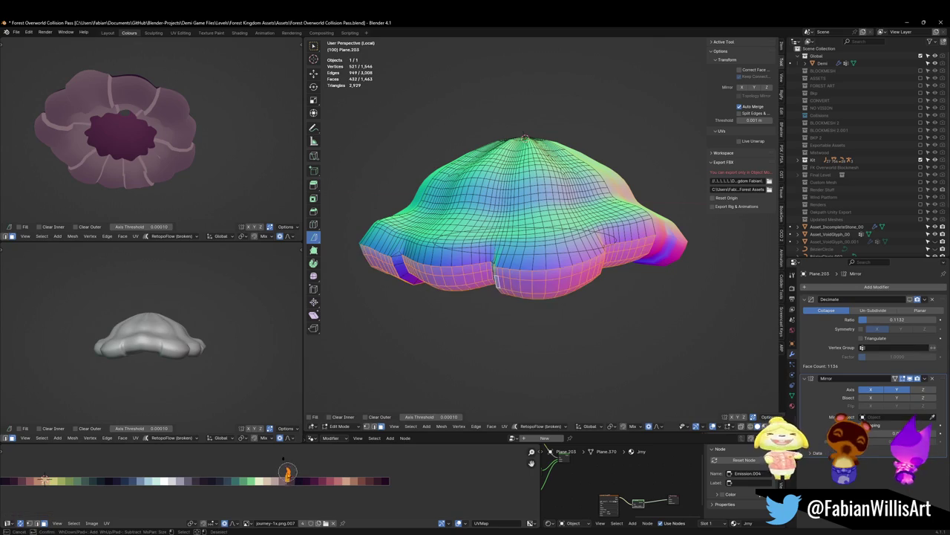
key("s")
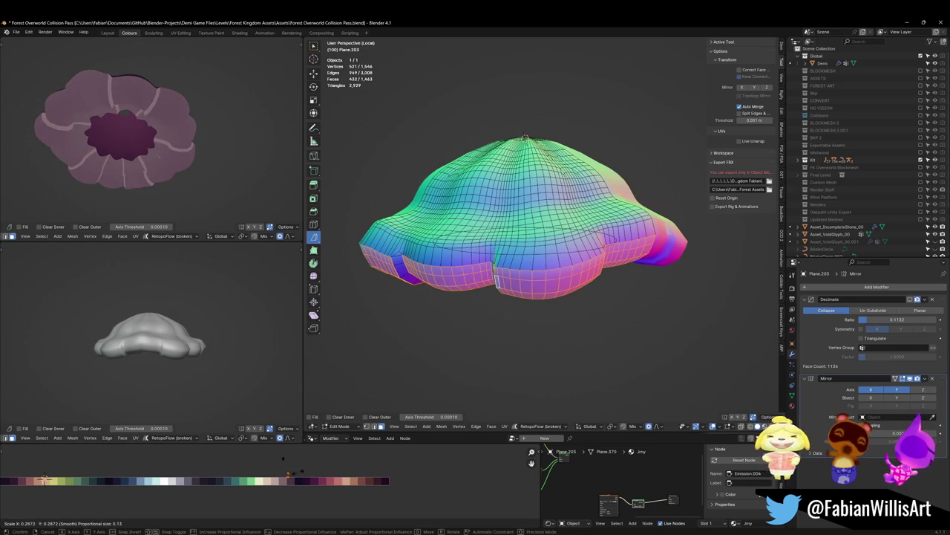
key("Escape")
key("ctrl+z")
key("g")
key("x")
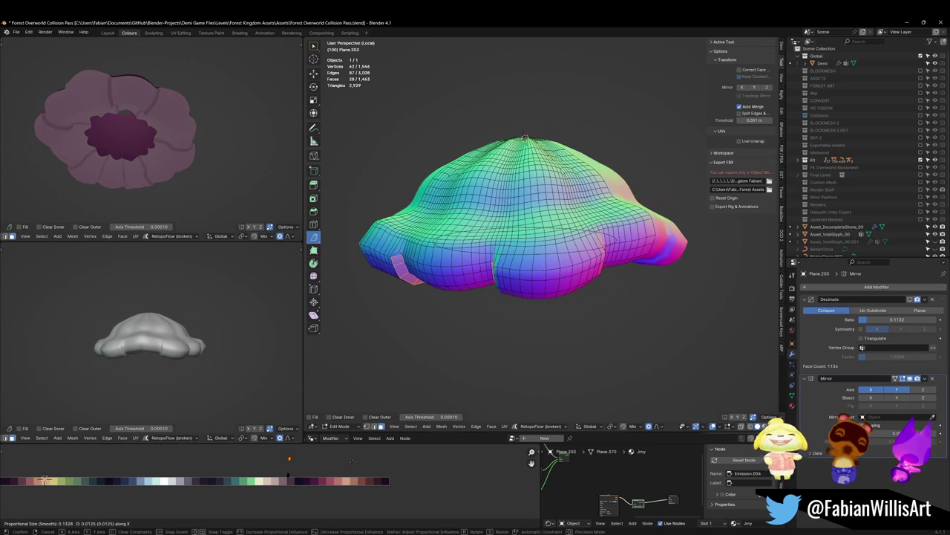
left_click(353, 462)
Edge-slide a loop on the cap's lower rim to a new position.
mouse_move(185, 195)
middle_mouse_down()
mouse_move(229, 183)
mouse_move(207, 180)
middle_mouse_up()
scroll(215, 182, "up", 3)
mouse_move(505, 245)
middle_mouse_down()
mouse_move(529, 255)
mouse_move(549, 247)
middle_mouse_up()
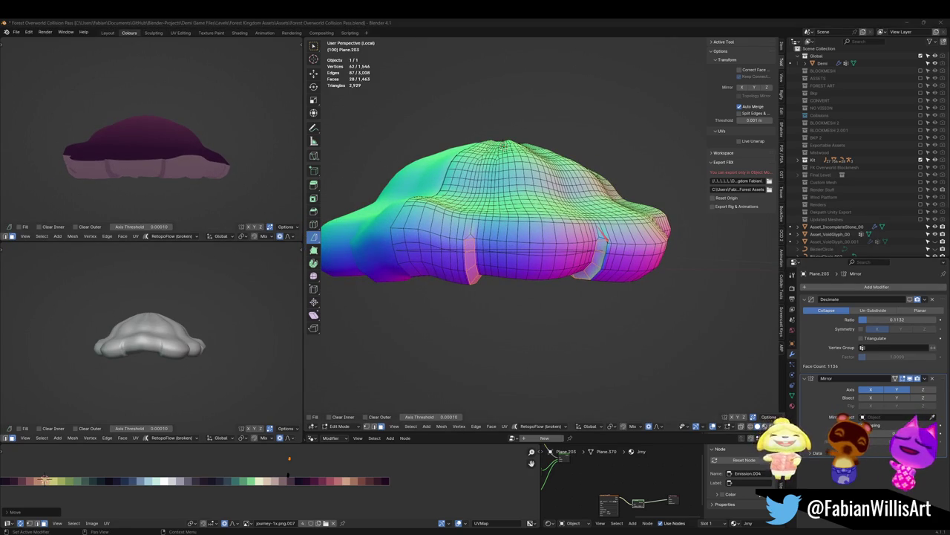
scroll(504, 119, "up", 4)
middle_click_drag(504, 118, 505, 98)
key("g")
key("g")
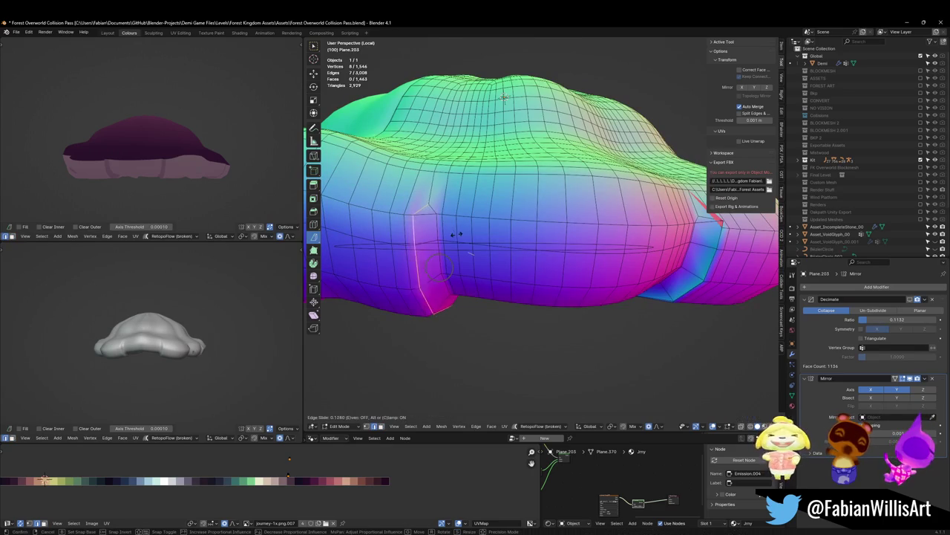
left_click(460, 233)
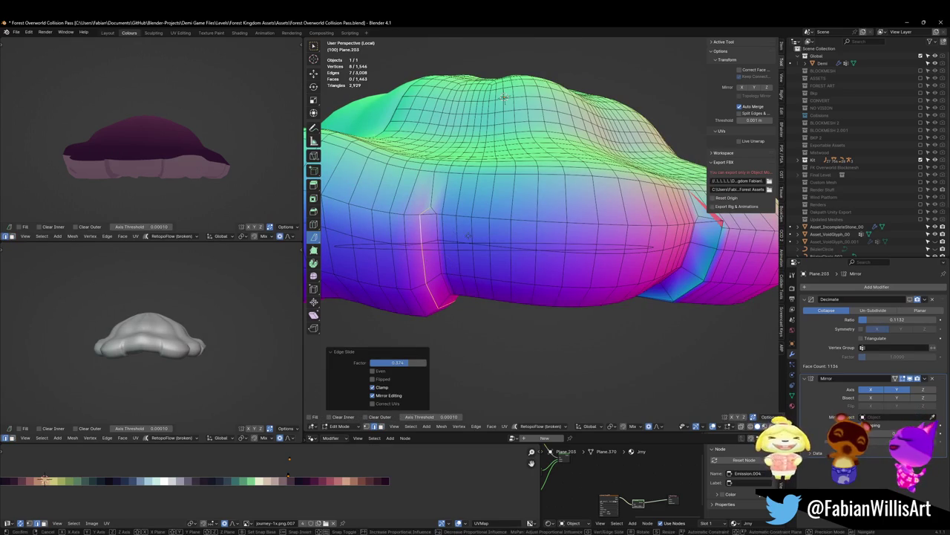
Put the cap into Sculpt Mode with the Clay Strips brush.
scroll(460, 233, "down", 3)
middle_click_drag(460, 233, 468, 268)
key("ctrl+Tab")
left_click(524, 255)
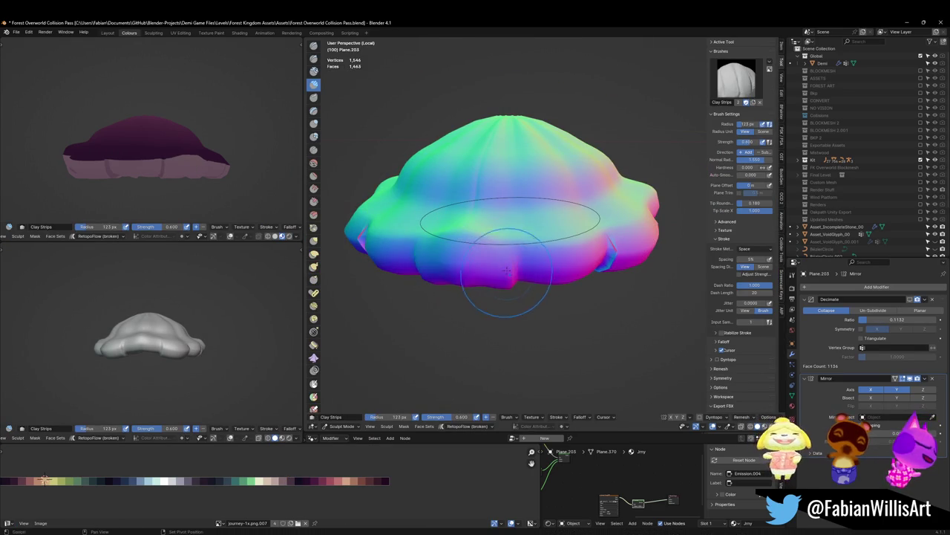
Set the Clay Strips radius to 86 px and sculpt a stroke on the cap's underside.
middle_click_drag(506, 269, 472, 187)
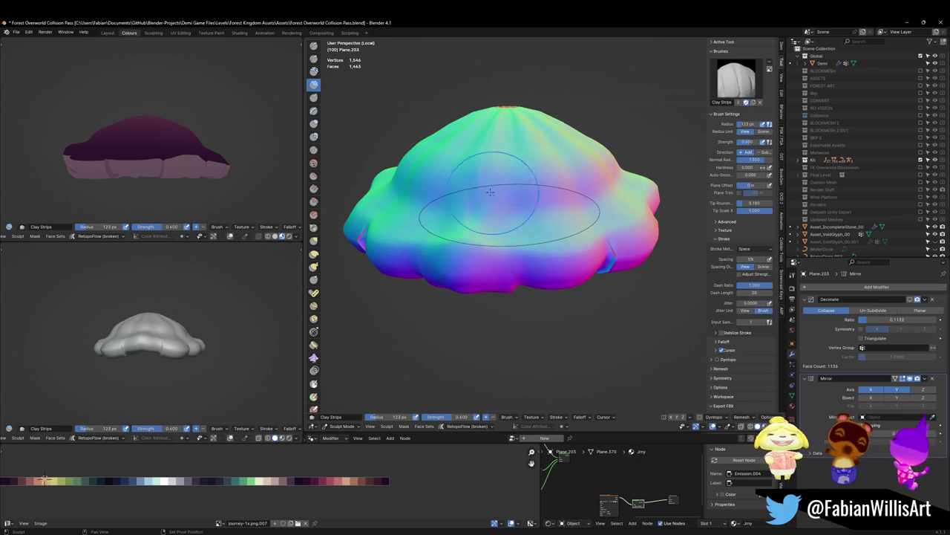
mouse_move(571, 165)
middle_mouse_down()
mouse_move(574, 141)
mouse_move(473, 236)
mouse_move(545, 266)
mouse_move(543, 276)
middle_mouse_up()
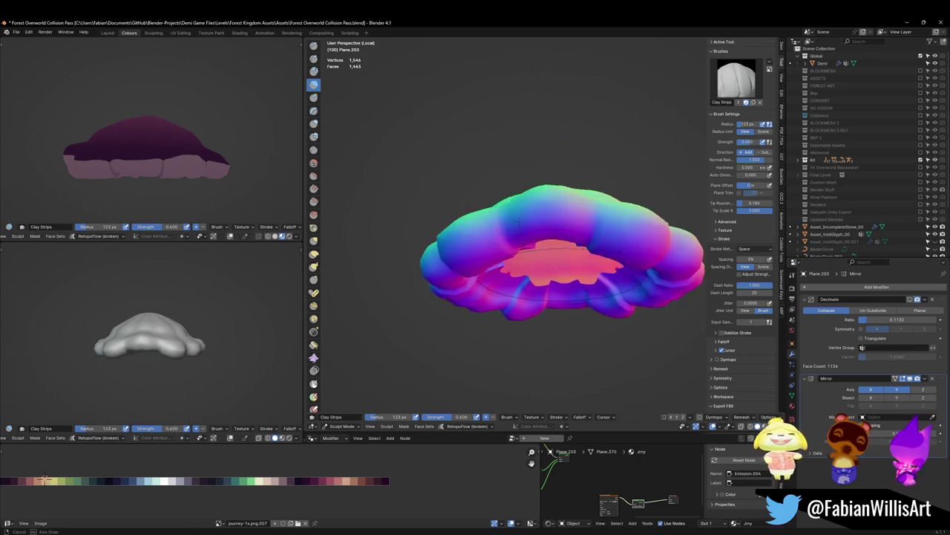
left_click(539, 264)
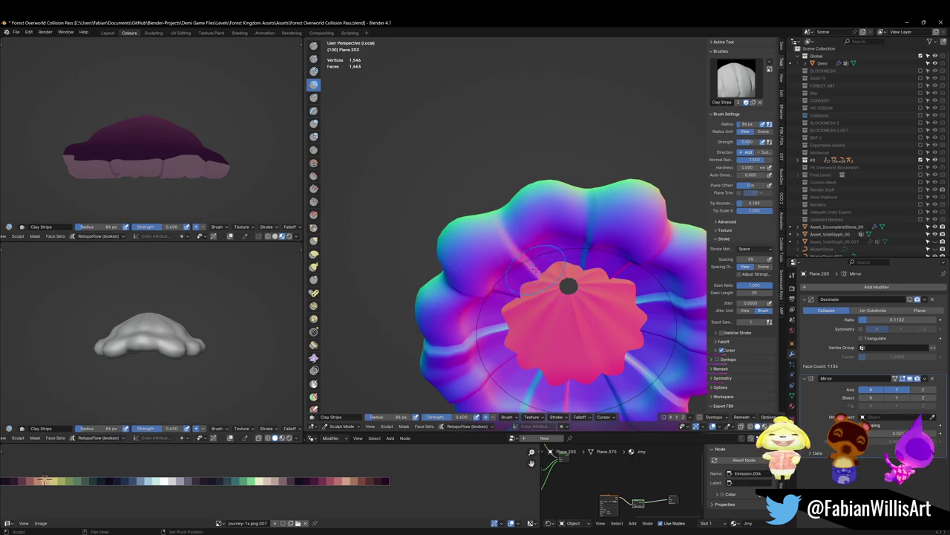
left_click_drag(576, 315, 573, 317)
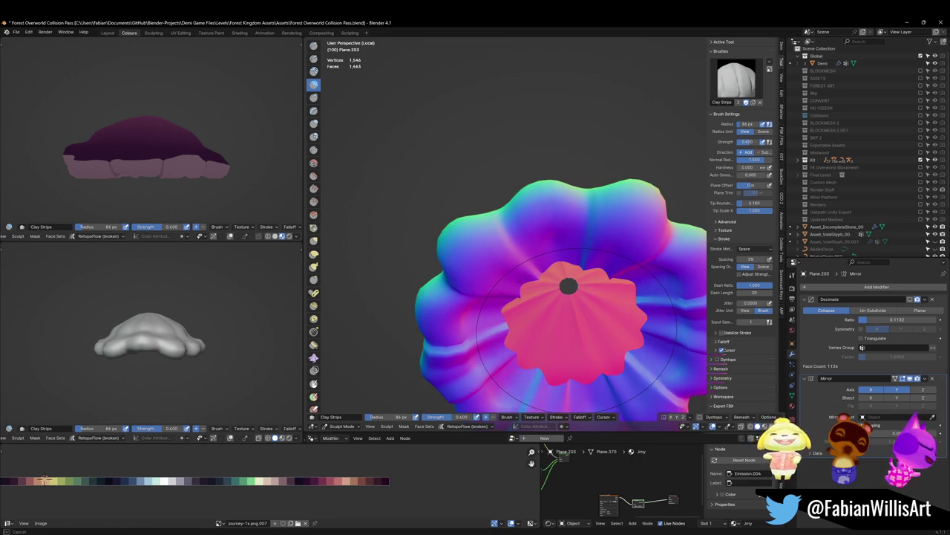
Inspect the sculpted cap from several angles and return to Object Mode.
middle_click_drag(171, 159, 222, 171)
mouse_move(476, 245)
middle_mouse_down()
mouse_move(453, 291)
mouse_move(473, 248)
middle_mouse_up()
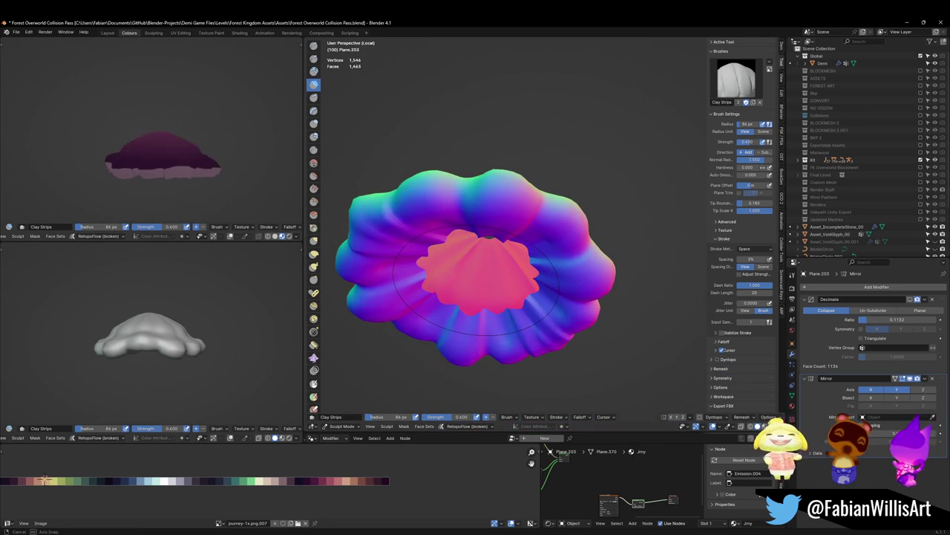
mouse_move(420, 276)
middle_mouse_down()
mouse_move(498, 277)
mouse_move(516, 155)
mouse_move(503, 143)
middle_mouse_up()
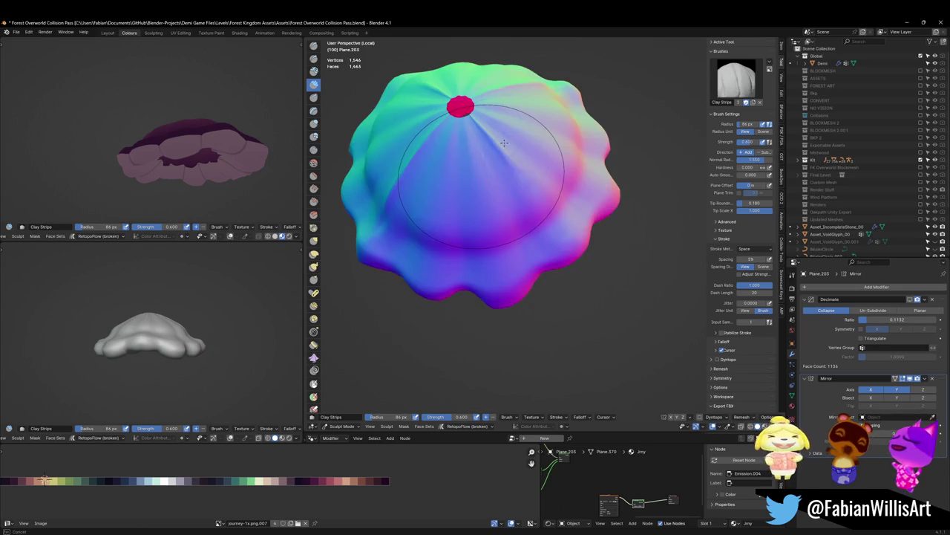
middle_click_drag(200, 178, 203, 132)
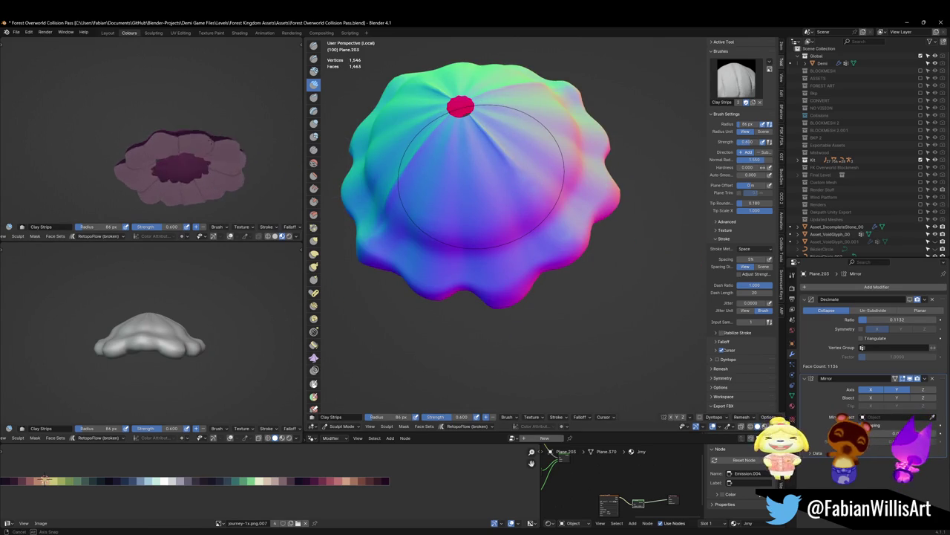
mouse_move(481, 175)
middle_mouse_down()
mouse_move(510, 222)
mouse_move(501, 242)
middle_mouse_up()
key("ctrl+Tab")
left_click(505, 216)
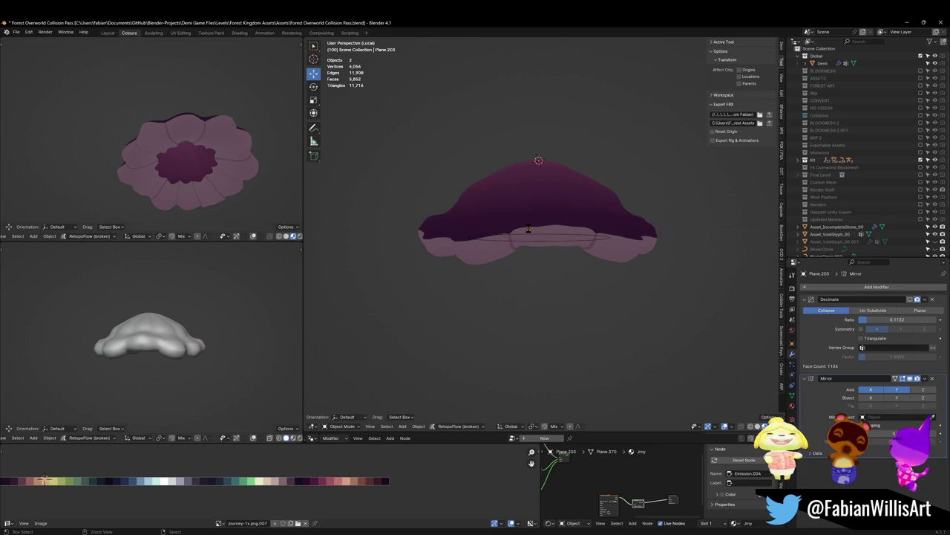
Enter Edit Mode on the cap, save, and merge the seam vertices by distance.
left_click(527, 229)
key("Tab")
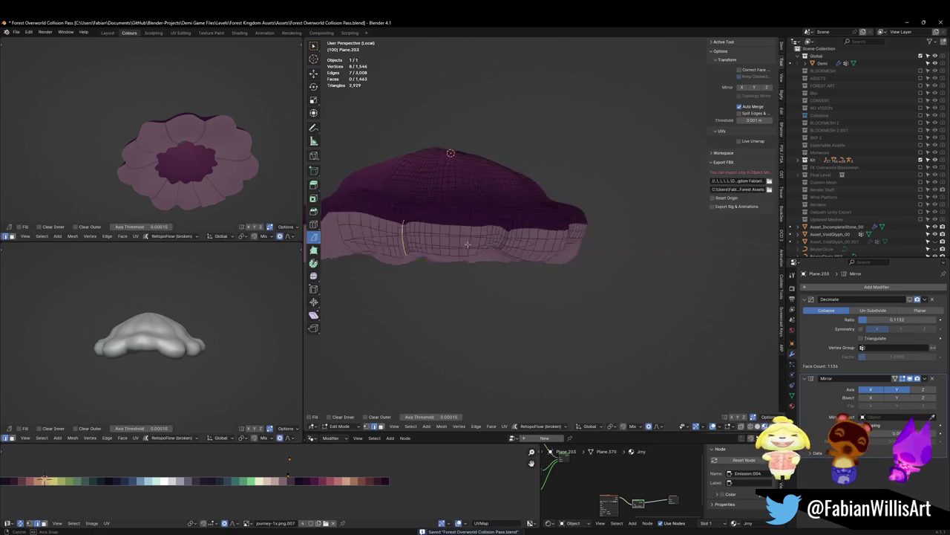
left_click(313, 237)
key("ctrl+s")
scroll(427, 195, "up", 2)
scroll(446, 186, "up", 2)
scroll(482, 167, "up", 3)
key("alt+a")
key("q")
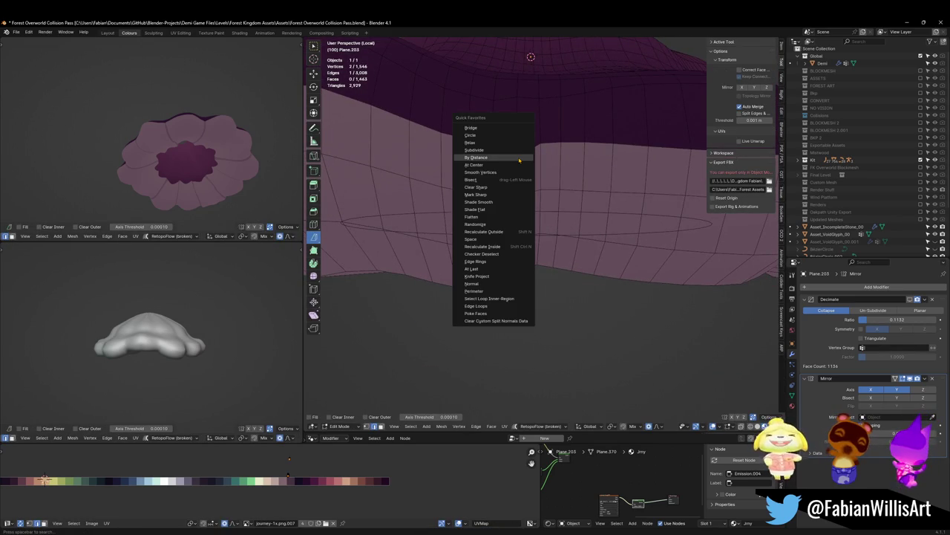
left_click(516, 165)
key("alt+a")
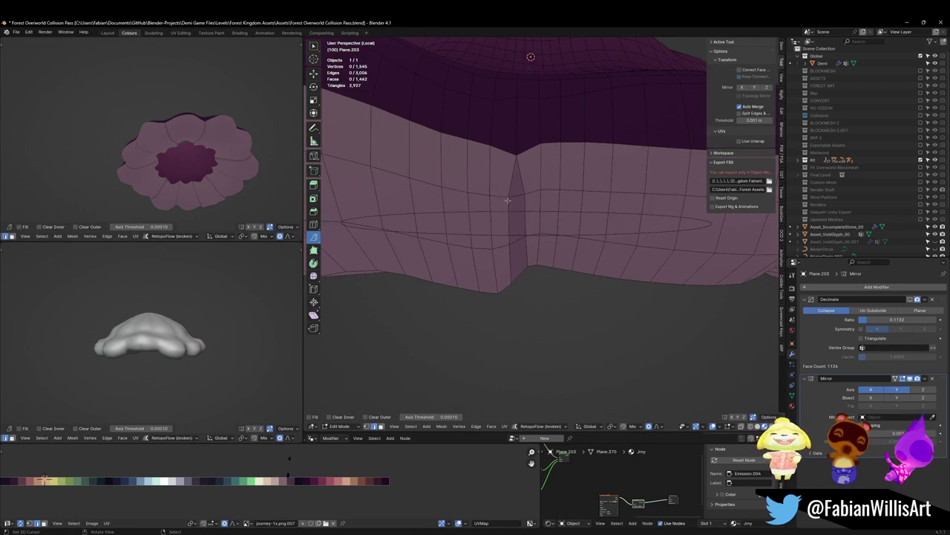
Slide the vertical edge loop and add a centred loop cut near the seam.
key("g")
key("g")
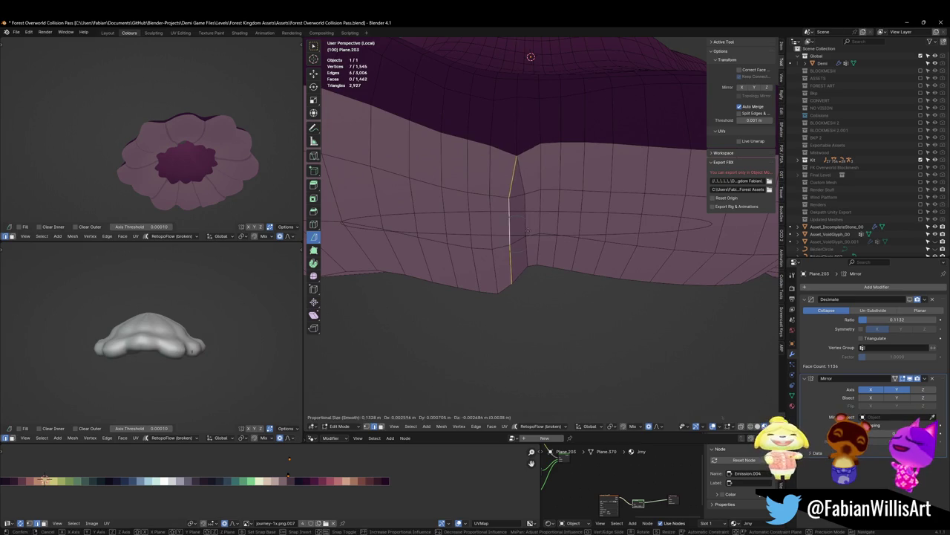
left_click(524, 194)
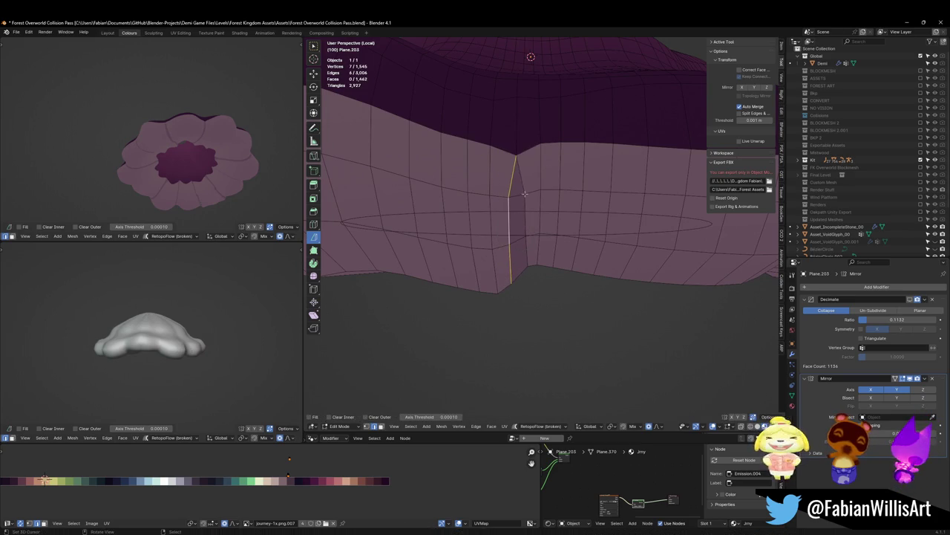
key("alt+a")
key("ctrl+r")
left_click(528, 137)
right_click(528, 130)
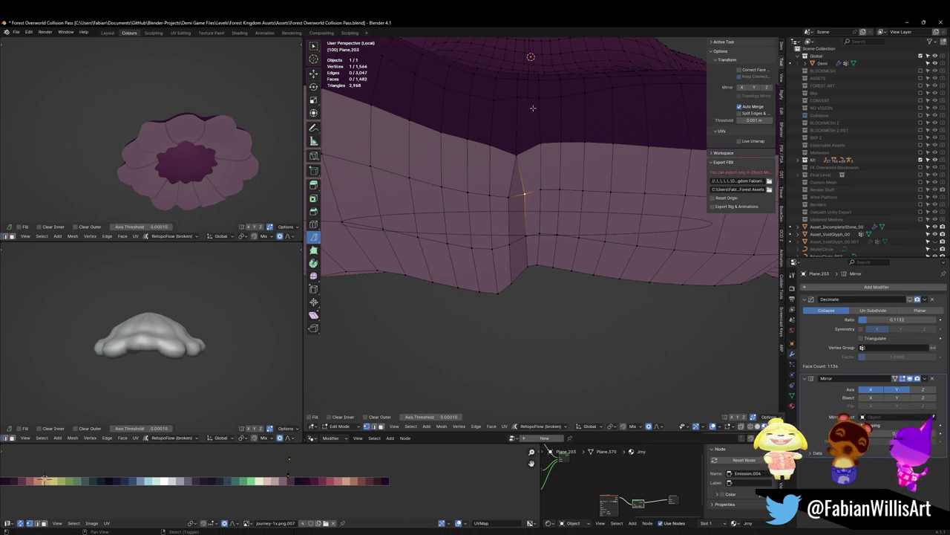
Join the seam vertices with an edge and dissolve the sliver triangle.
key("j")
key("alt+a")
key("alt+a")
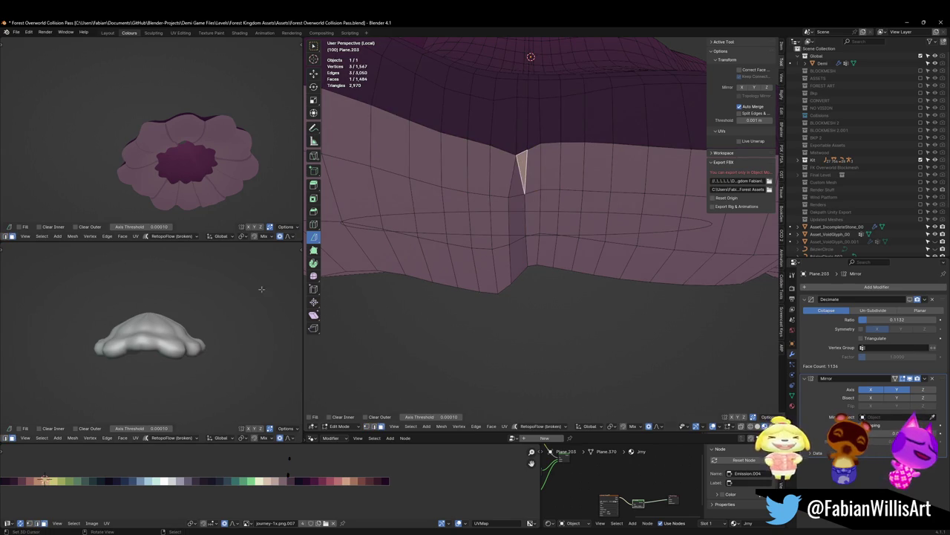
middle_click_drag(238, 160, 216, 167)
key("KP_Decimal")
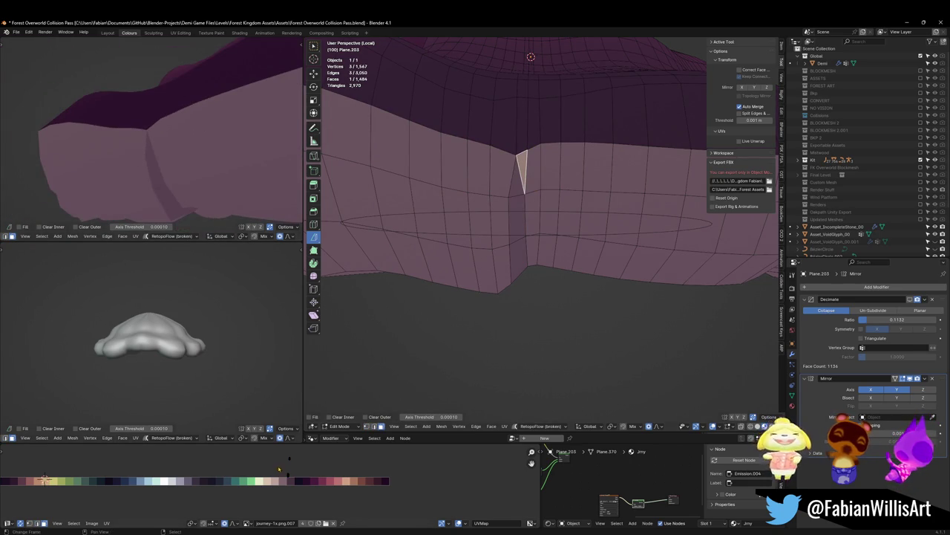
key("g")
key("x")
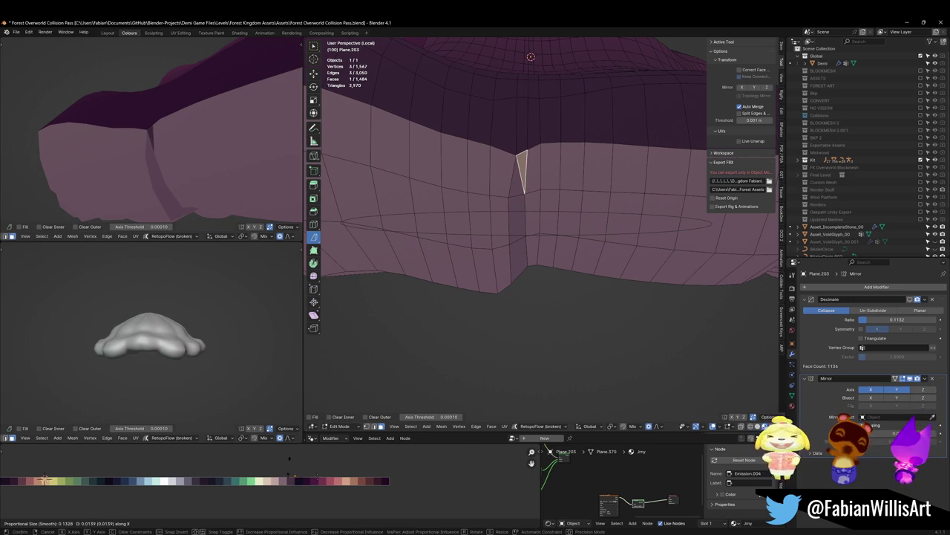
left_click(260, 460)
key("ctrl+x")
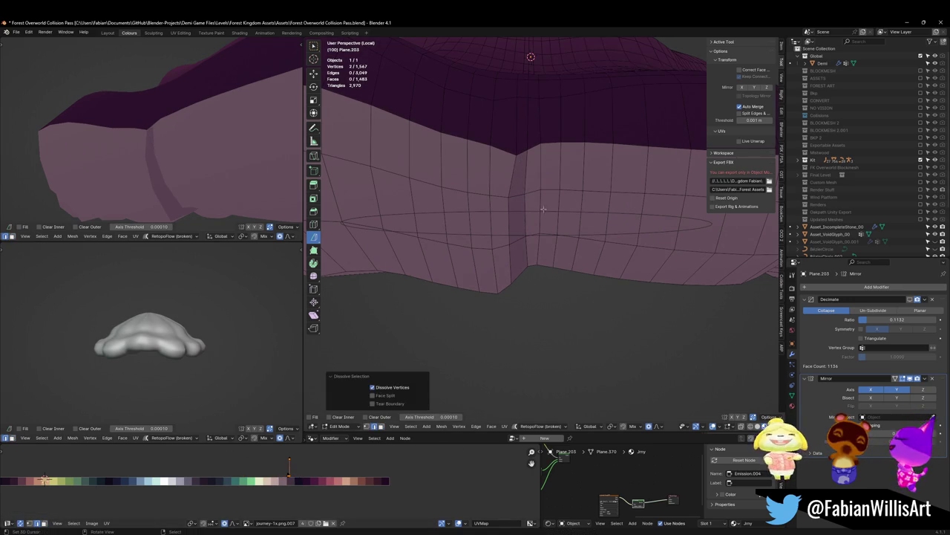
Edge-slide the vertical loop beside the seam by -0.472.
left_click(524, 169, "alt")
key("g")
key("g")
left_click(546, 192)
key("g")
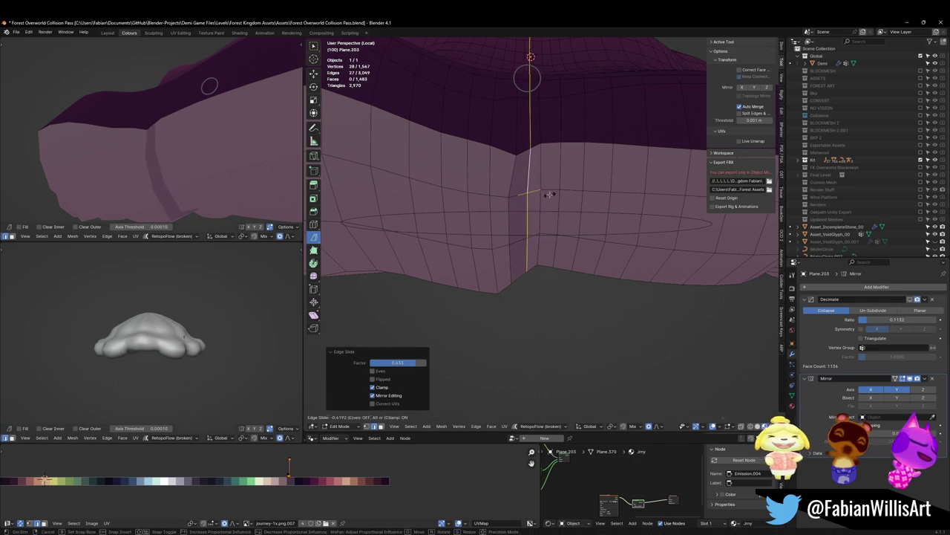
key("g")
left_click(538, 193)
key("g")
key("g")
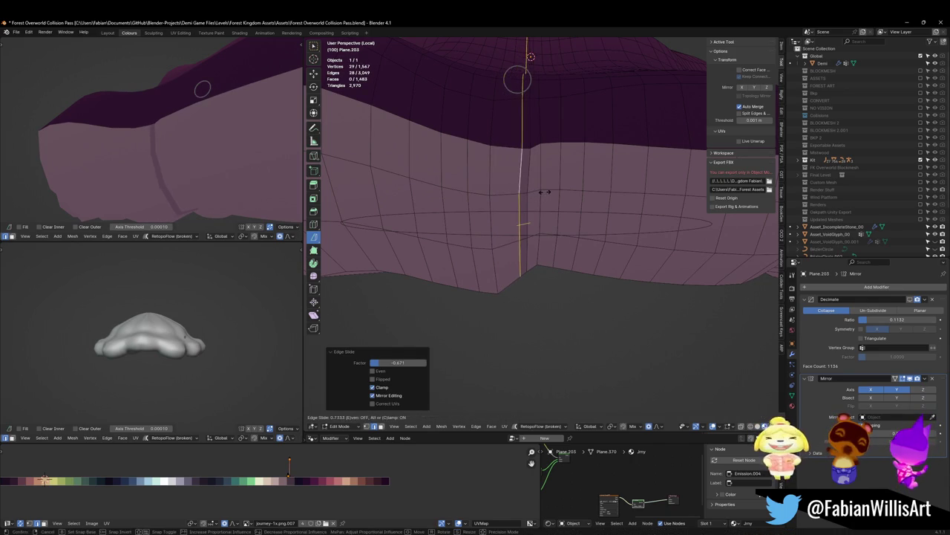
left_click(530, 193)
mouse_move(229, 158)
middle_mouse_down()
mouse_move(112, 186)
mouse_move(132, 208)
mouse_move(148, 193)
middle_mouse_up()
middle_click_drag(447, 148, 490, 185)
left_click(490, 187)
Relax two horizontal rim edge loops with a cubic, 1-iteration Relax.
left_click(495, 186, "alt")
right_click(495, 187)
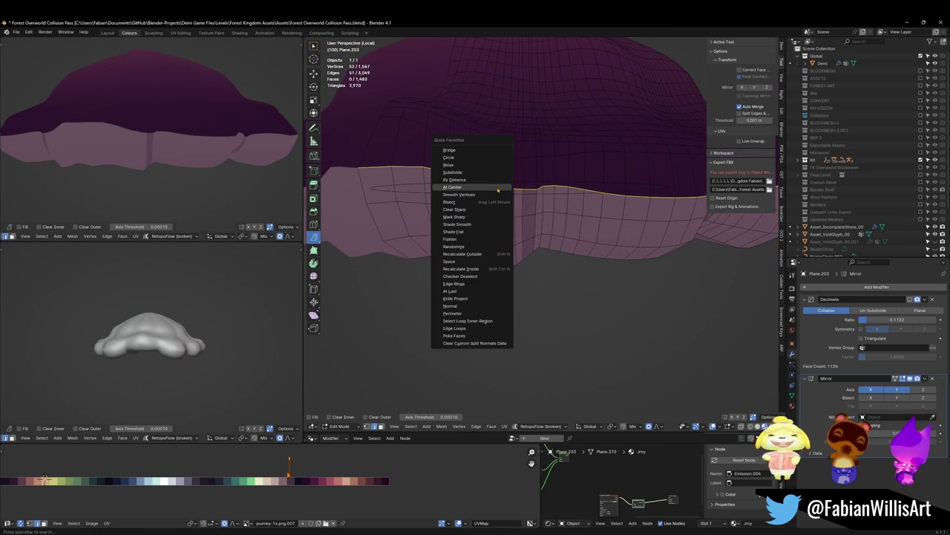
left_click(472, 165)
key("alt+a")
left_click(502, 208, "alt")
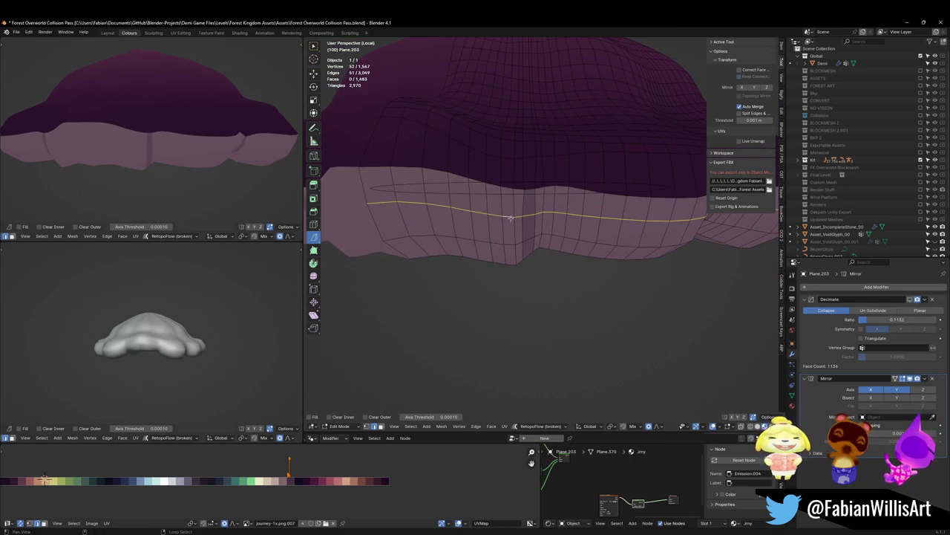
right_click(446, 191)
left_click(457, 195)
mouse_move(457, 194)
middle_mouse_down()
mouse_move(538, 202)
mouse_move(568, 163)
middle_mouse_up()
scroll(213, 157, "down", 3)
middle_click_drag(213, 157, 260, 157, "shift")
Relax the edge loop at the dark-to-pink colour boundary.
key("alt+a")
left_click(502, 198, "alt")
right_click(502, 199)
left_click(502, 198)
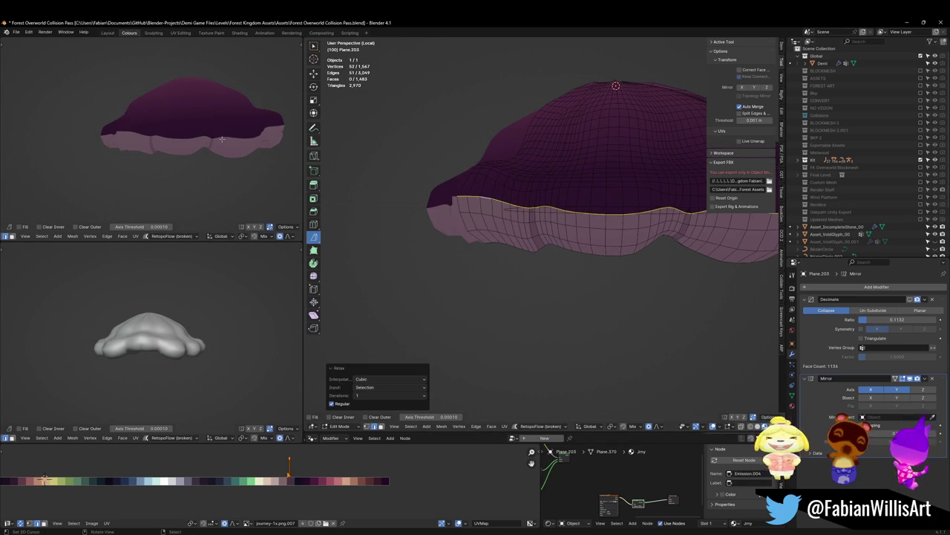
mouse_move(261, 200)
middle_mouse_down("shift")
mouse_move(236, 201)
mouse_move(211, 175)
middle_mouse_up("shift")
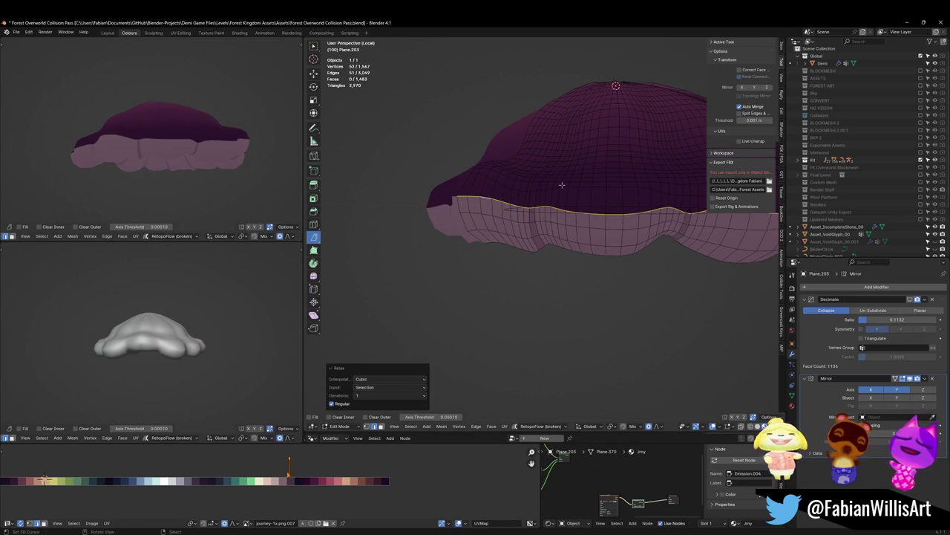
key("alt+a")
mouse_move(564, 223)
middle_mouse_down()
mouse_move(651, 222)
mouse_move(512, 272)
mouse_move(536, 240)
middle_mouse_up()
scroll(669, 219, "up", 4)
scroll(594, 246, "up", 3)
Delete the seam triangle, refill the hole with a new face, and slide an adjacent edge.
left_click(537, 237)
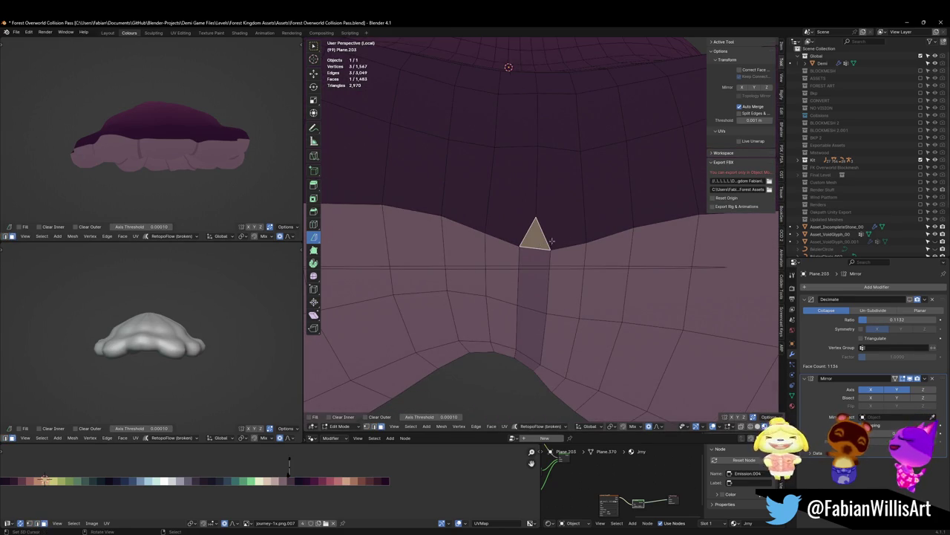
key("x")
key("1")
left_click(551, 249)
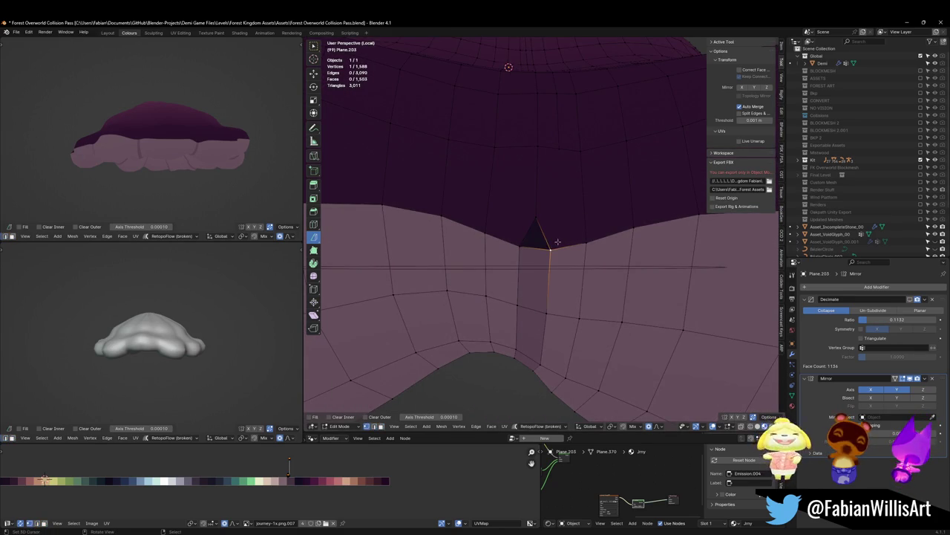
left_click(543, 234)
left_click(536, 217)
key("g")
key("g")
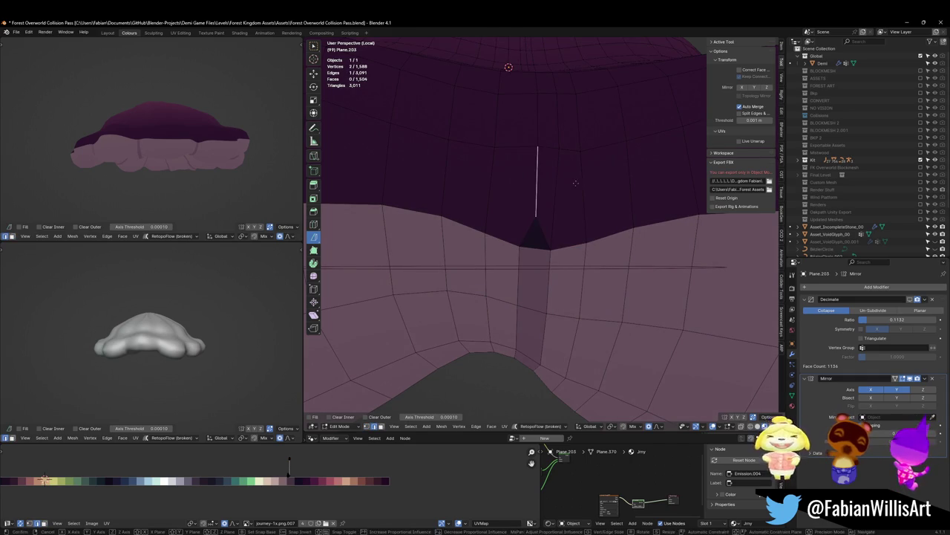
left_click(539, 231)
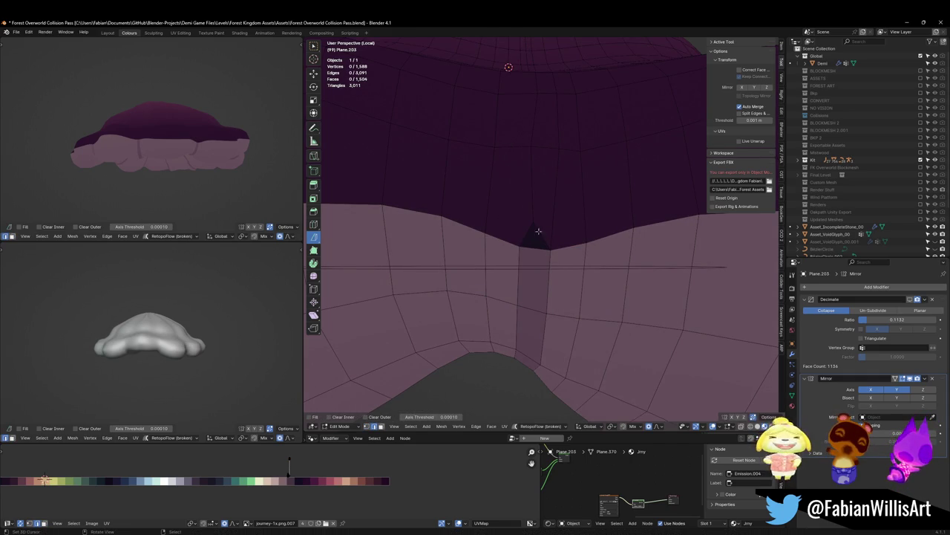
Shift the seam triangle along X and dissolve it.
left_click(535, 239)
mouse_move(164, 134)
middle_mouse_down()
mouse_move(239, 131)
mouse_move(302, 450)
middle_mouse_up()
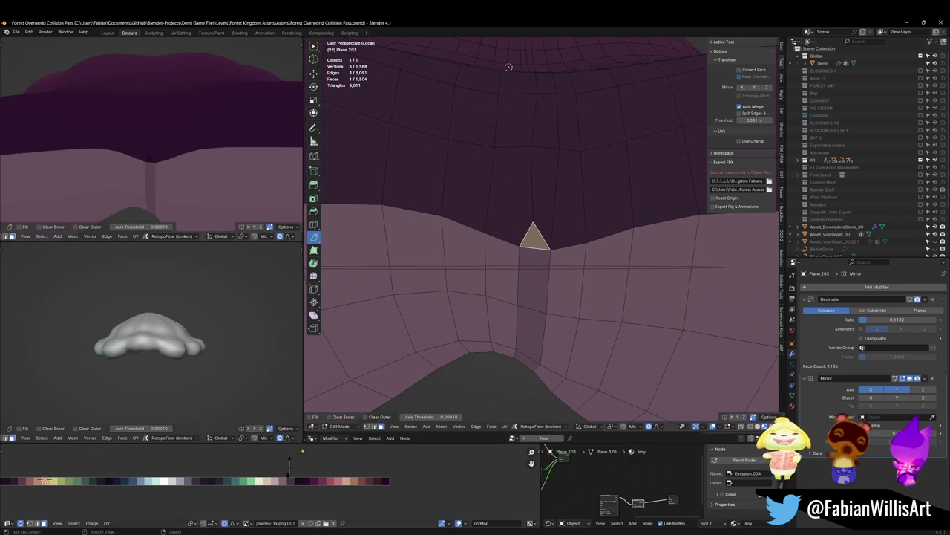
key("g")
key("x")
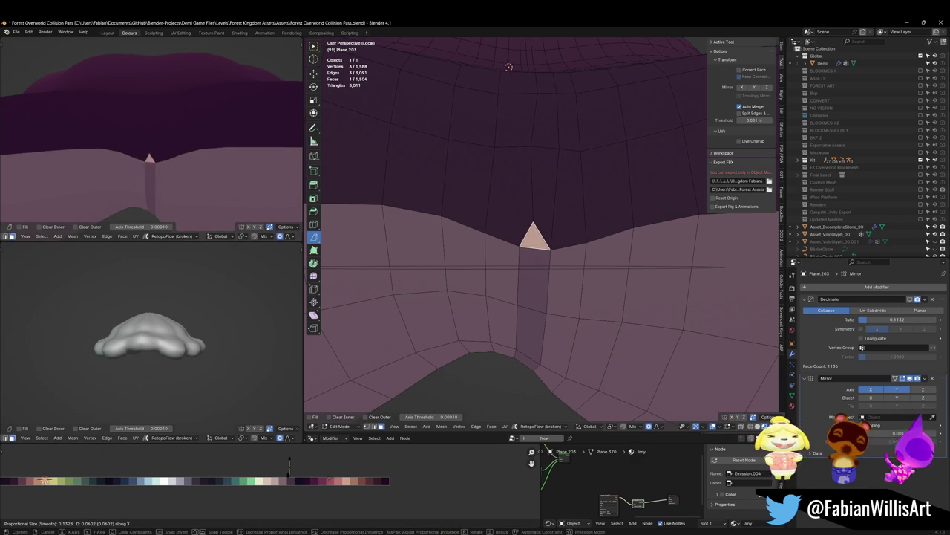
left_click(165, 448)
key("ctrl+x")
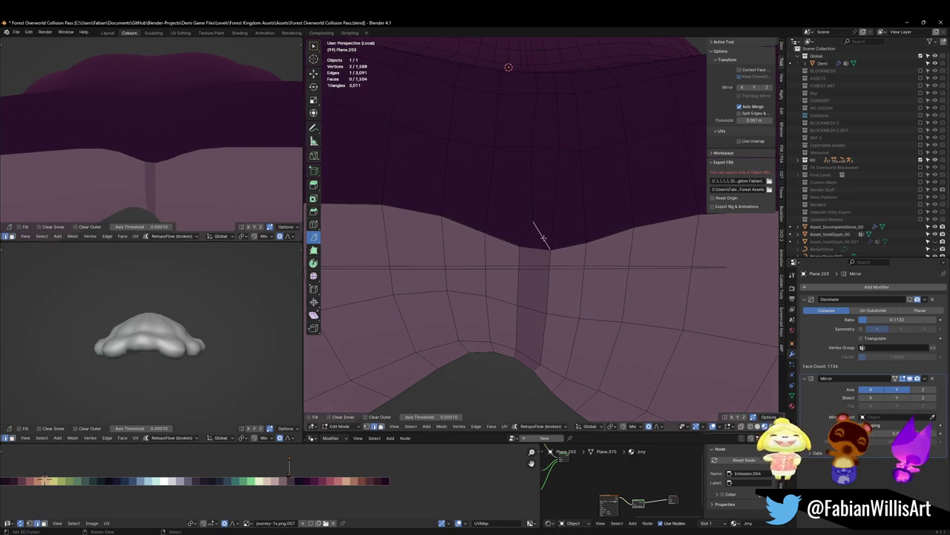
key("a")
key("alt+a")
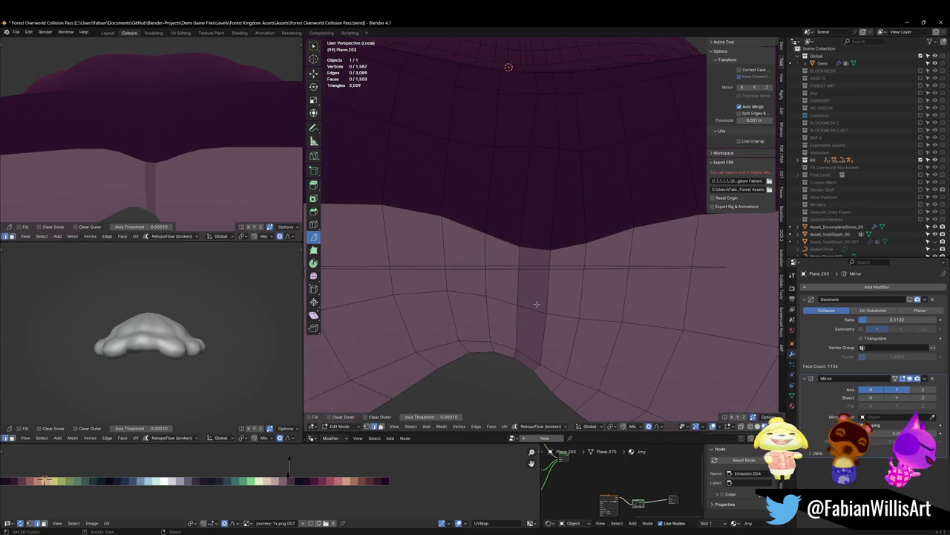
Edge-slide the vertical loop beside the seam by -0.276.
left_click(543, 301, "alt")
scroll(587, 216, "down", 2)
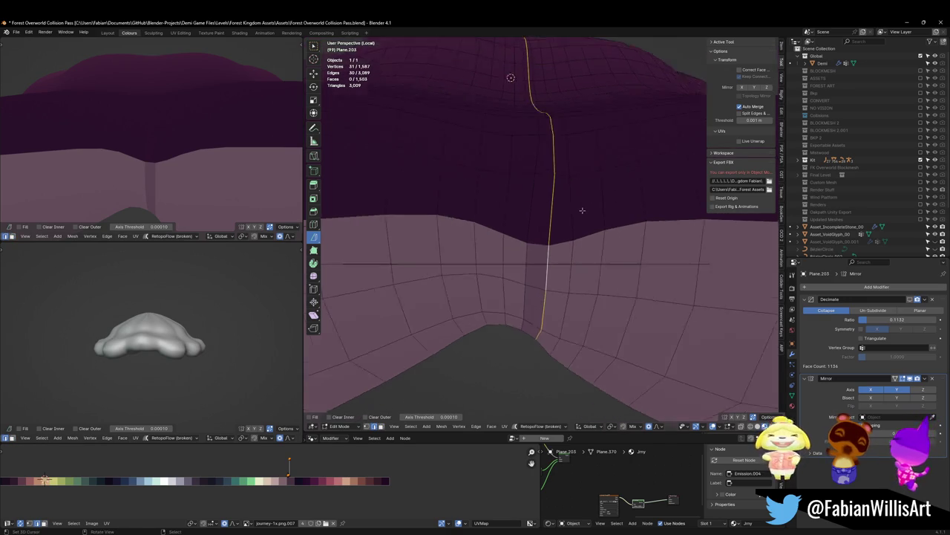
scroll(579, 210, "down", 2)
key("alt+a")
left_click(543, 258, "alt")
key("g")
key("g")
left_click(520, 140)
mouse_move(152, 119)
middle_mouse_down()
mouse_move(169, 155)
mouse_move(160, 200)
middle_mouse_up()
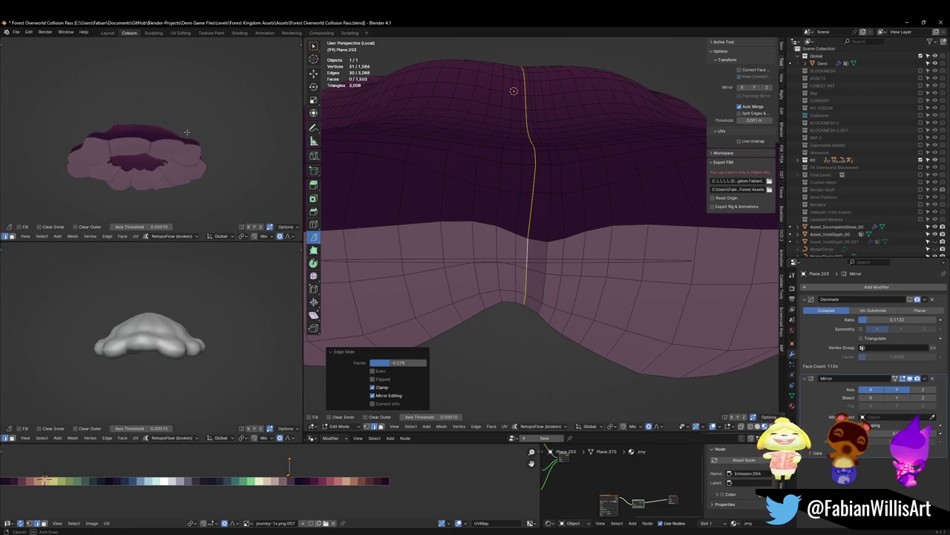
mouse_move(535, 163)
middle_mouse_down()
mouse_move(560, 199)
mouse_move(493, 275)
mouse_move(578, 213)
mouse_move(519, 222)
mouse_move(564, 215)
mouse_move(598, 236)
middle_mouse_up()
key("alt+a")
Shift an underside face ring's UVs onto the light-blue palette swatch.
scroll(564, 215, "up", 3)
left_click(597, 236, "alt")
key("h")
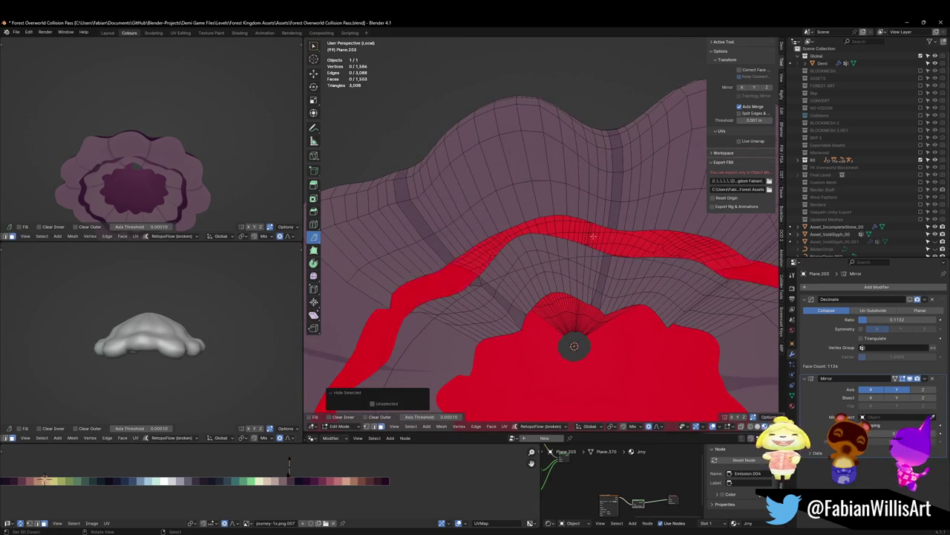
key("alt+h")
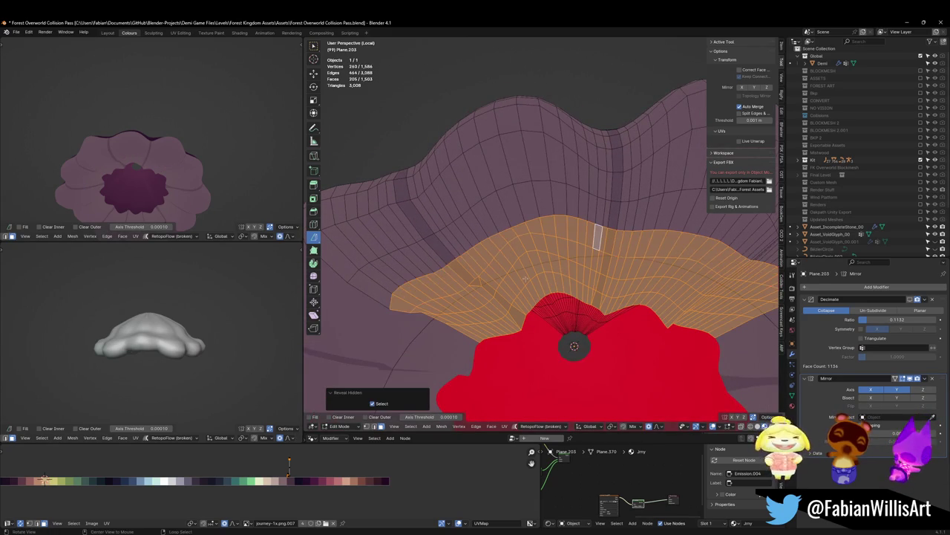
key("g")
key("z")
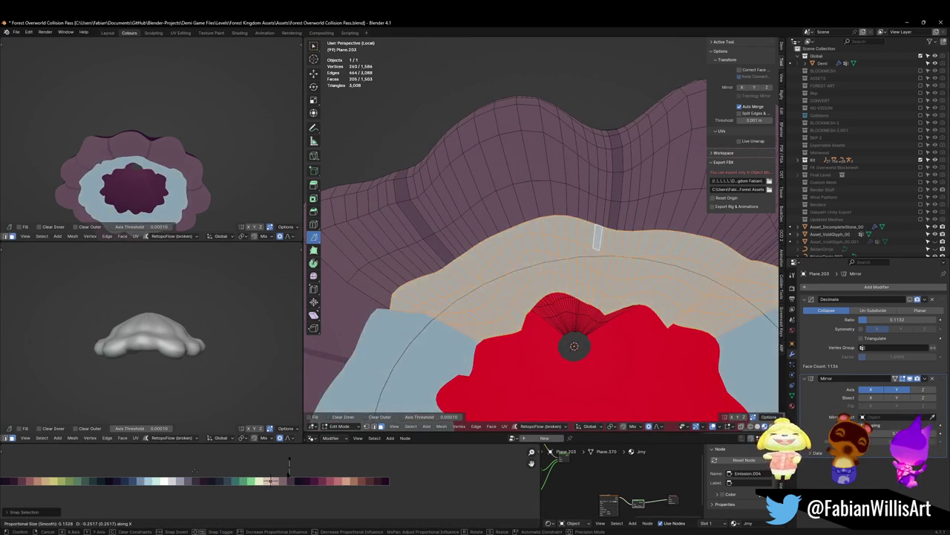
left_click(597, 237)
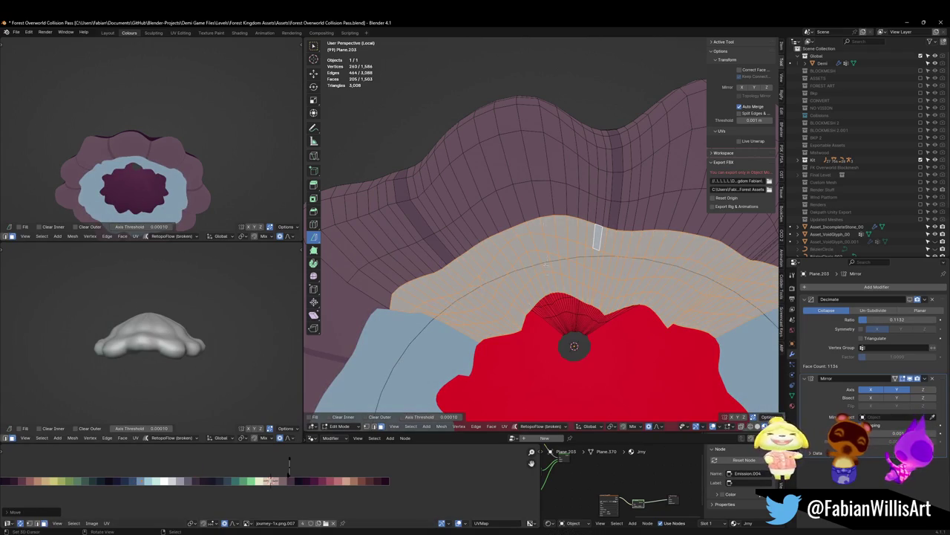
key("alt+a")
middle_click_drag(186, 149, 223, 171)
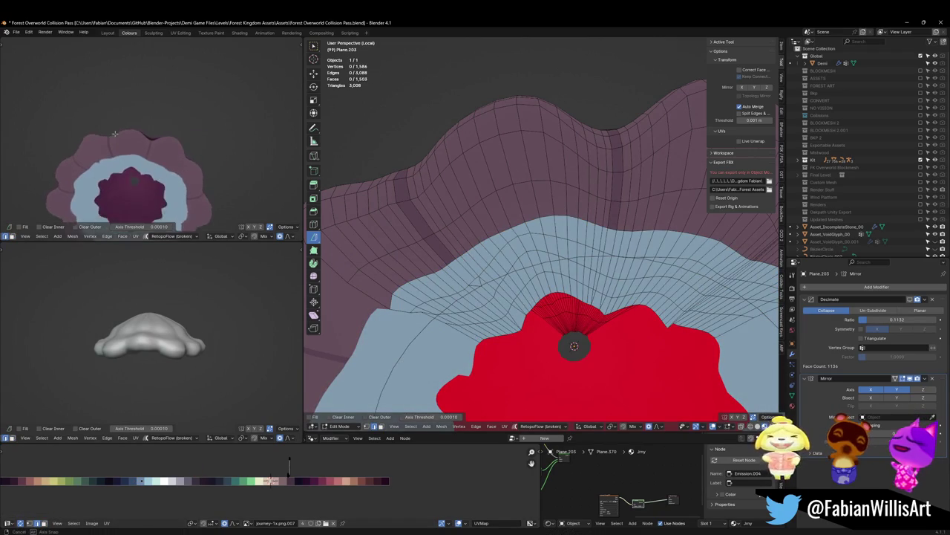
Move the next ring's UVs along X onto a blue swatch.
left_click(470, 265, "alt")
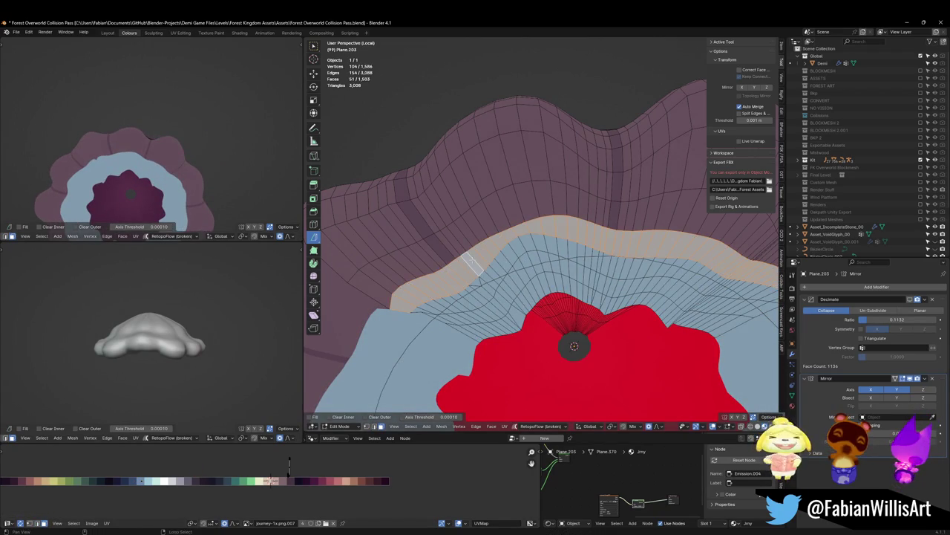
key("g")
key("x")
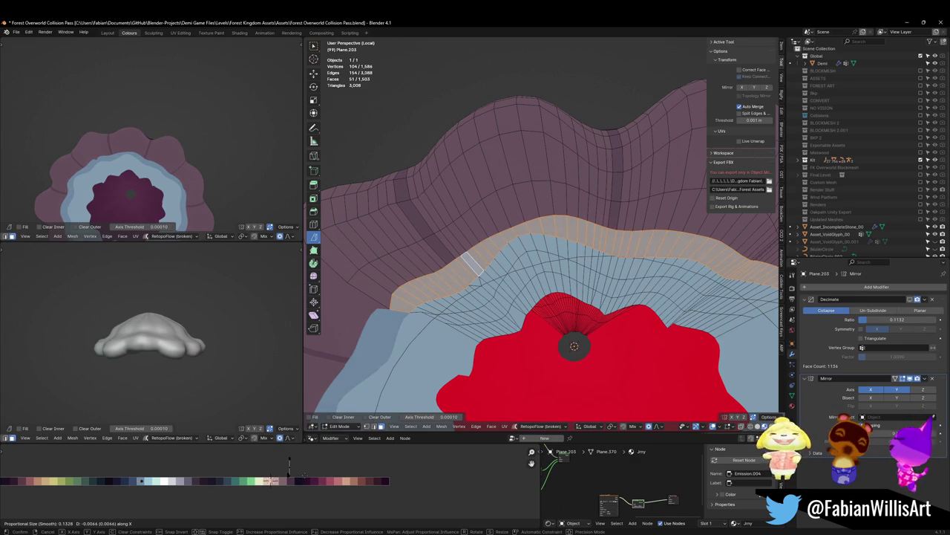
key("Return")
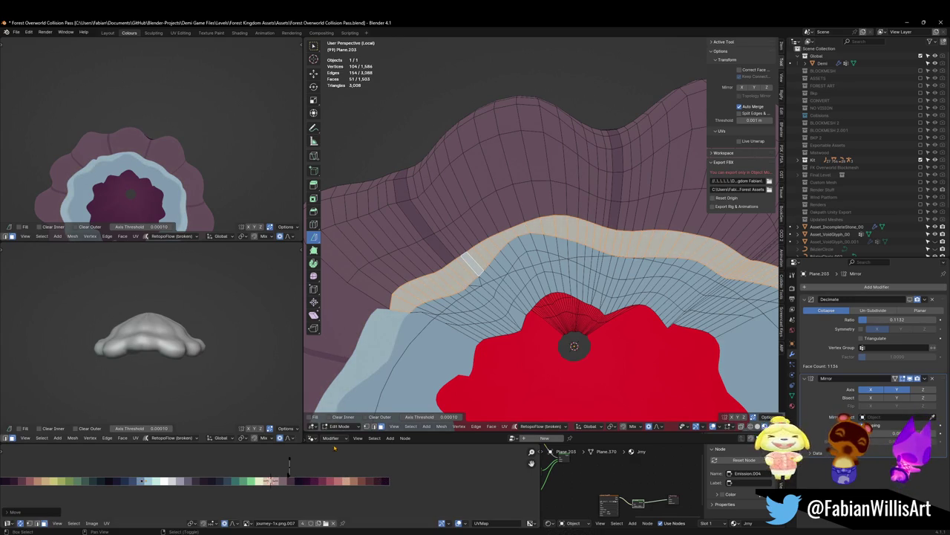
scroll(197, 163, "down", 5)
scroll(197, 163, "up", 3)
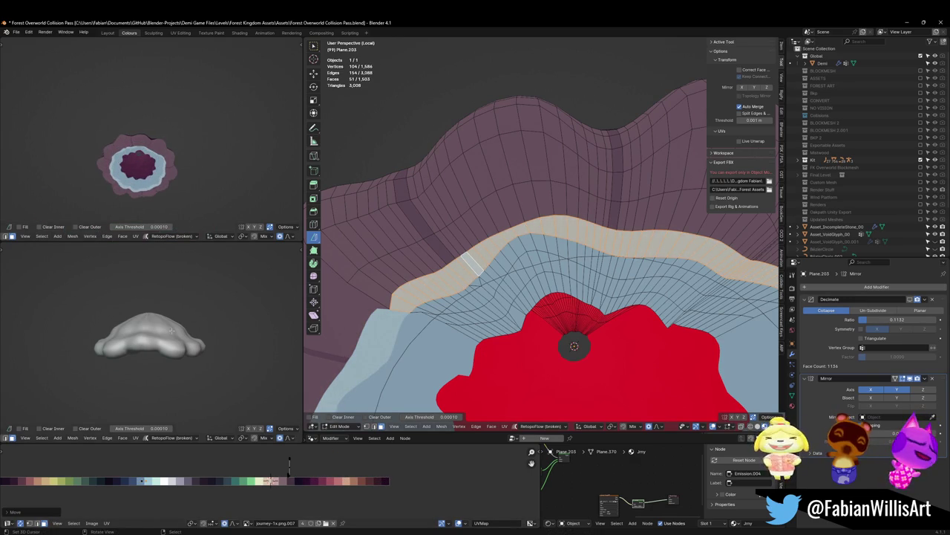
Recolour the outer underside rim cream and return to Object Mode.
key("alt+a")
key("l")
key("g")
key("x")
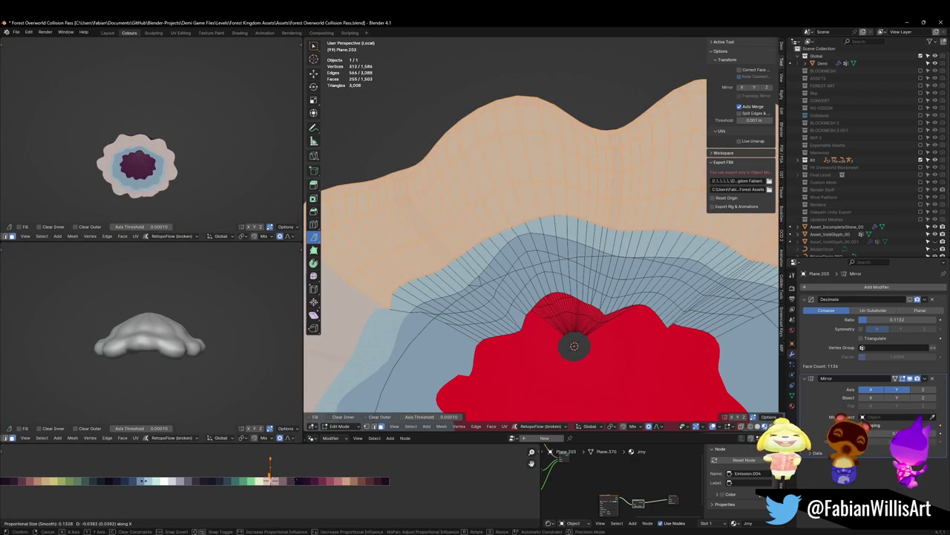
key("Return")
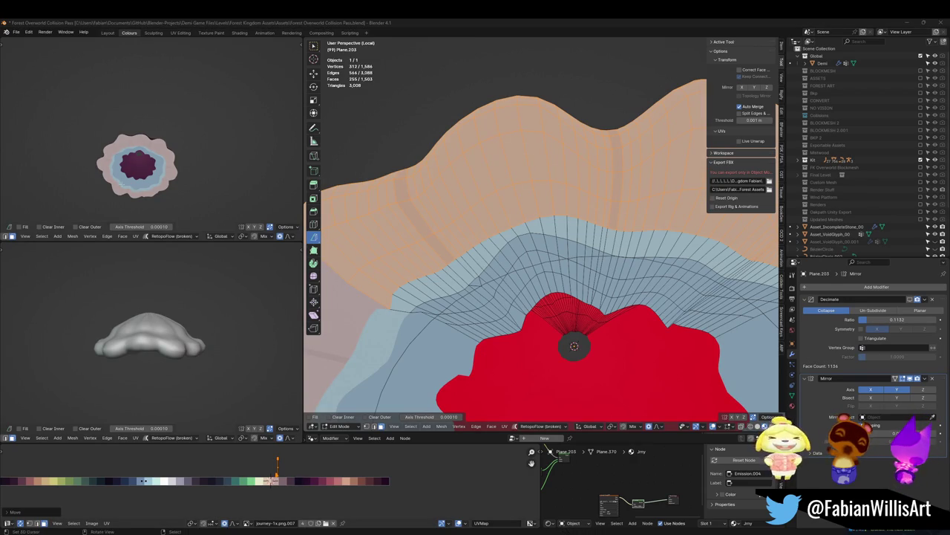
mouse_move(171, 154)
middle_mouse_down()
mouse_move(129, 158)
mouse_move(134, 193)
mouse_move(134, 167)
middle_mouse_up()
key("Tab")
scroll(565, 297, "down", 3)
middle_click_drag(572, 327, 573, 203)
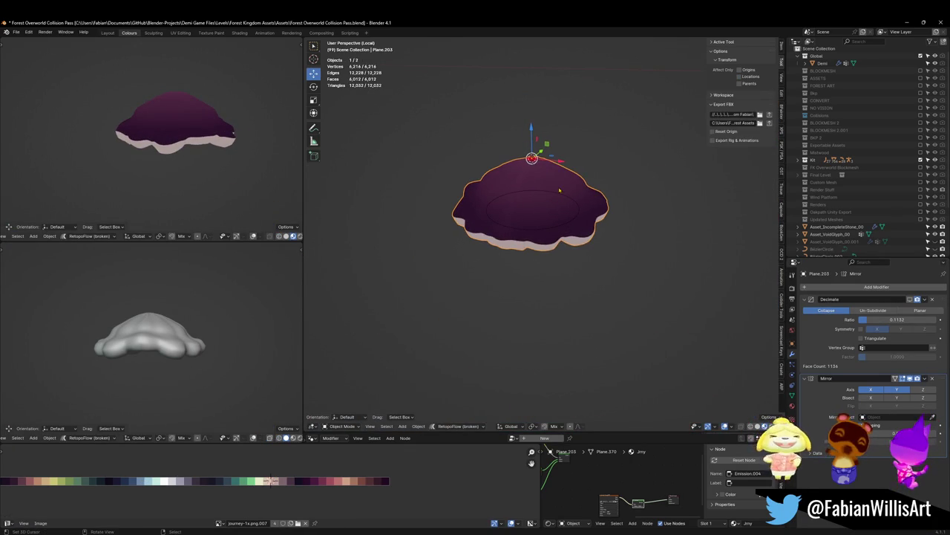
Duplicate the mushroom cap and place the copy left of the original.
left_click(554, 185)
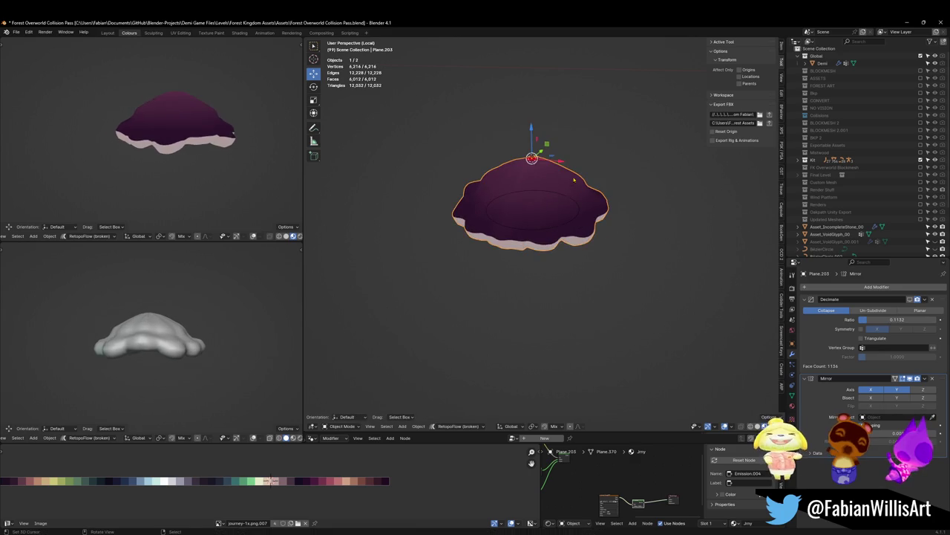
key("shift+d")
right_click(584, 201)
key("g")
key("shift+z")
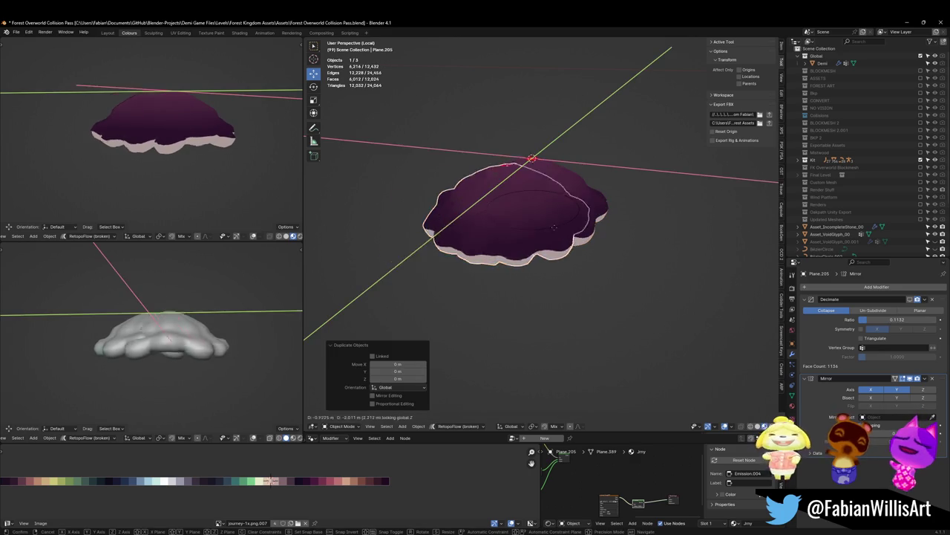
left_click(387, 143)
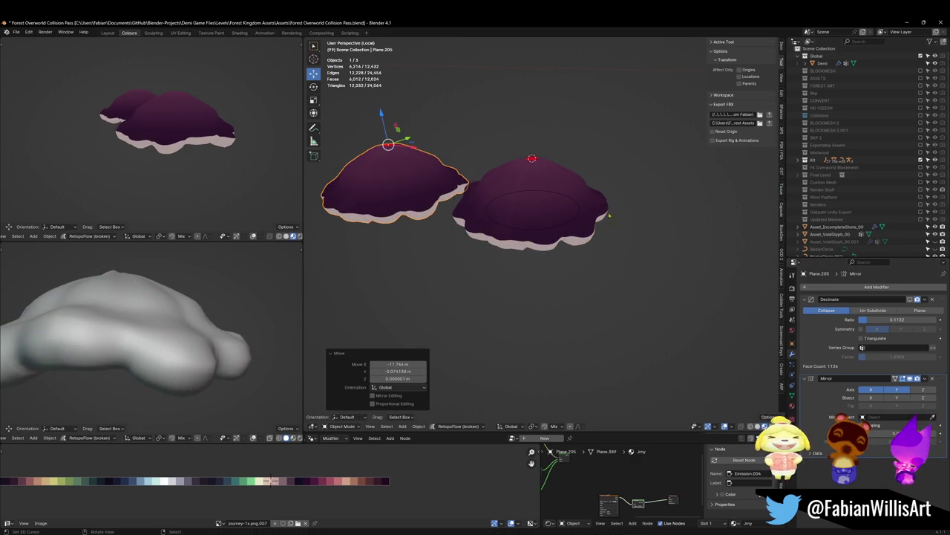
Apply the copy's Mirror modifier so only Decimate remains, then edit its mesh.
mouse_move(148, 136)
middle_mouse_down()
mouse_move(228, 146)
mouse_move(230, 194)
middle_mouse_up()
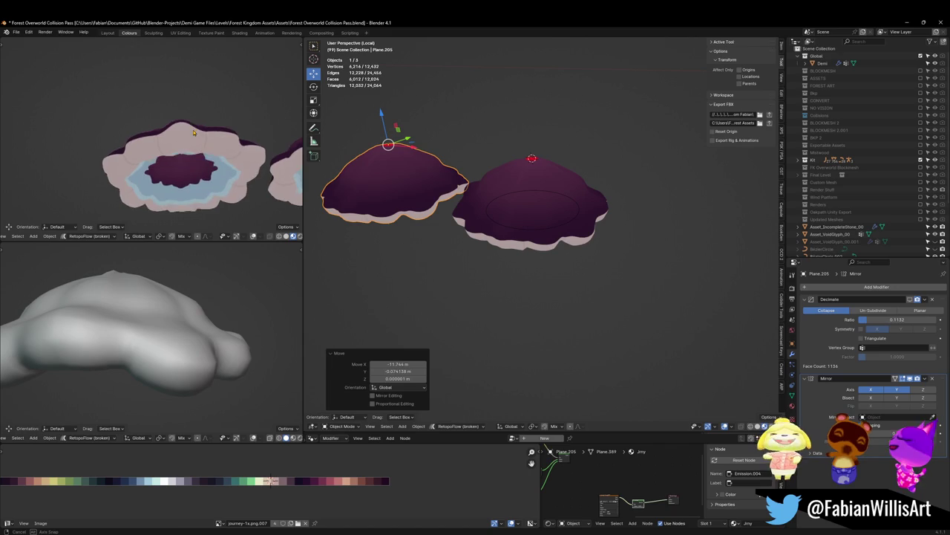
mouse_move(326, 182)
middle_mouse_down("shift")
mouse_move(441, 216)
mouse_move(483, 157)
middle_mouse_up("shift")
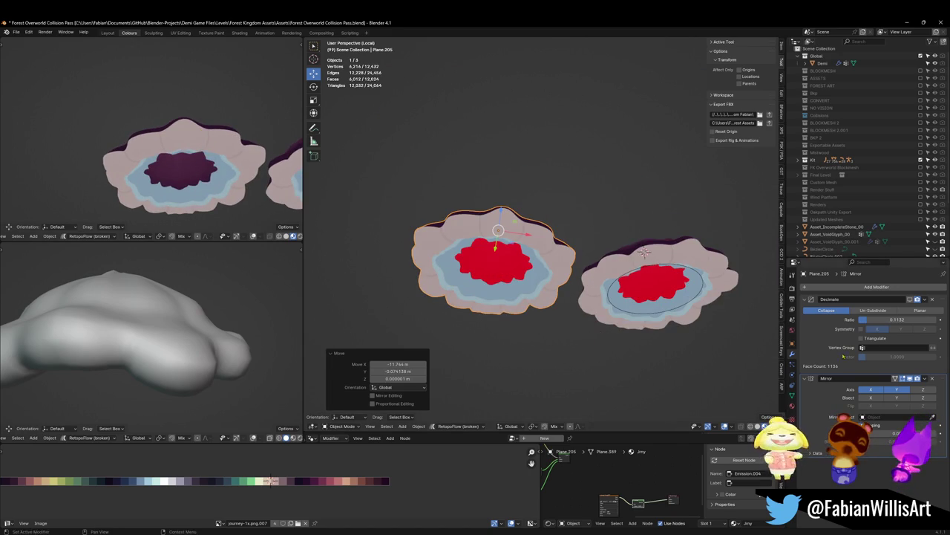
key("ctrl+a")
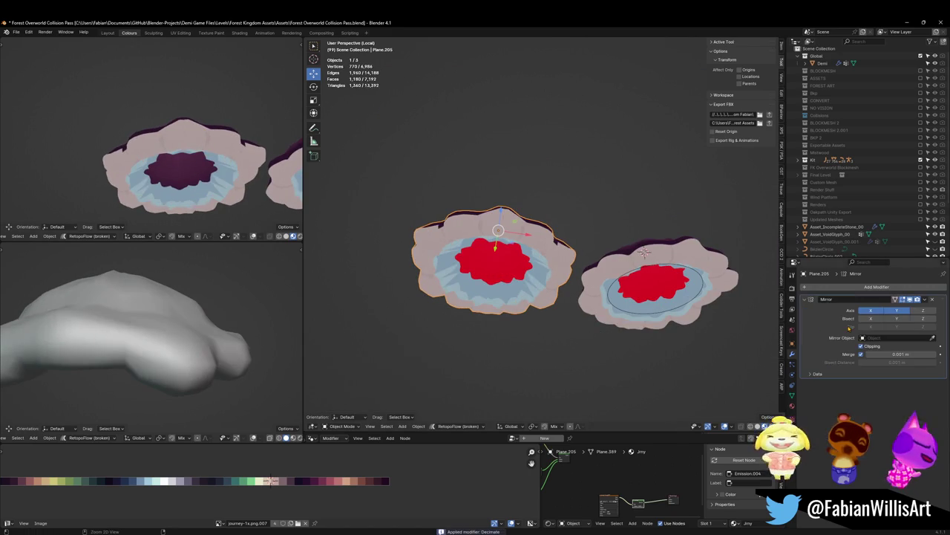
middle_click_drag(165, 185, 145, 153)
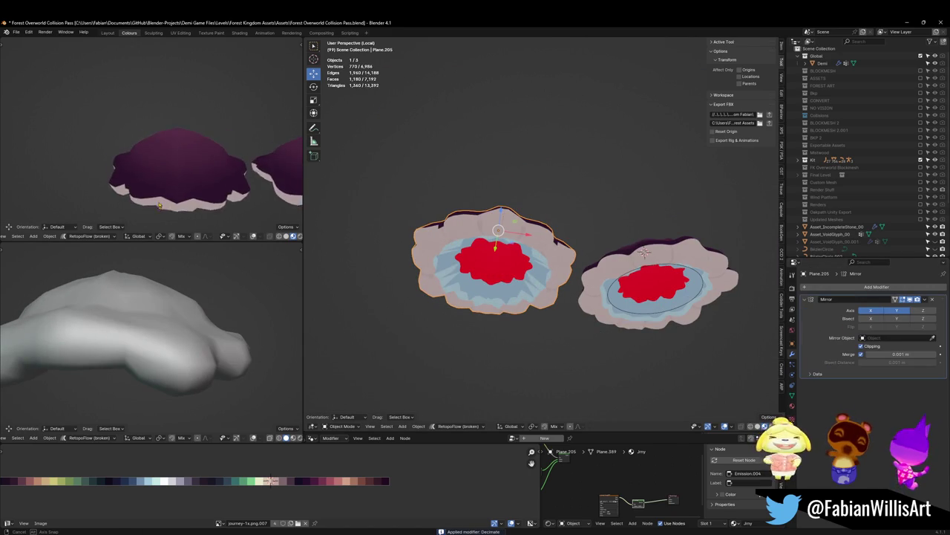
key("ctrl+z")
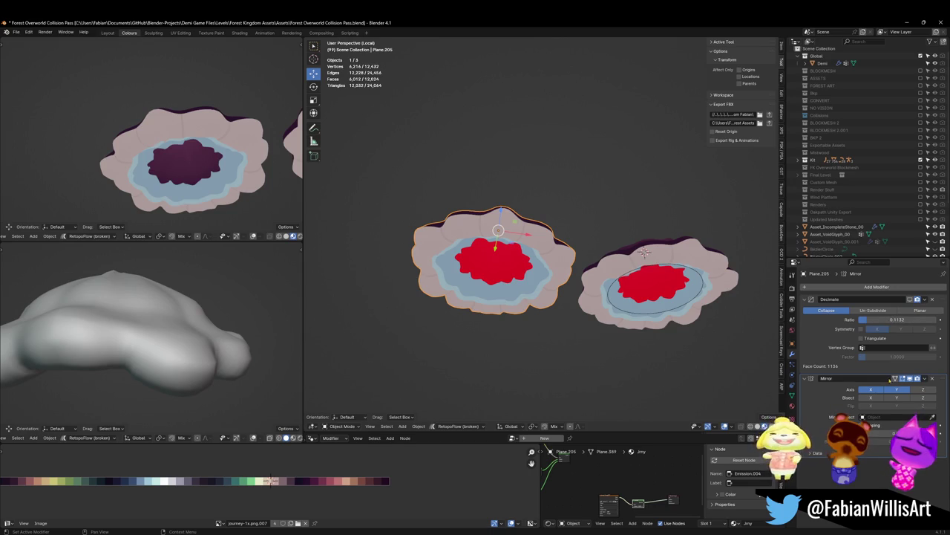
key("ctrl+a")
key("Tab")
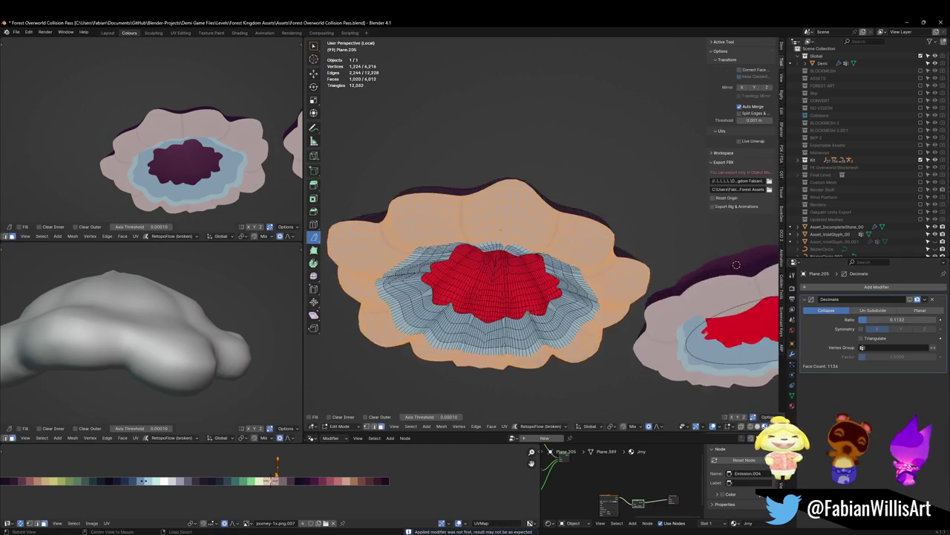
Select the cream face ring on the copy's underside, hide it, and reveal the hidden outer ring.
scroll(548, 223, "up", 4)
key("alt+a")
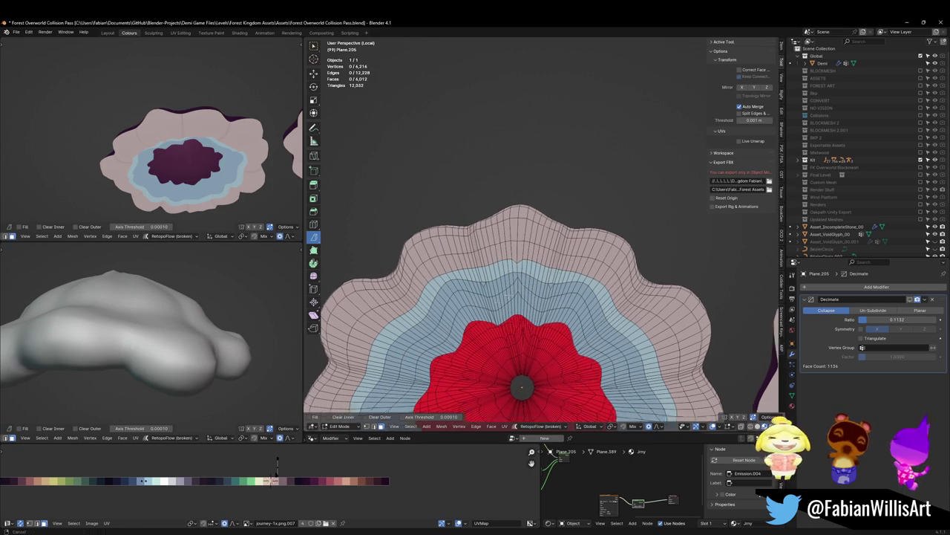
scroll(478, 319, "up", 1)
scroll(477, 319, "up", 3)
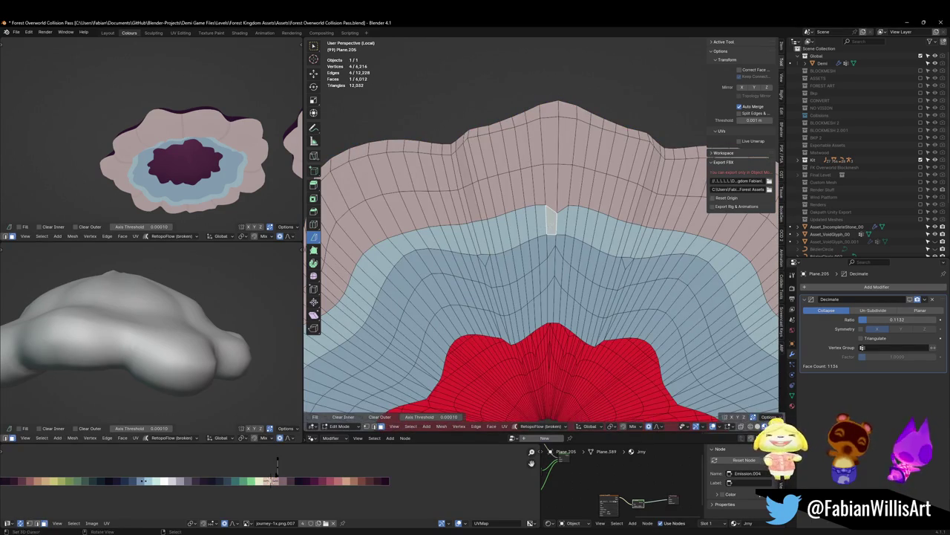
left_click(542, 219, "alt")
key("KP_Decimal")
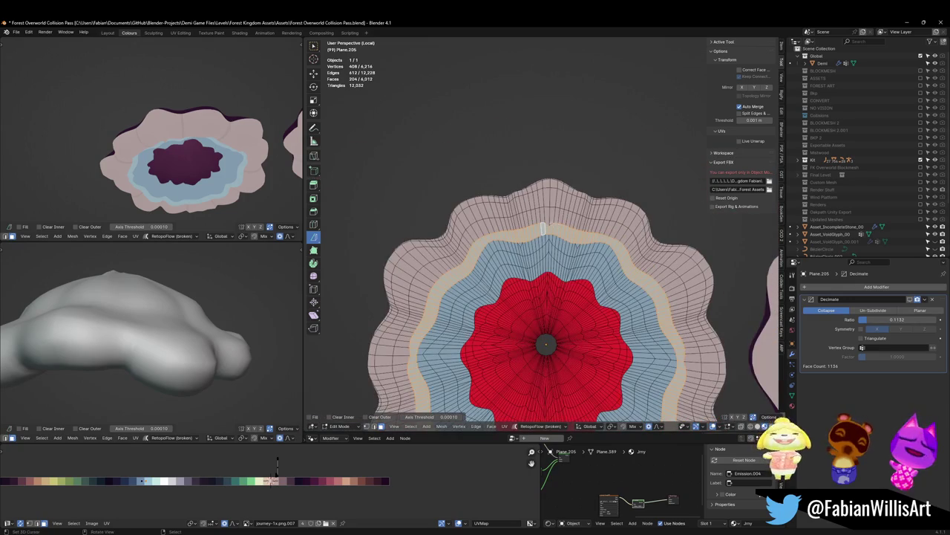
key("h")
key("alt+h")
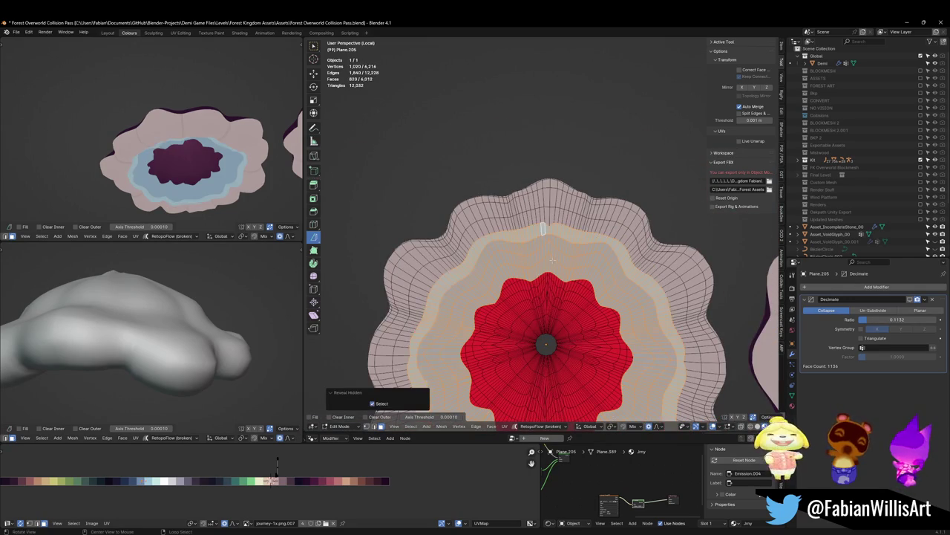
Widen the revealed ring flat, without height change, using proportional falloff.
key("s")
key("shift+z")
key("o")
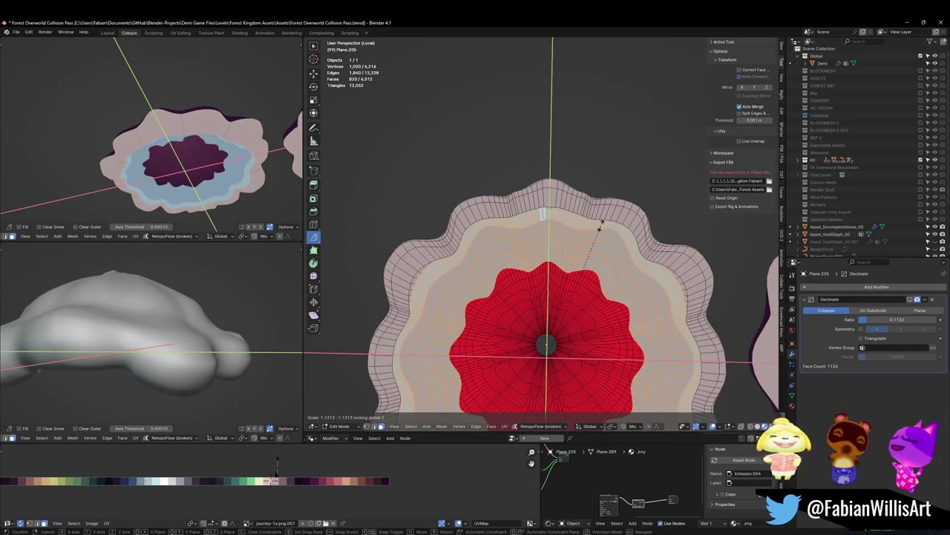
key("Escape")
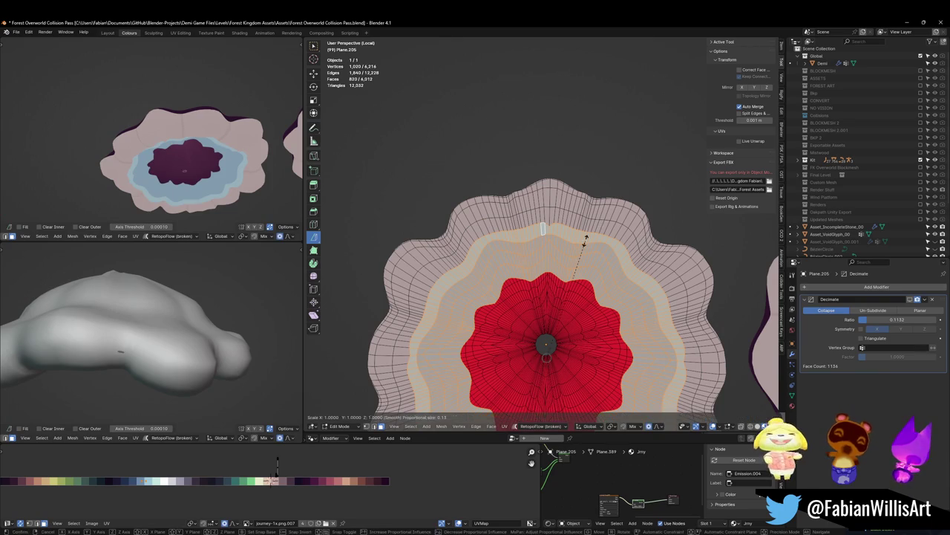
key("s")
key("shift+z")
scroll(603, 223, "down", 3)
scroll(605, 219, "down", 3)
scroll(613, 216, "down", 3)
scroll(617, 218, "down", 2)
scroll(618, 212, "up", 2)
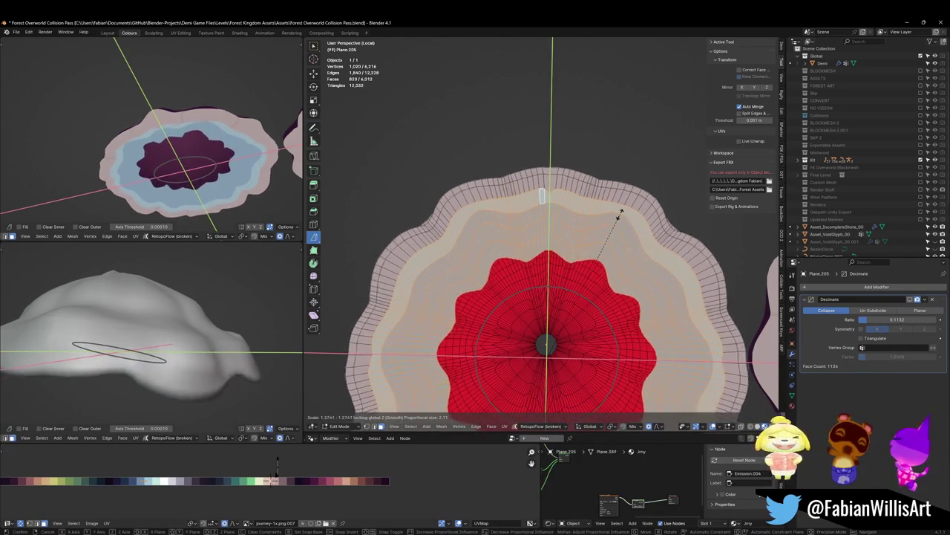
scroll(610, 215, "up", 2)
scroll(609, 214, "up", 2)
scroll(607, 220, "up", 1)
left_click(607, 220)
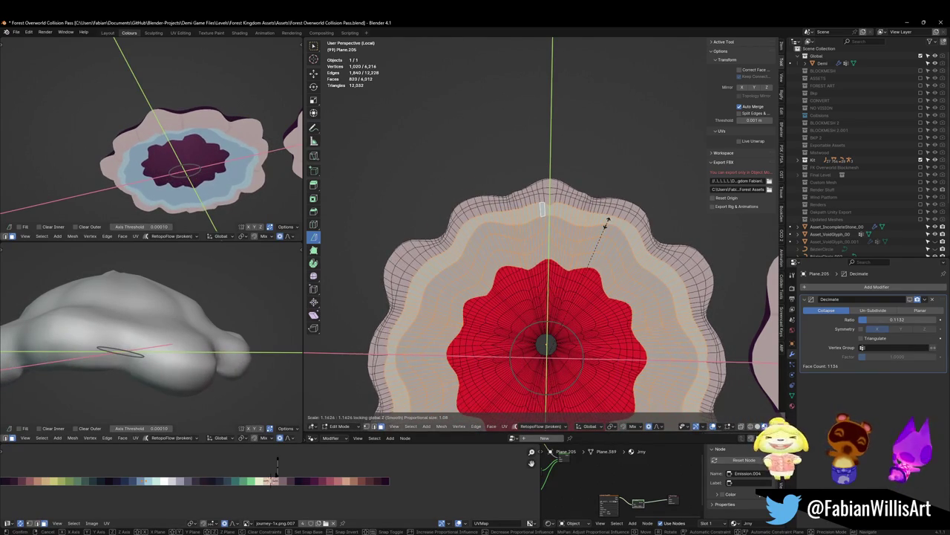
Close the inner red opening with a new face and shrink it toward the centre.
key("alt+a")
left_click(448, 359, "alt")
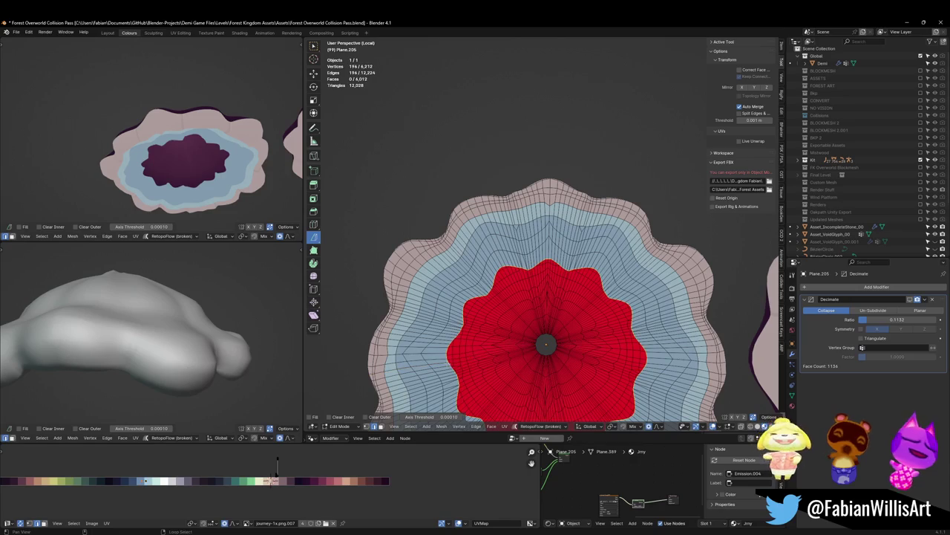
key("f")
key("s")
scroll(615, 329, "up", 3)
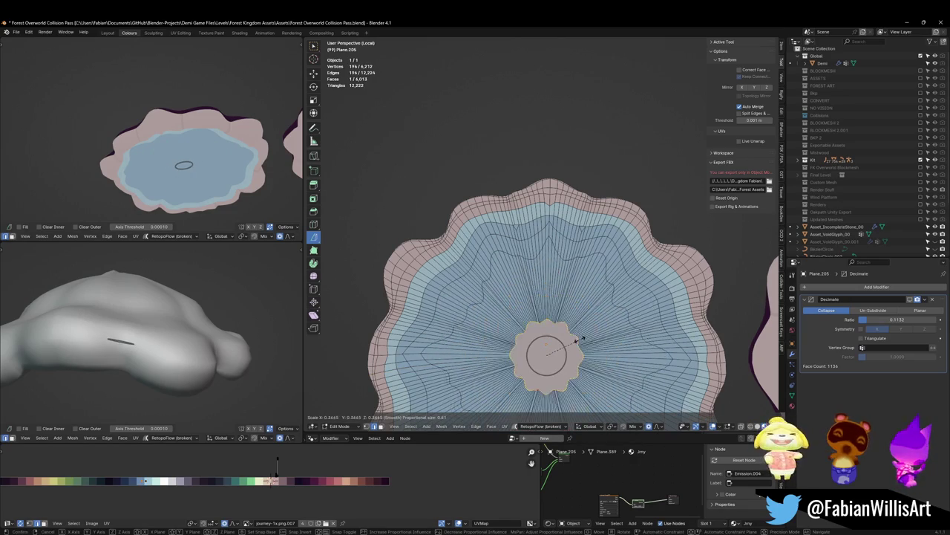
Confirm the smaller centre face, then shrink an underside face ring flat.
left_click(577, 333)
mouse_move(175, 160)
middle_mouse_down()
mouse_move(164, 147)
mouse_move(220, 188)
mouse_move(179, 152)
mouse_move(189, 146)
mouse_move(178, 152)
middle_mouse_up()
key("alt+a")
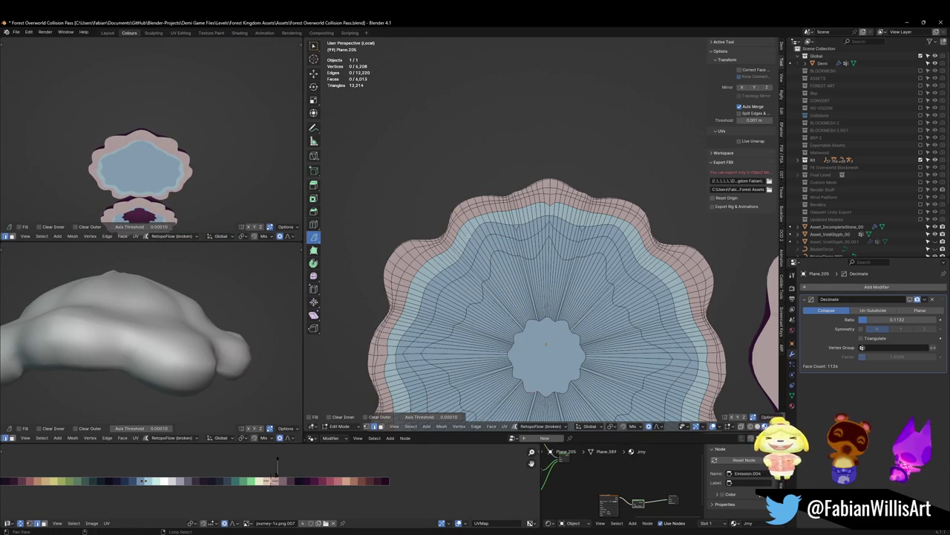
left_click(425, 305, "alt")
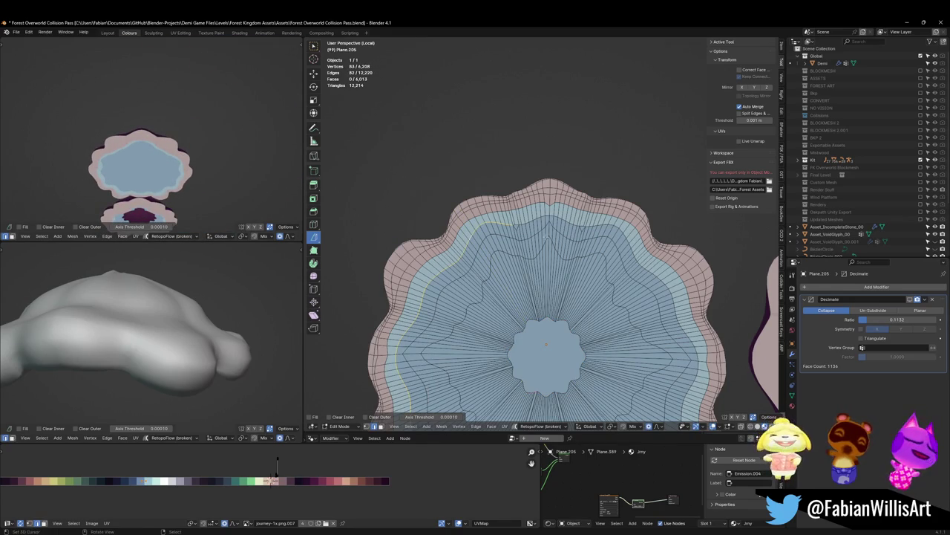
left_click(624, 239, "alt")
key("s")
key("shift+z")
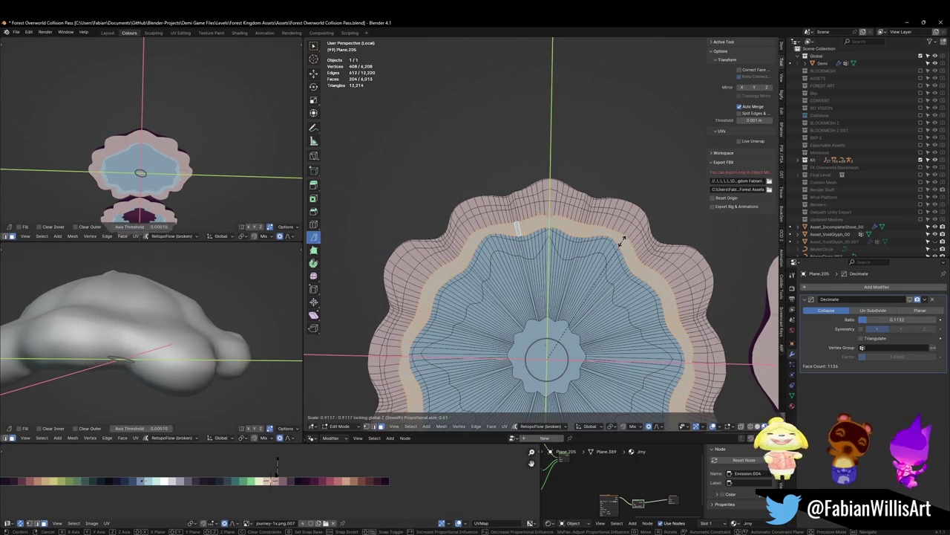
left_click(627, 227)
Rescale the same face ring flat once more and deselect it.
mouse_move(178, 163)
middle_mouse_down()
mouse_move(178, 197)
mouse_move(182, 174)
middle_mouse_up()
key("s")
key("shift+z")
left_click(595, 259)
key("alt+a")
Nudge another underside face ring along the X axis.
middle_click_drag(199, 203, 199, 169)
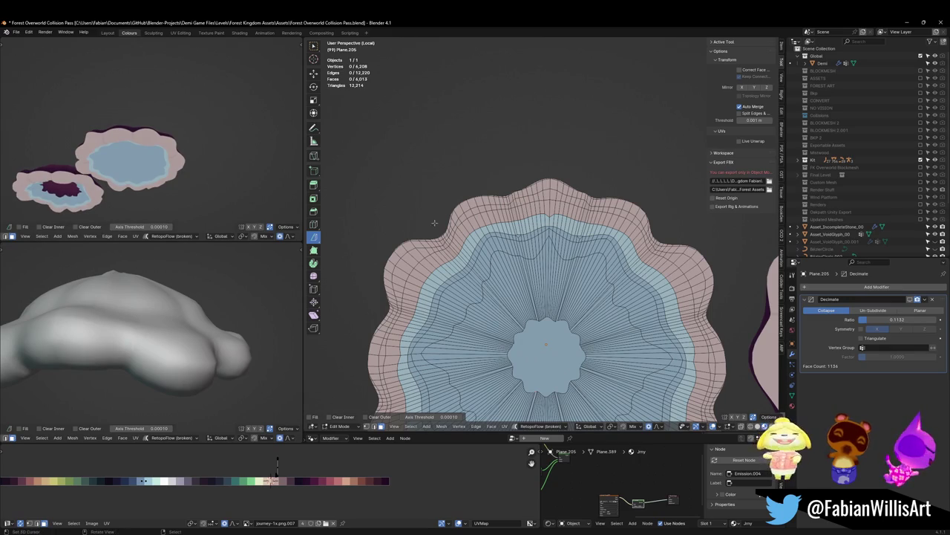
left_click(458, 238, "alt")
key("g")
key("x")
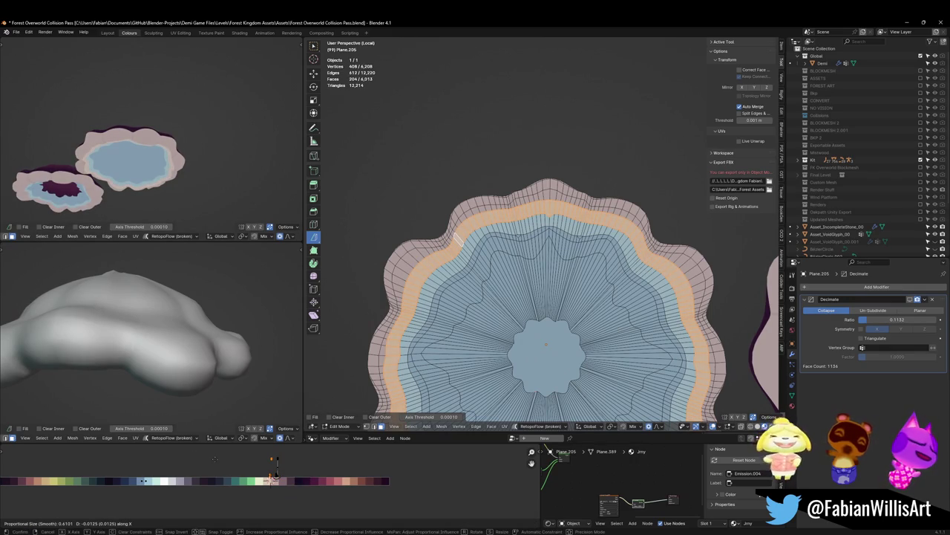
left_click(278, 460)
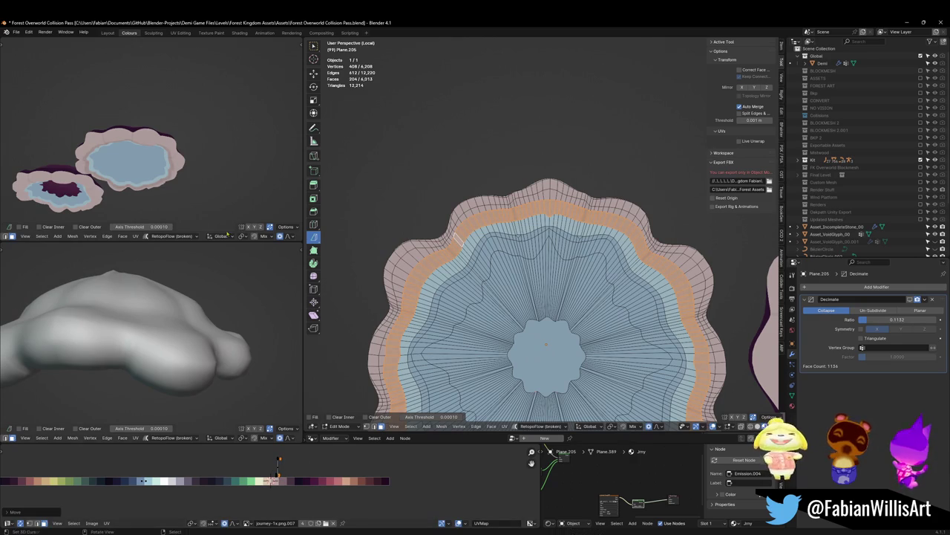
mouse_move(148, 148)
middle_mouse_down()
mouse_move(185, 172)
mouse_move(142, 193)
mouse_move(145, 175)
middle_mouse_up()
Return the cap to Object Mode, save the file, and inspect both caps.
scroll(549, 297, "down", 3)
mouse_move(550, 297)
middle_mouse_down()
mouse_move(551, 308)
mouse_move(501, 248)
middle_mouse_up()
key("Tab")
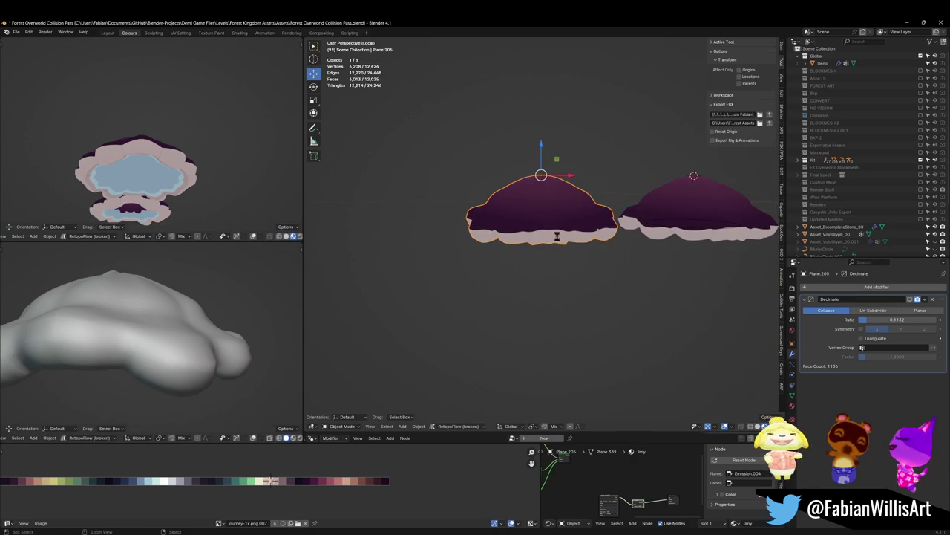
middle_click_drag(557, 236, 544, 512)
key("ctrl+s")
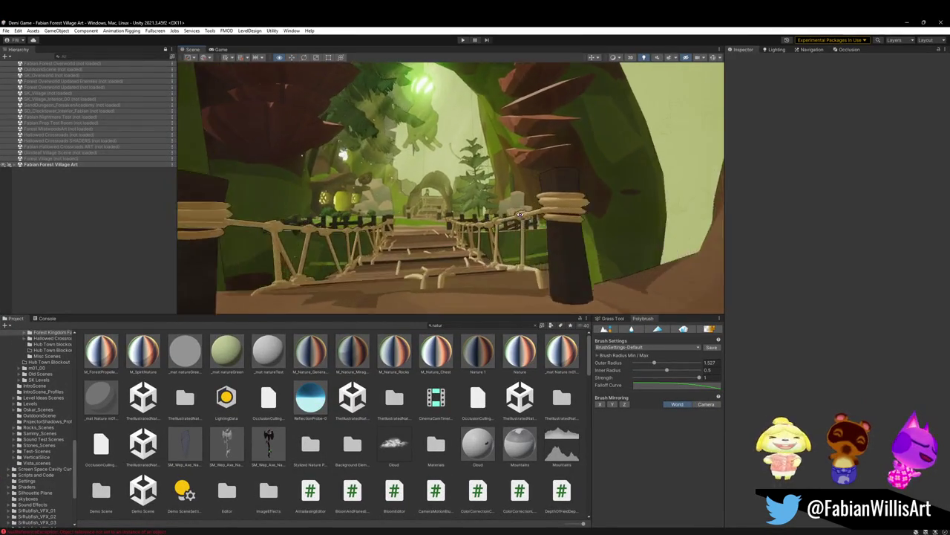
right_click_drag(519, 215, 514, 223)
left_click(905, 23)
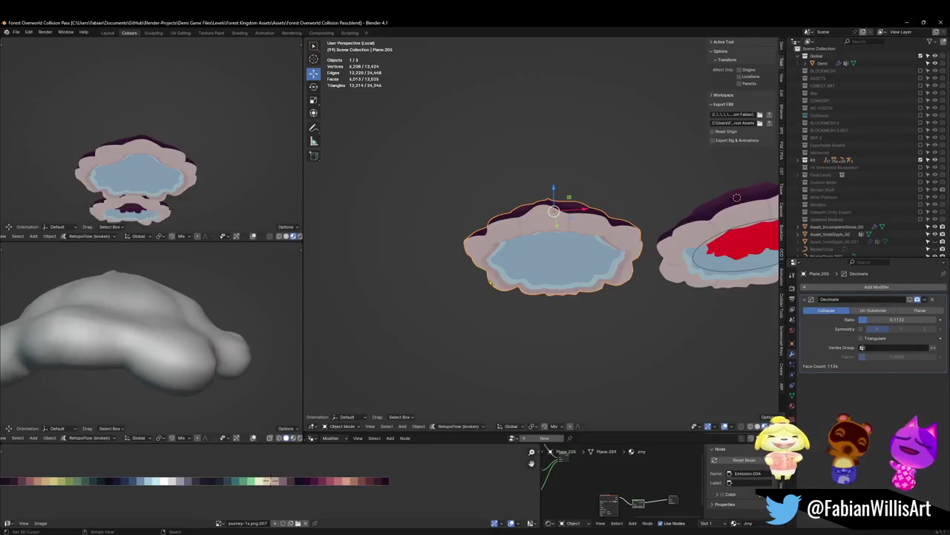
middle_click_drag(562, 239, 539, 265)
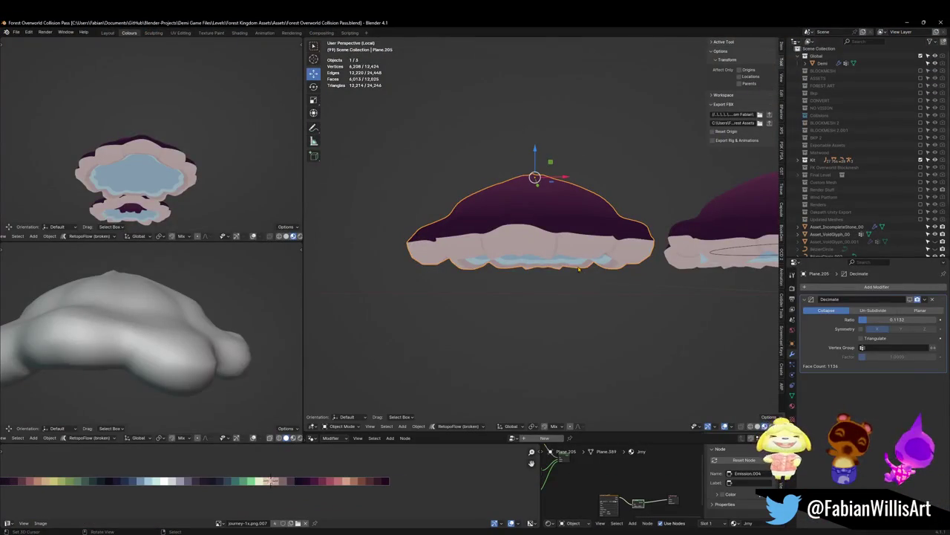
Exit Local view to the full forest scene and copy the mushroom cap object.
key("KP_Divide")
mouse_move(575, 272)
middle_mouse_down()
mouse_move(570, 253)
mouse_move(579, 253)
middle_mouse_up()
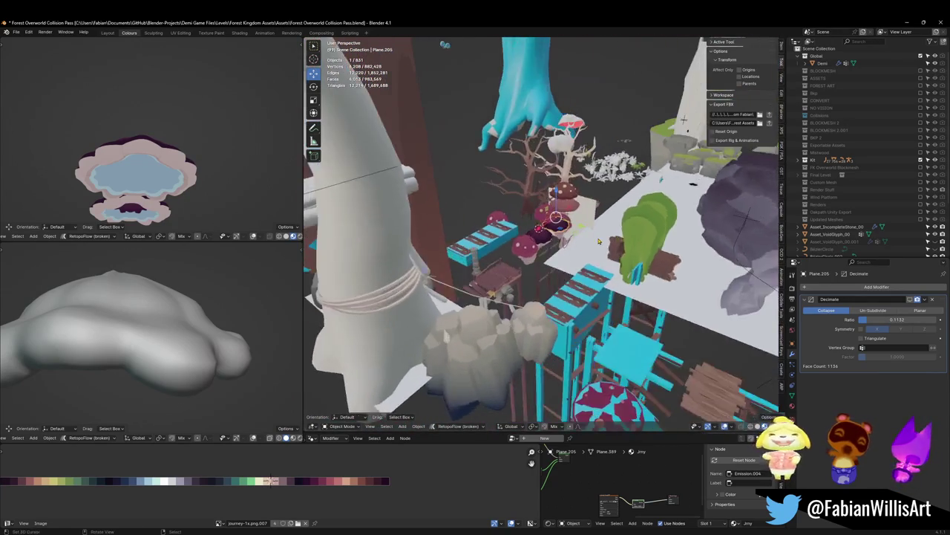
scroll(583, 253, "up", 6)
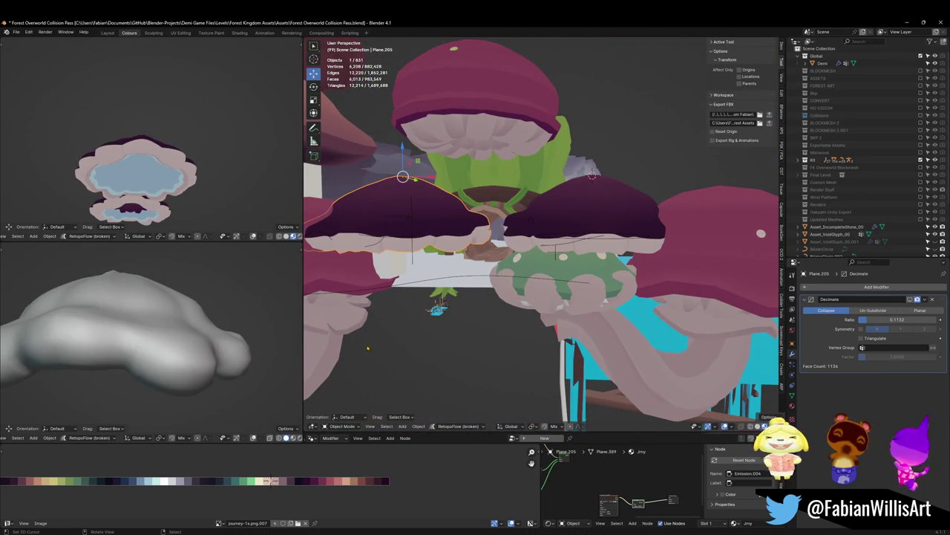
key("ctrl+c")
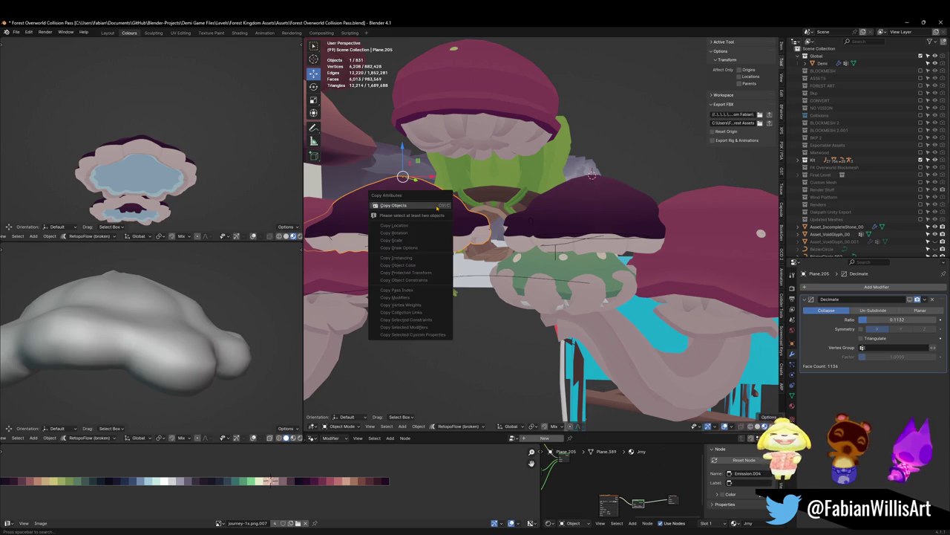
left_click(438, 206)
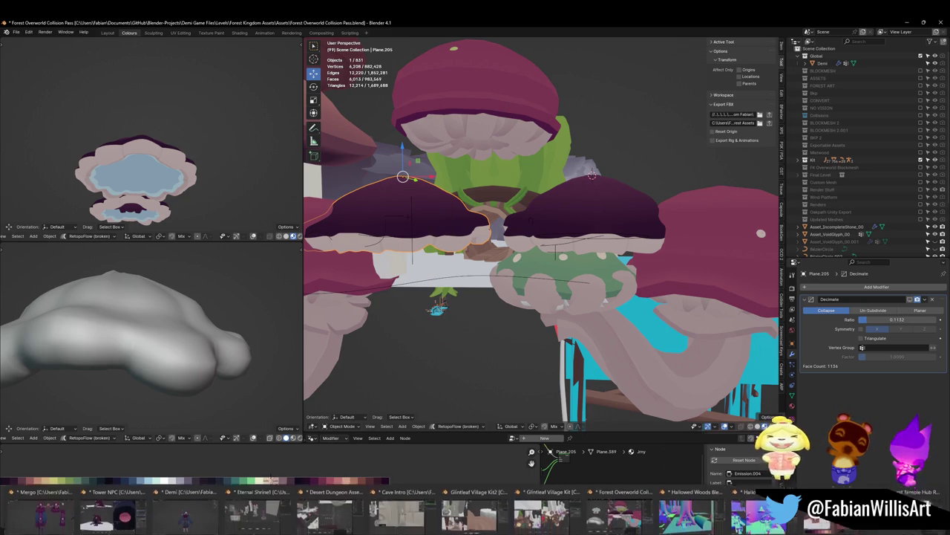
left_click(542, 507)
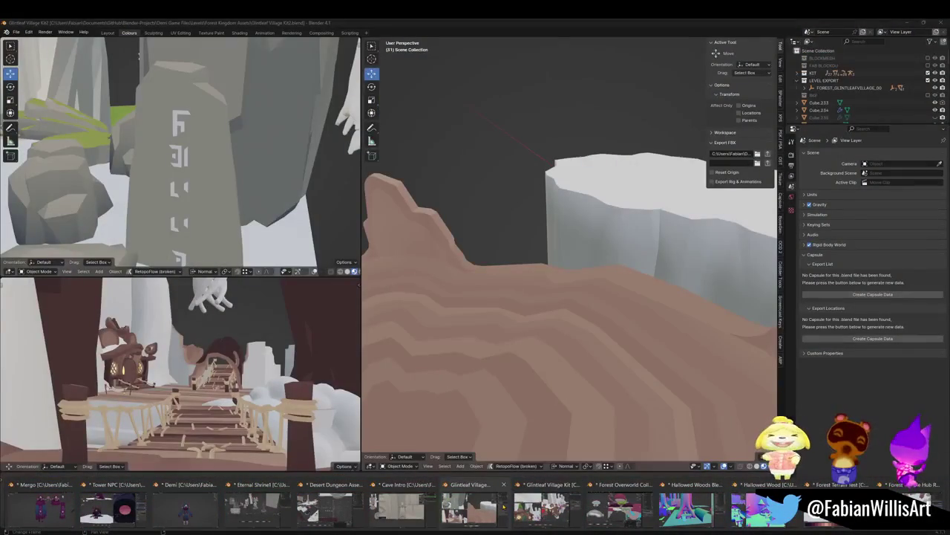
In Glintleaf Village Kit, walk to trunk Plane.095 and snap the 3D cursor to it.
left_click(488, 504)
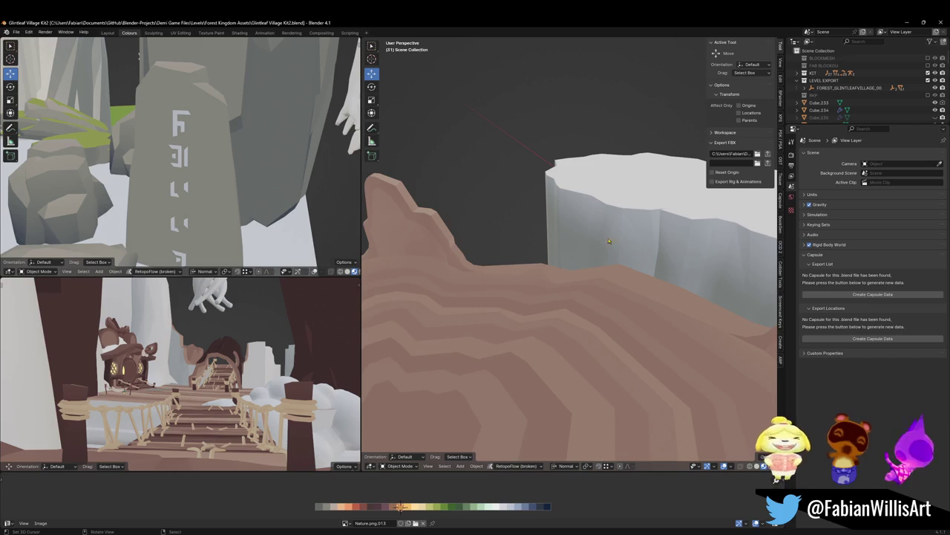
key("shift+grave")
key("w")
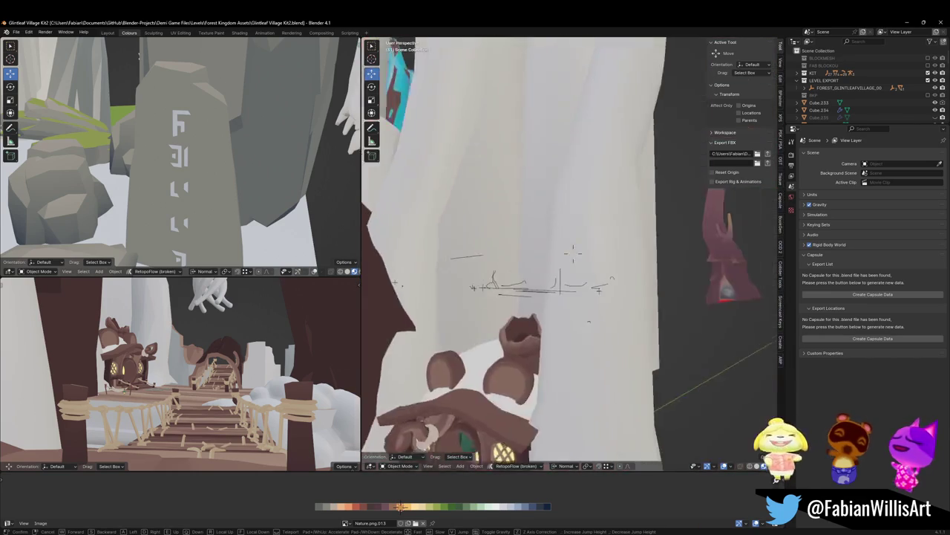
left_click(573, 254)
left_click(557, 265)
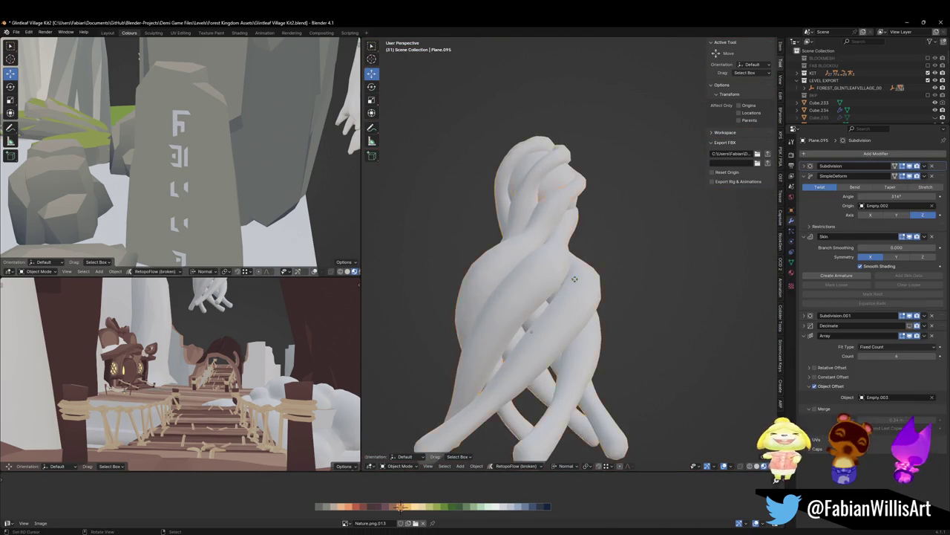
key("grave")
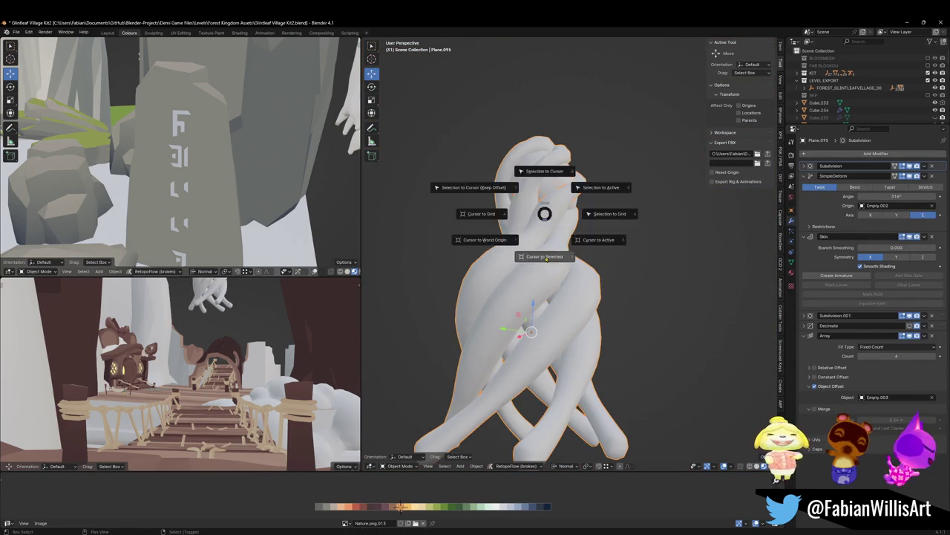
left_click(548, 245)
Paste the mushroom cap at the cursor and raise it 35.962 m in Z.
key("ctrl+v")
key("shift+s")
key("g")
key("z")
left_click(544, 132)
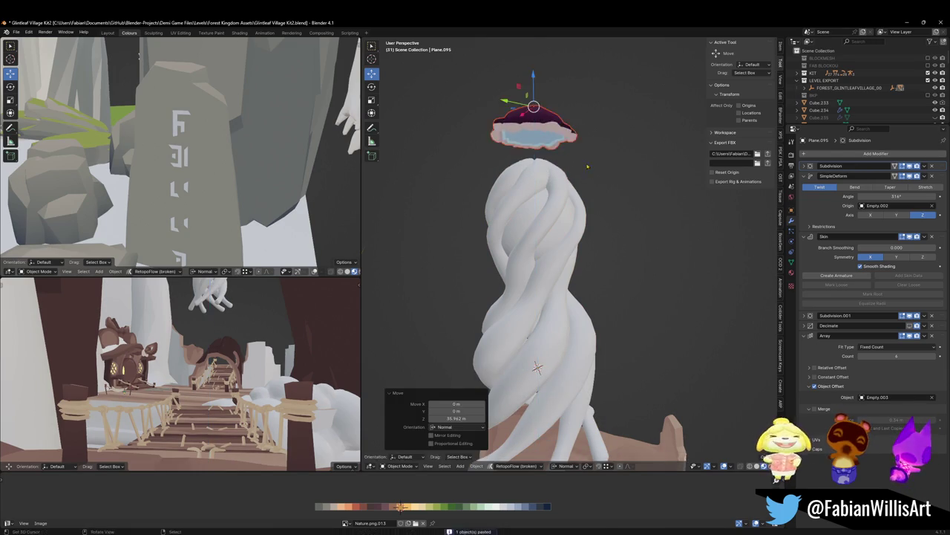
Enlarge the cap about 4.3 times and adjust its height.
key("s")
left_click(536, 228)
middle_click_drag(537, 228, 594, 230)
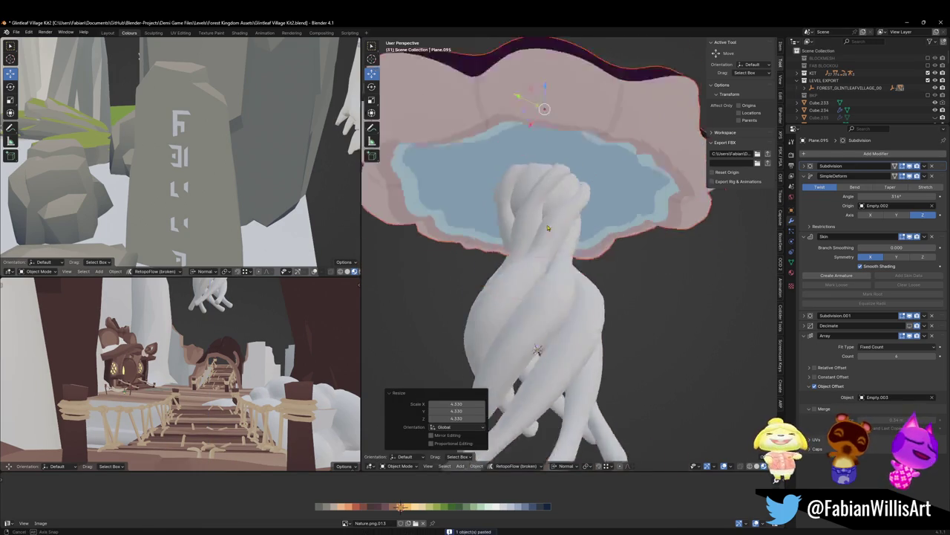
key("s")
key("g")
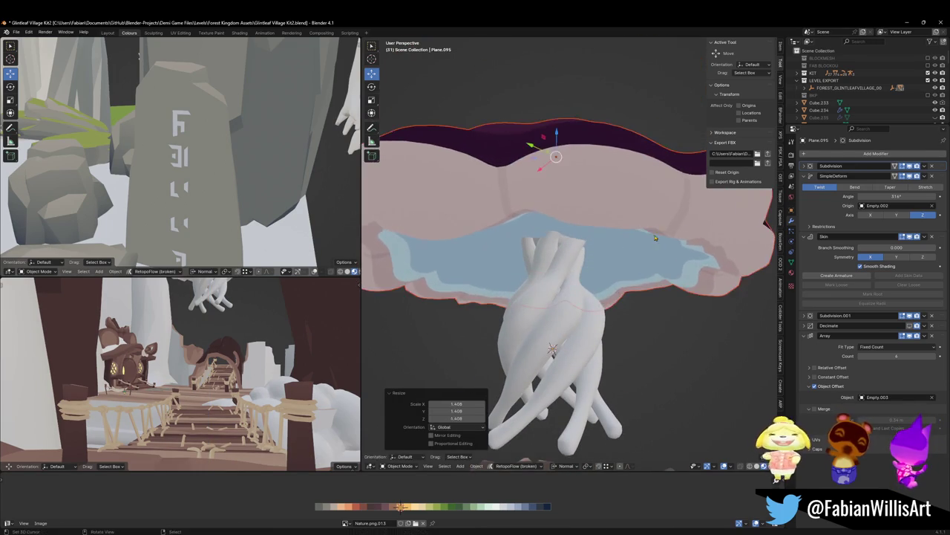
key("z")
left_click(573, 192)
Lower the cap 12.419 m onto the twisted trunk and shrink it slightly.
key("shift+grave")
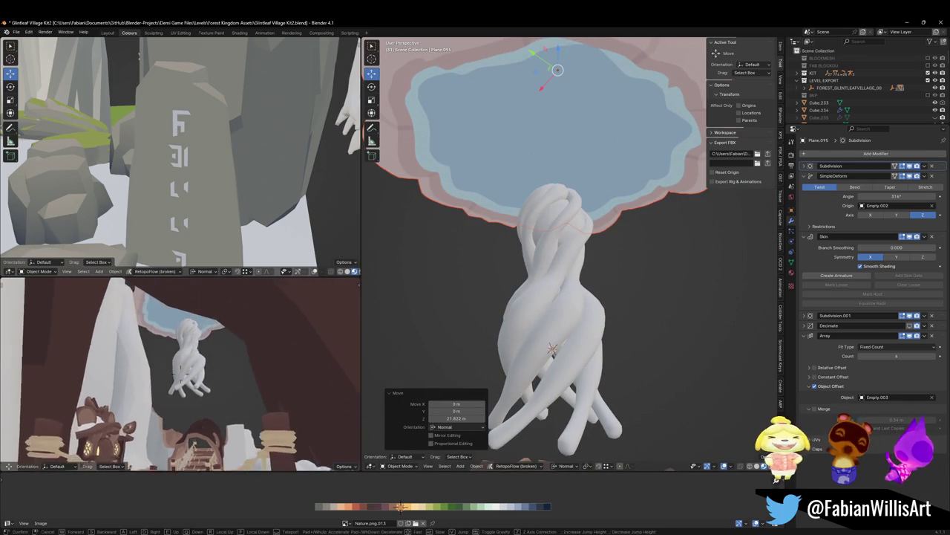
key("w")
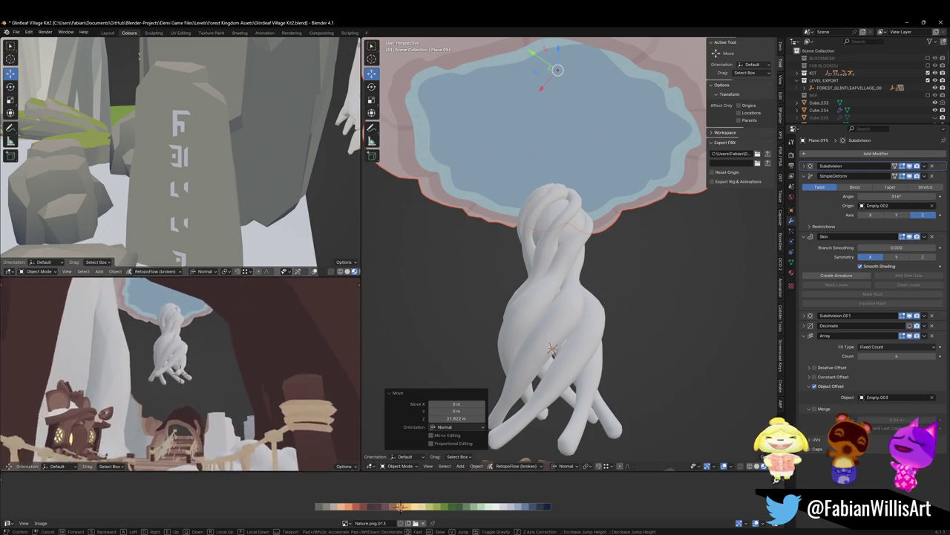
left_click(541, 255)
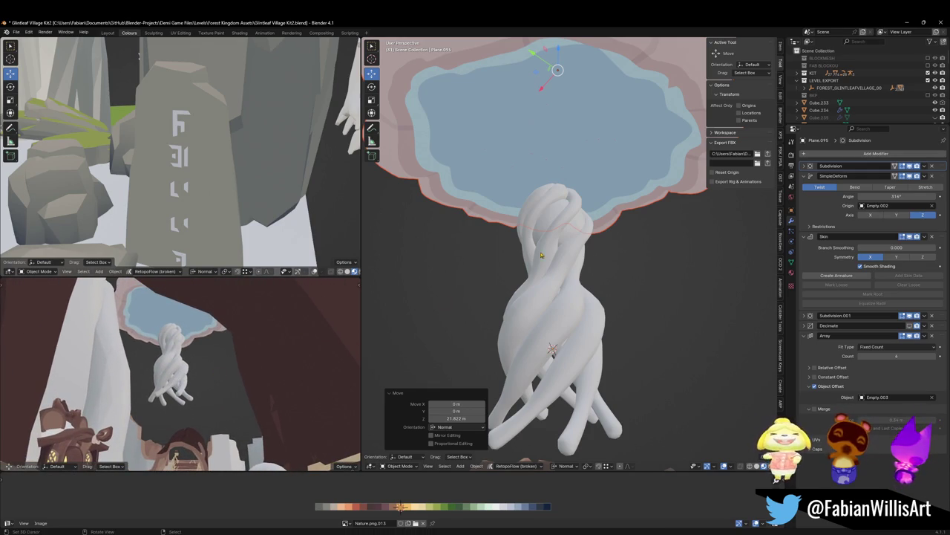
key("g")
key("z")
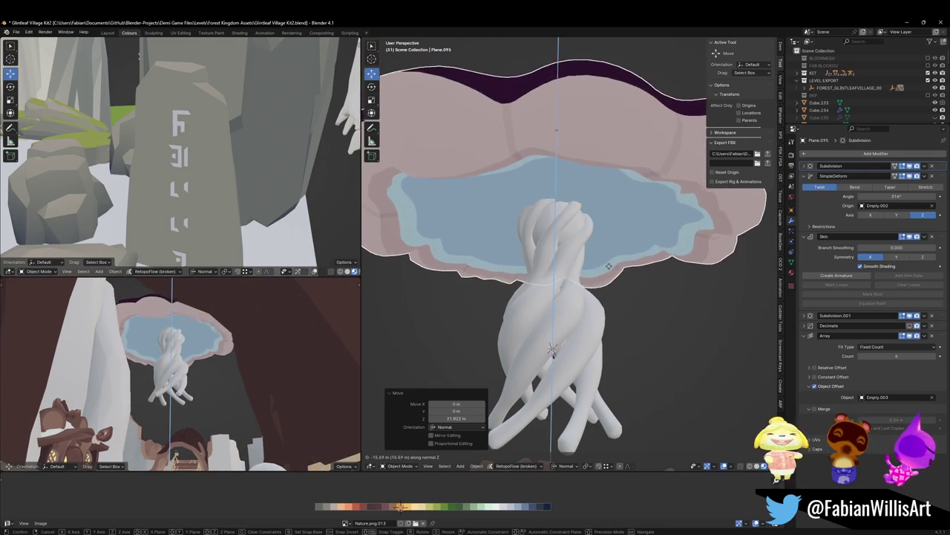
left_click(617, 223)
key("s")
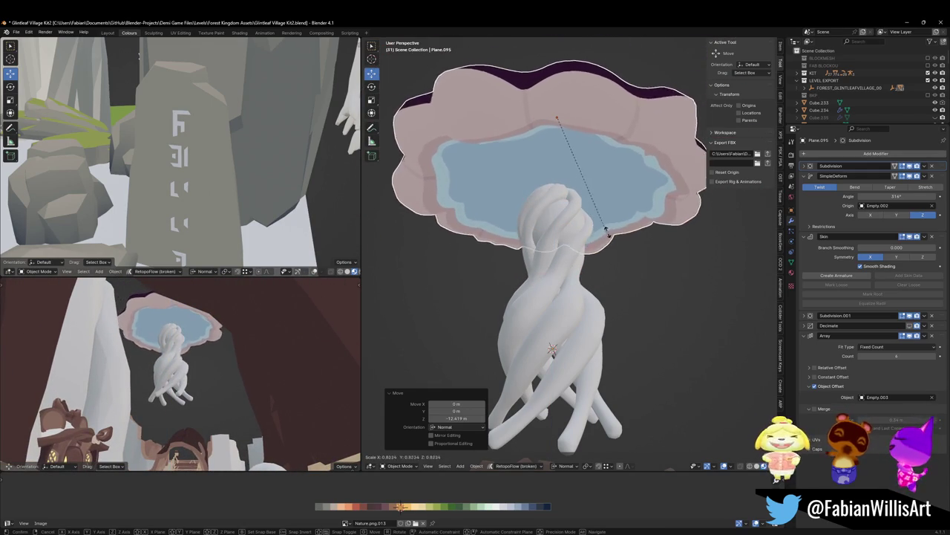
left_click(562, 232)
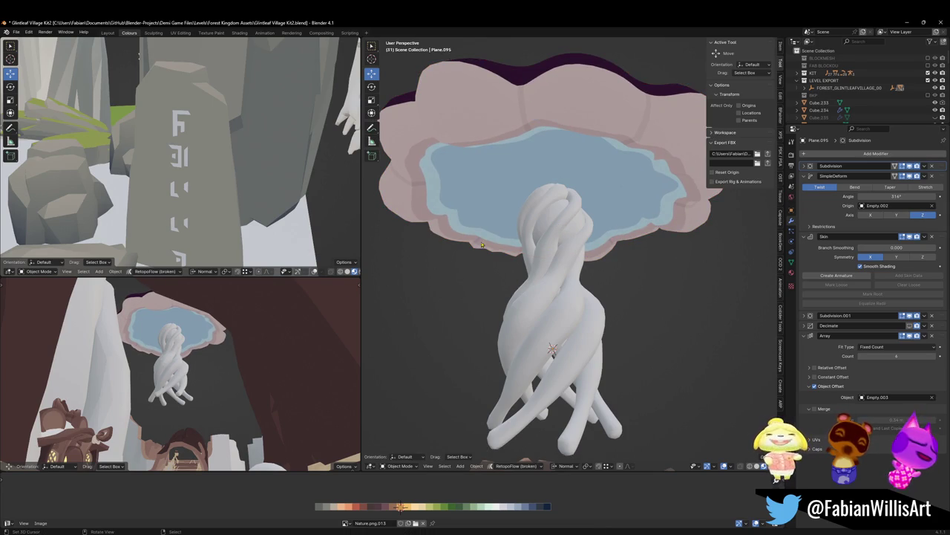
Undo an accidental trunk duplicate, save the file, and edit the skin-modifier trunk.
left_click(547, 249)
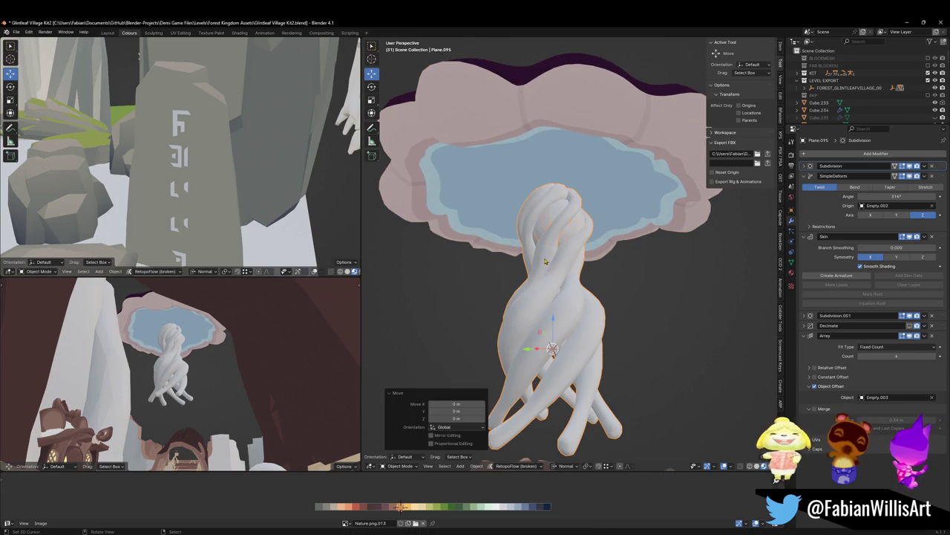
left_click(552, 218)
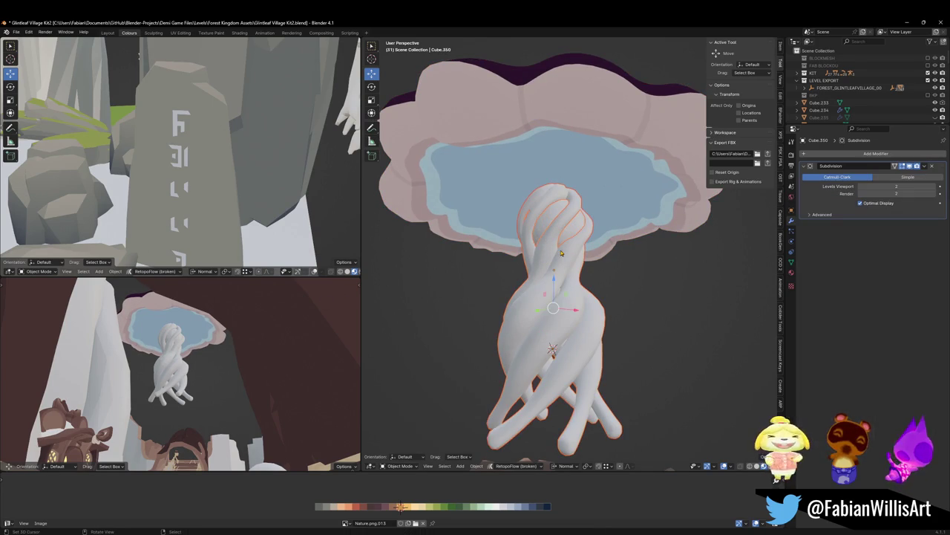
left_click(566, 290)
key("shift+d")
key("Escape")
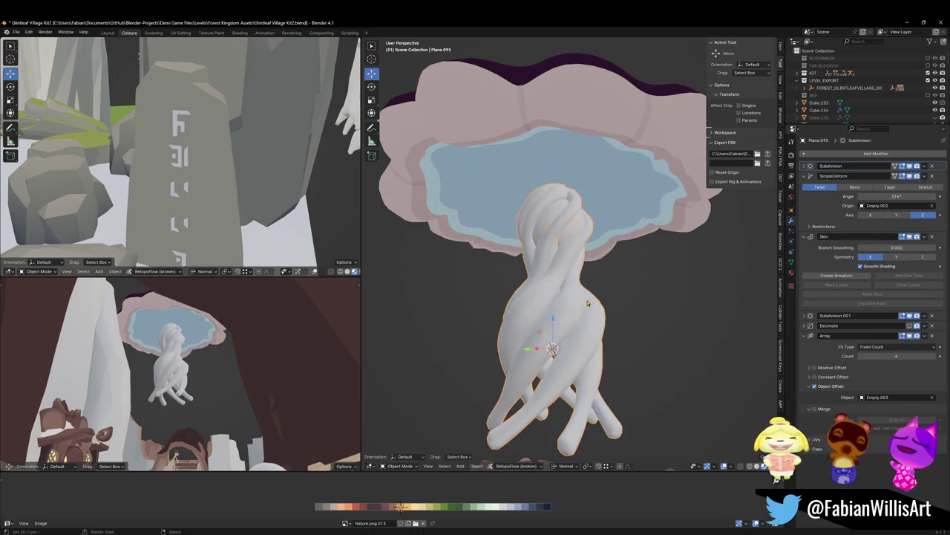
key("ctrl+z")
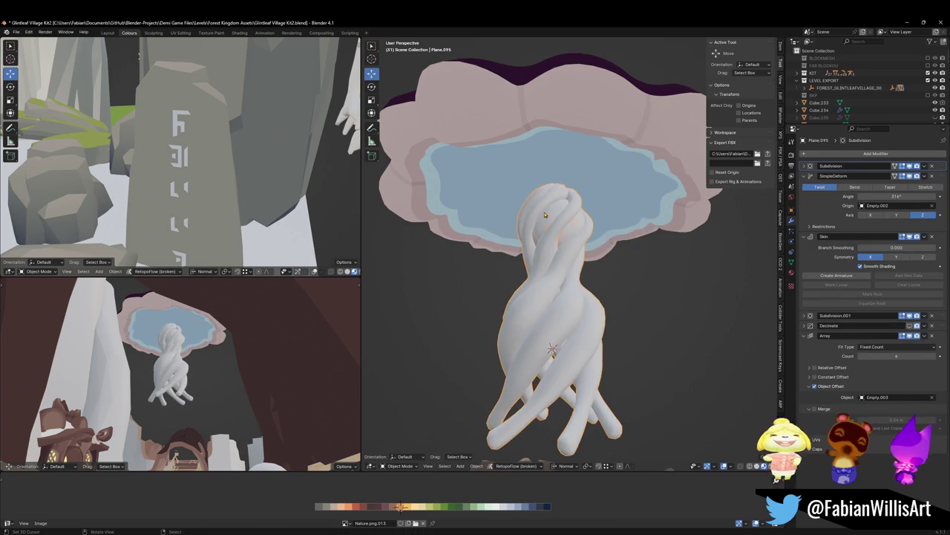
key("ctrl+s")
left_click(561, 203)
key("Tab")
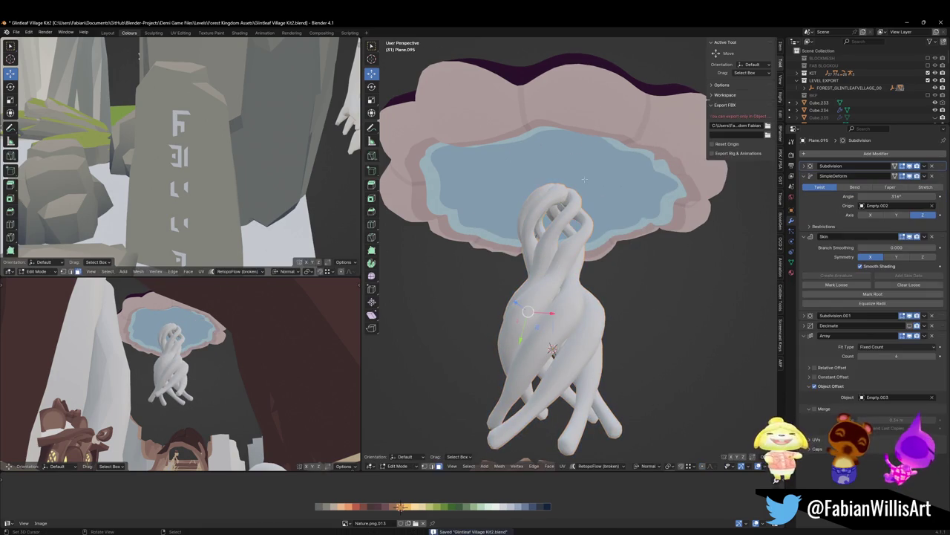
Fan the trunk's top skeleton vertices out into branches beneath the cap.
key("g")
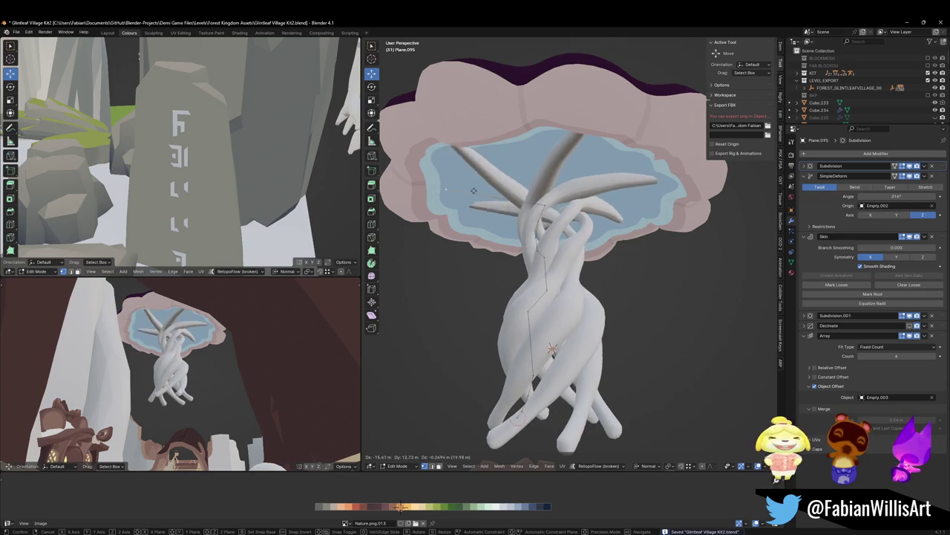
key("g")
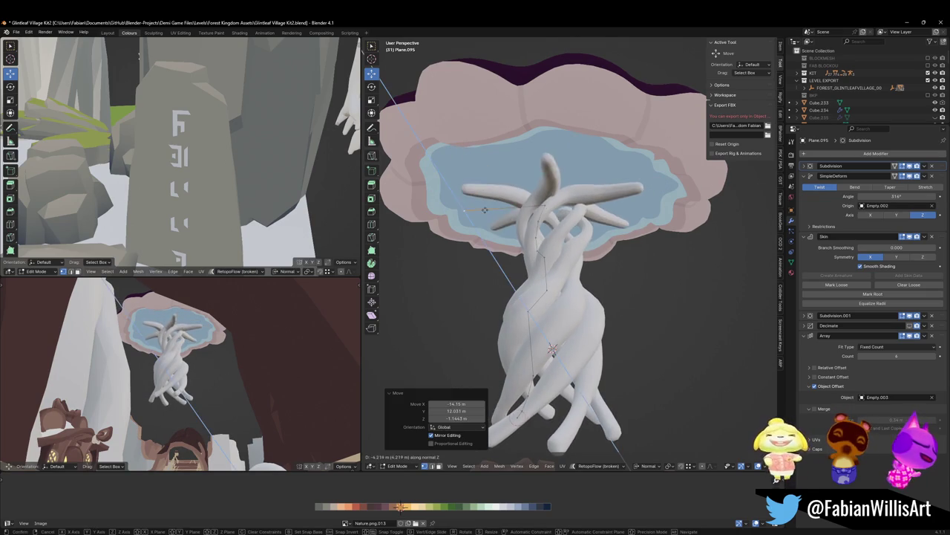
key("z")
key("z")
key("Escape")
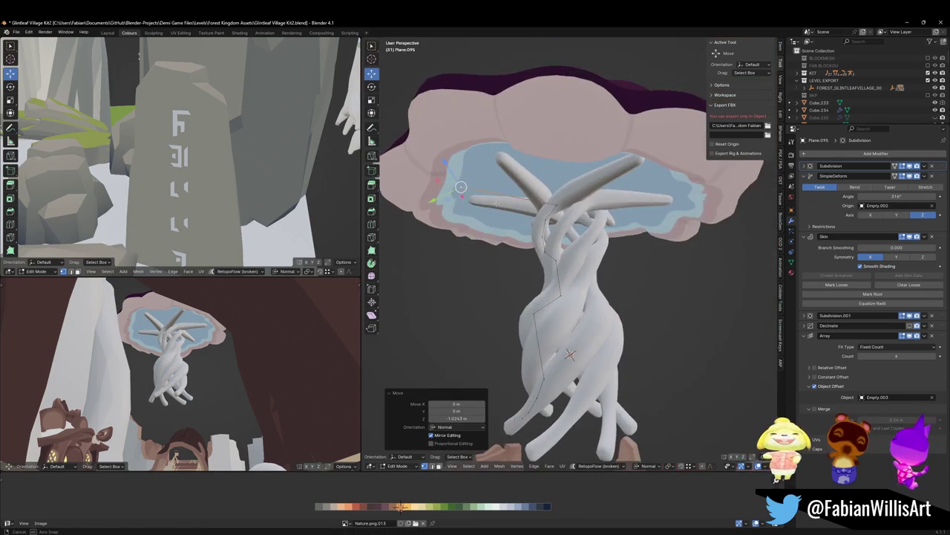
key("Tab")
left_click(543, 150)
key("KP_1")
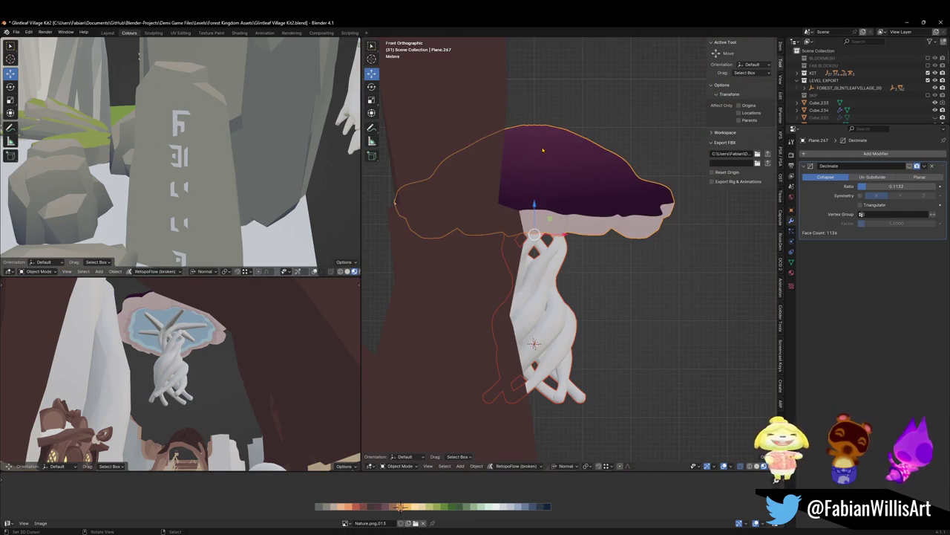
Isolate the mushroom, enter Edit Mode on the trunk skeleton, and frame it from the side.
key("KP_Divide")
left_click(534, 297)
key("Tab")
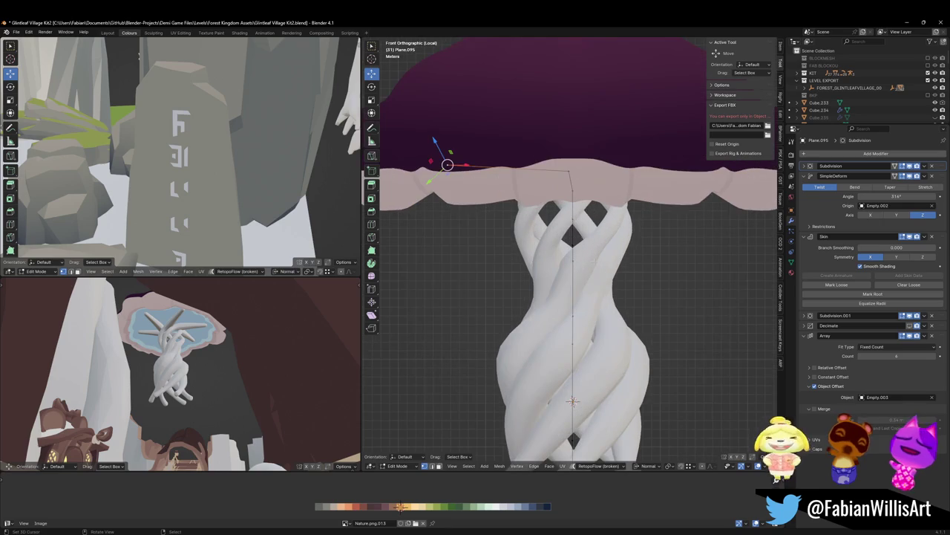
key("KP_3")
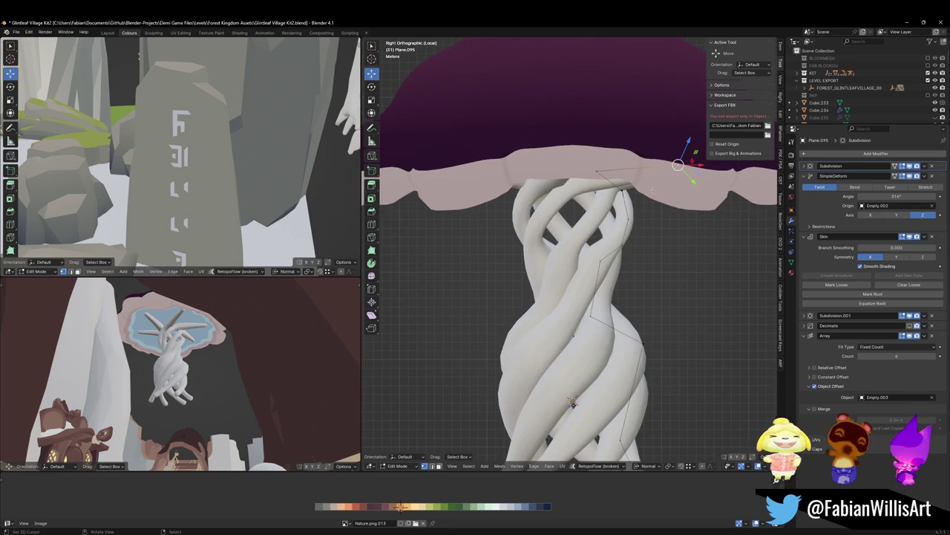
key("Home")
Switch to Global orientation and flatten the whole trunk skeleton to zero width on X.
key("a")
key("comma")
left_click(645, 342)
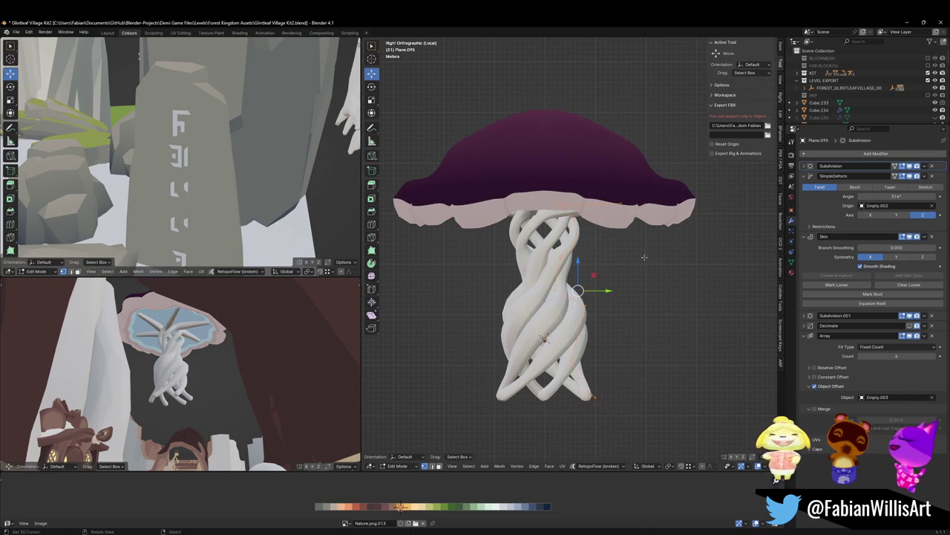
key("KP_1")
key("s")
key("x")
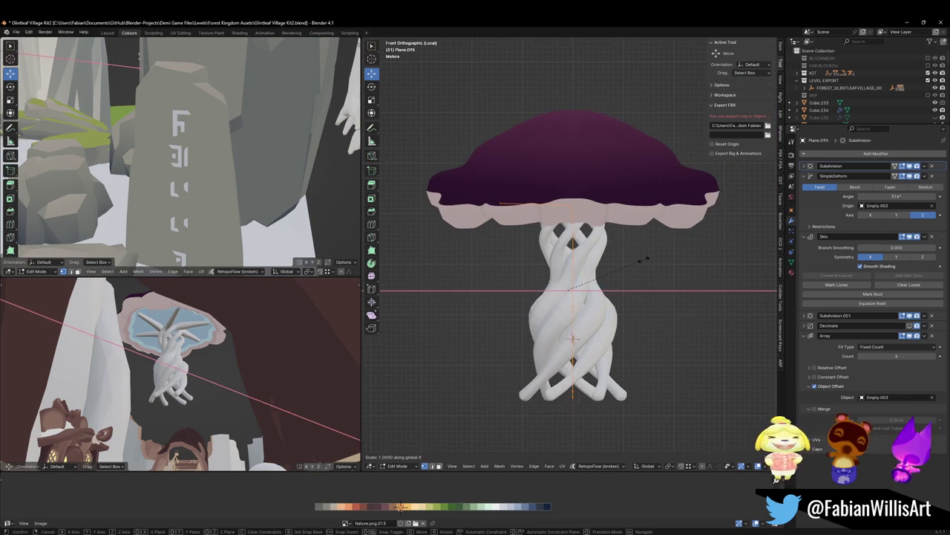
key("0")
key("Return")
Reposition the top trunk vertex, dissolve it, and save the file.
key("KP_3")
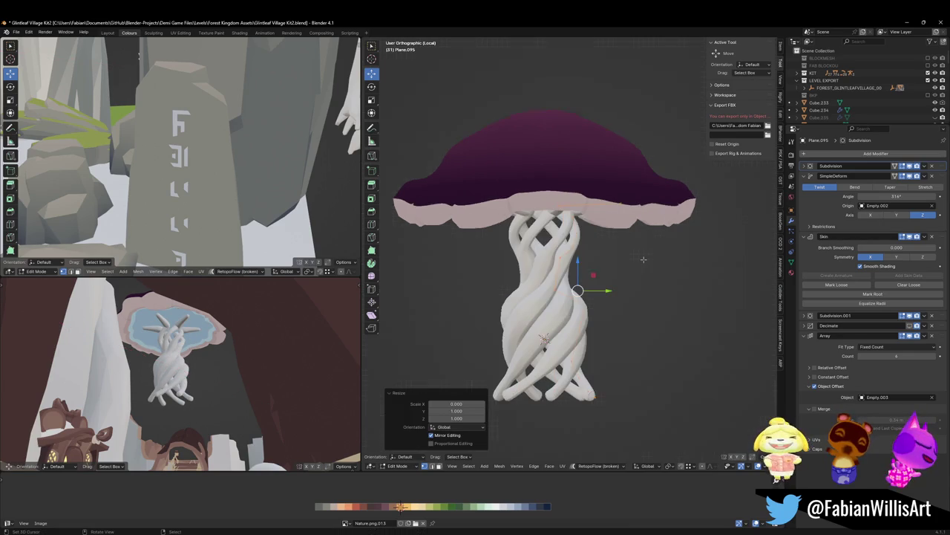
left_click(611, 220)
key("g")
left_click(581, 229)
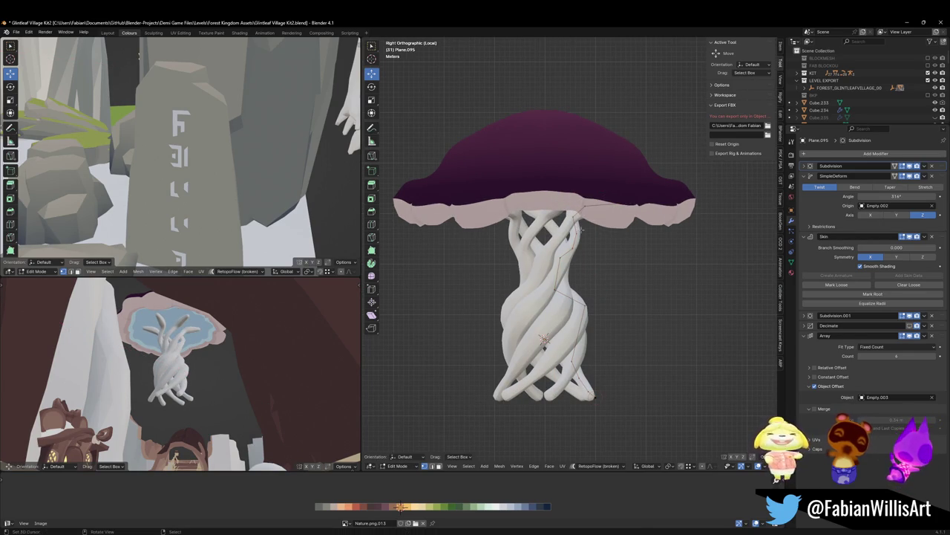
key("ctrl+x")
left_click(600, 233)
key("ctrl+x")
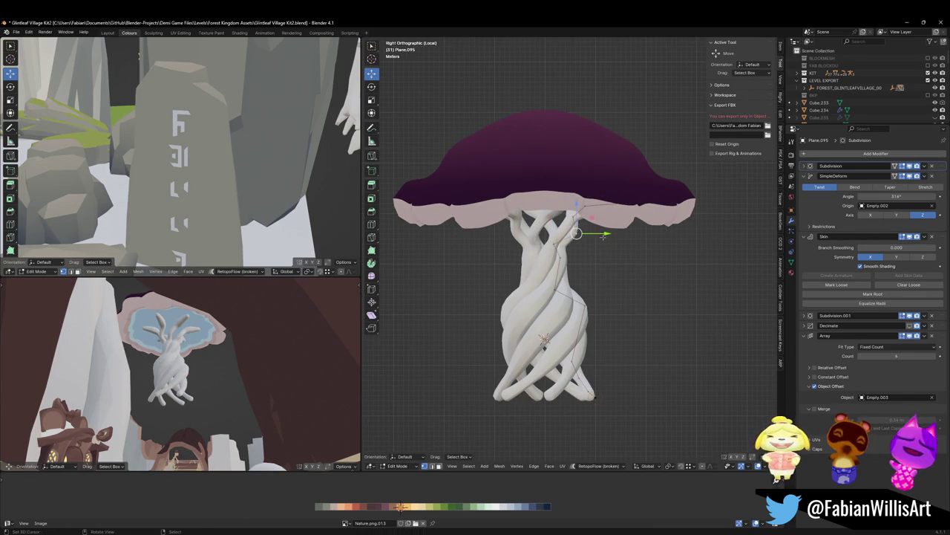
scroll(589, 249, "up", 4)
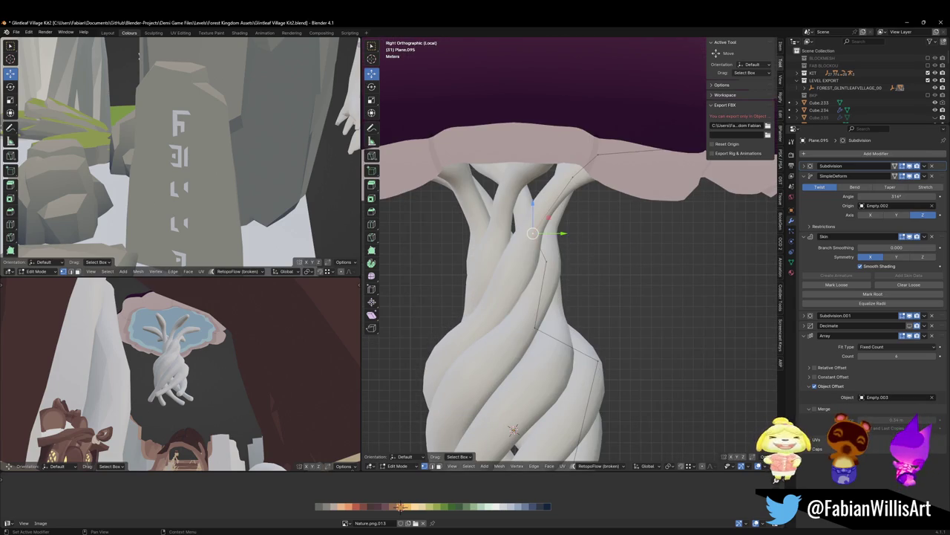
key("ctrl+s")
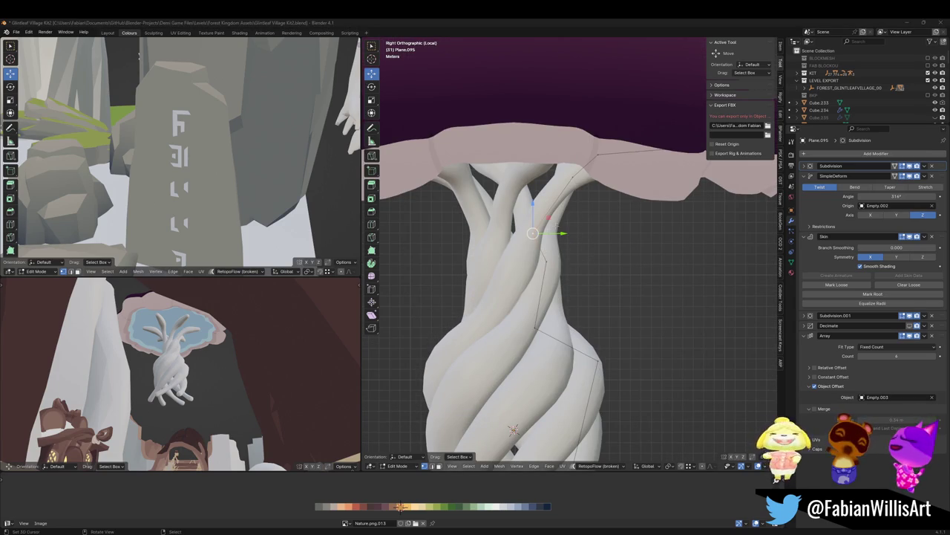
Thicken the branch skin radius to 1.598 and move the branch vertex outward under the cap.
scroll(549, 219, "down", 2)
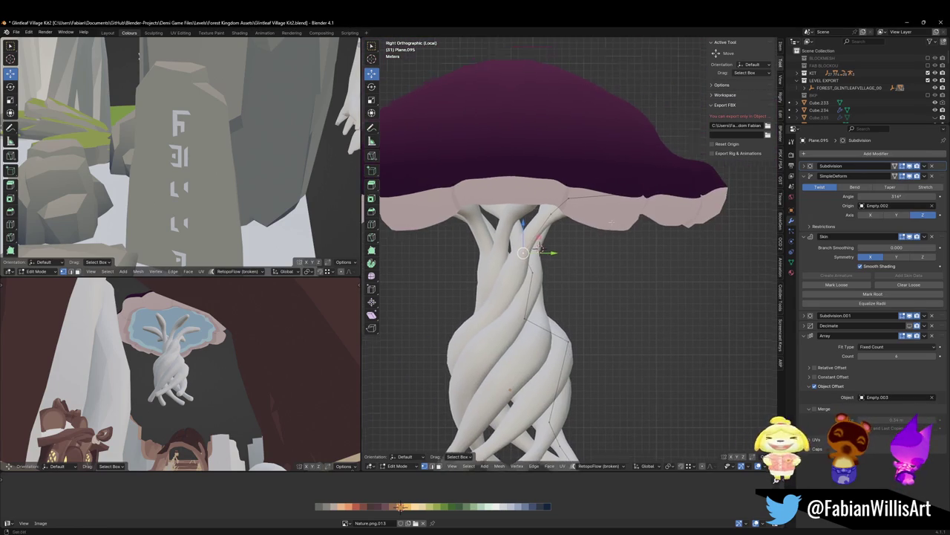
key("s")
left_click(537, 250)
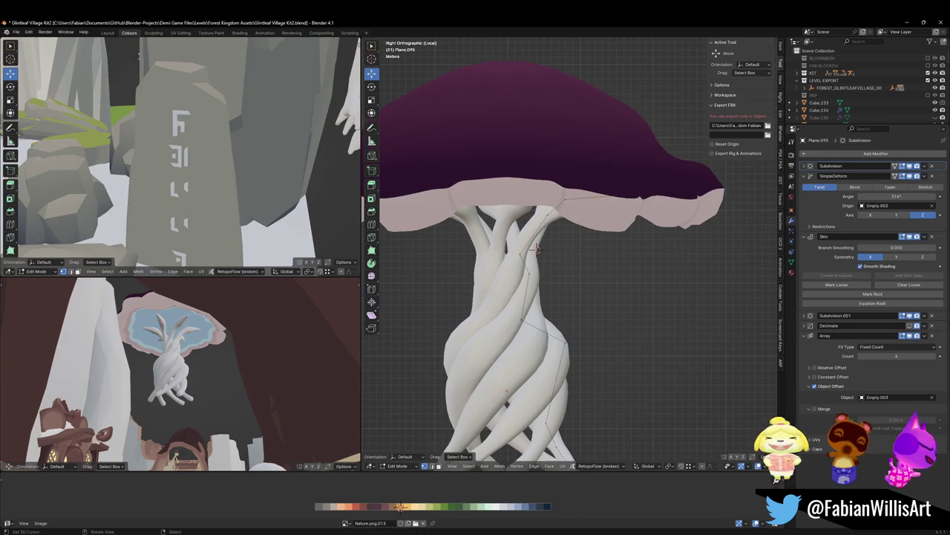
key("ctrl+z")
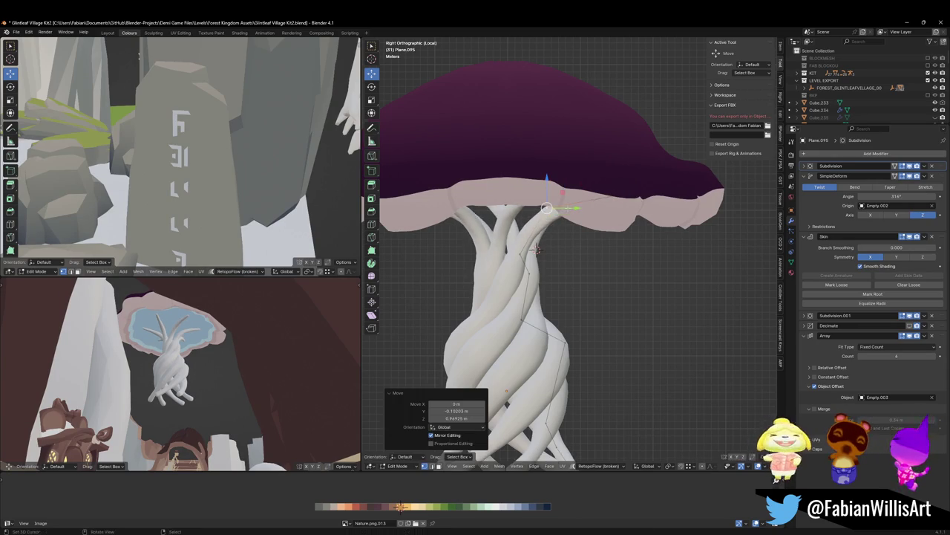
key("s")
left_click(577, 243)
scroll(577, 242, "down", 2)
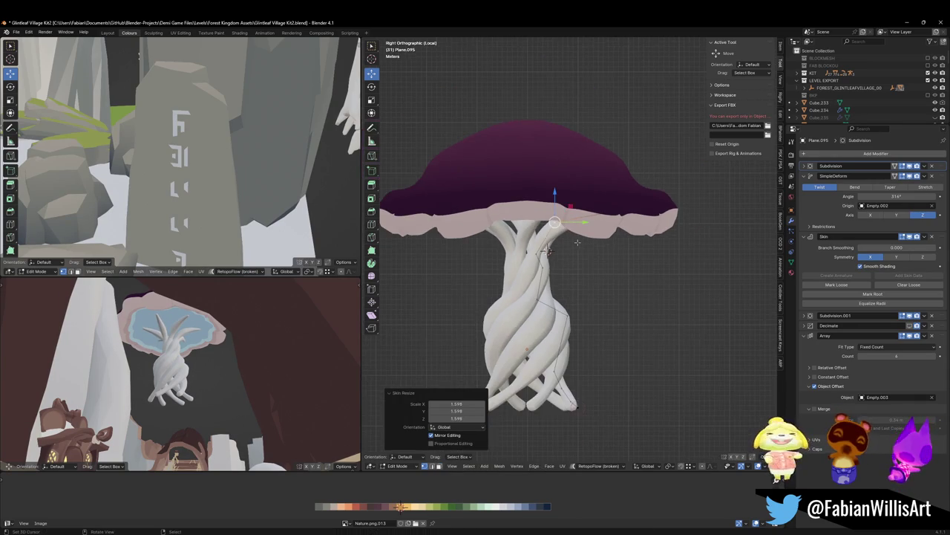
key("g")
left_click(629, 258)
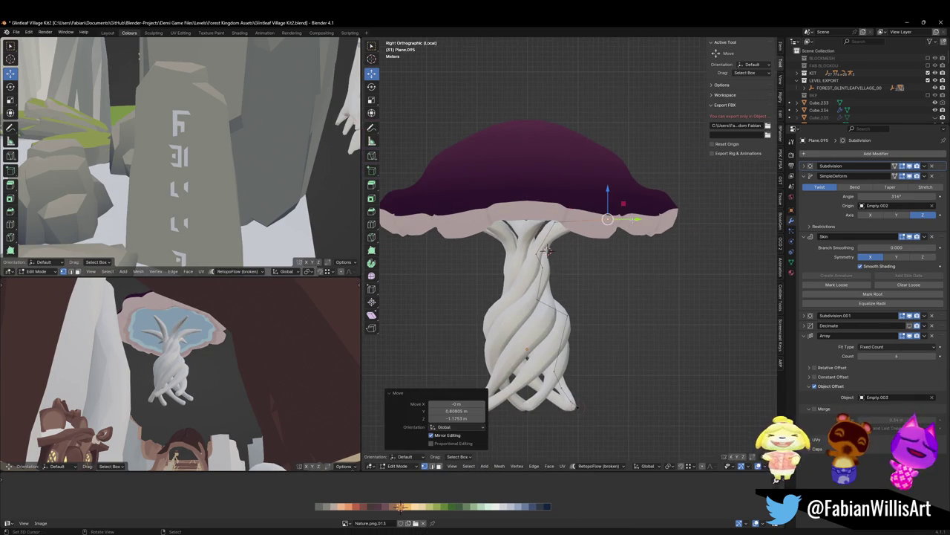
In top view, reposition the branch vertex under the cap after cancelling a trial extrusion.
key("KP_7")
key("e")
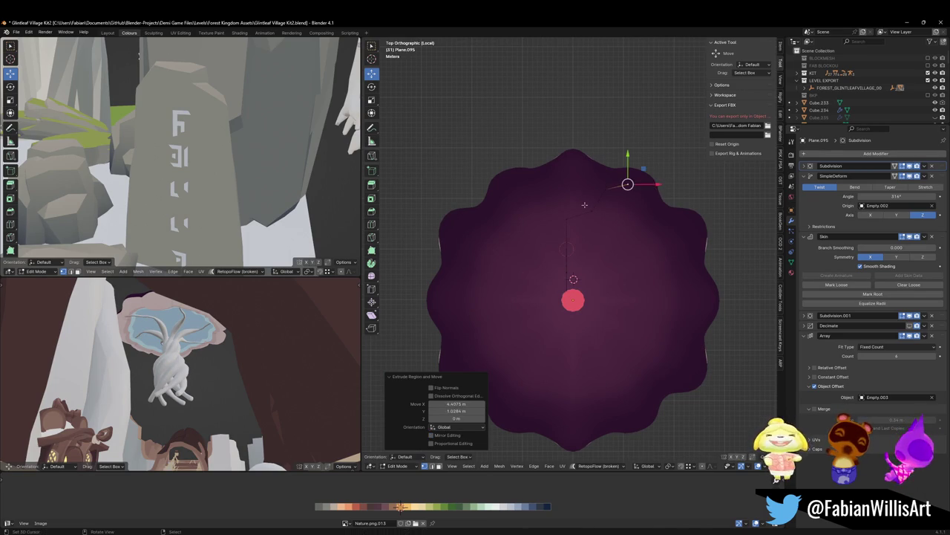
right_click(629, 184)
key("g")
right_click(583, 242)
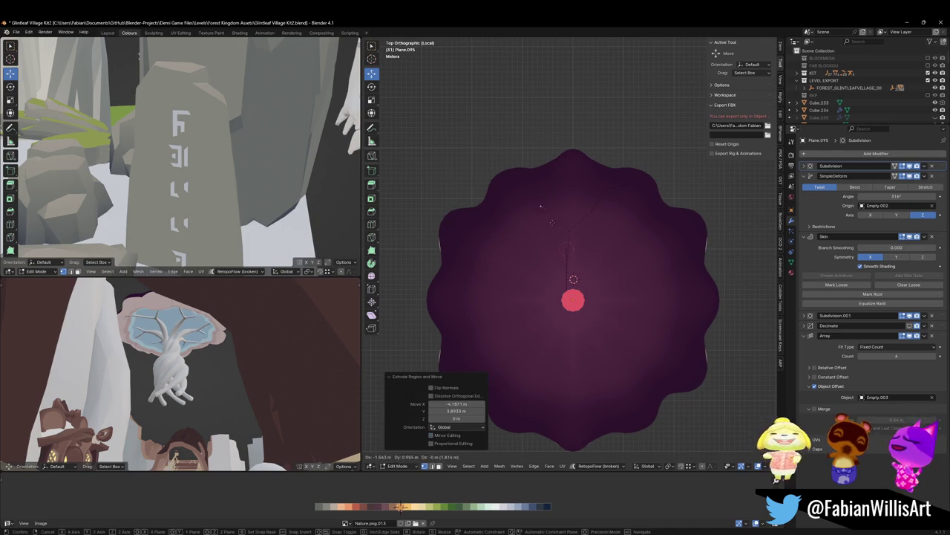
key("g")
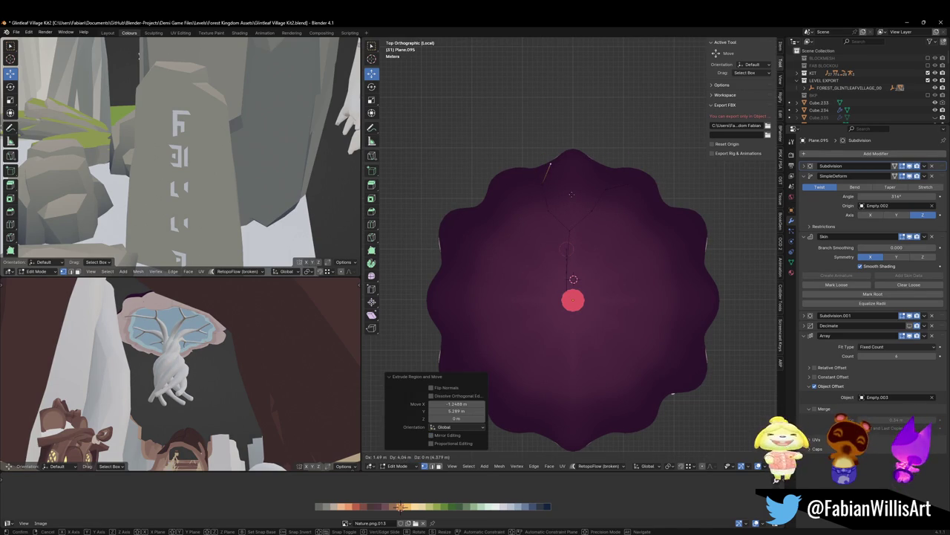
left_click(551, 162)
key("ctrl+z")
key("g")
key("g")
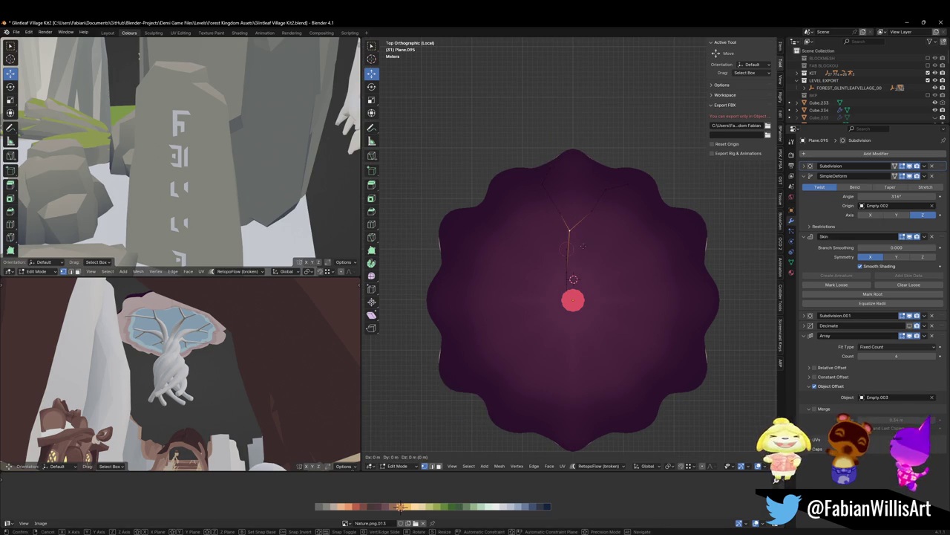
left_click(609, 253)
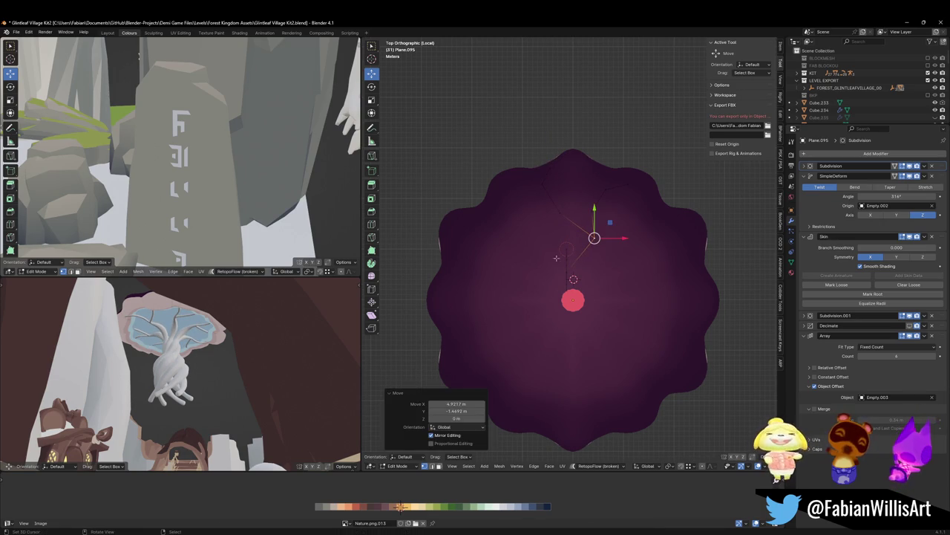
Extrude a new branch of three segments out to a tip beneath the cap.
scroll(578, 276, "up", 5)
middle_click_drag(578, 276, 577, 319)
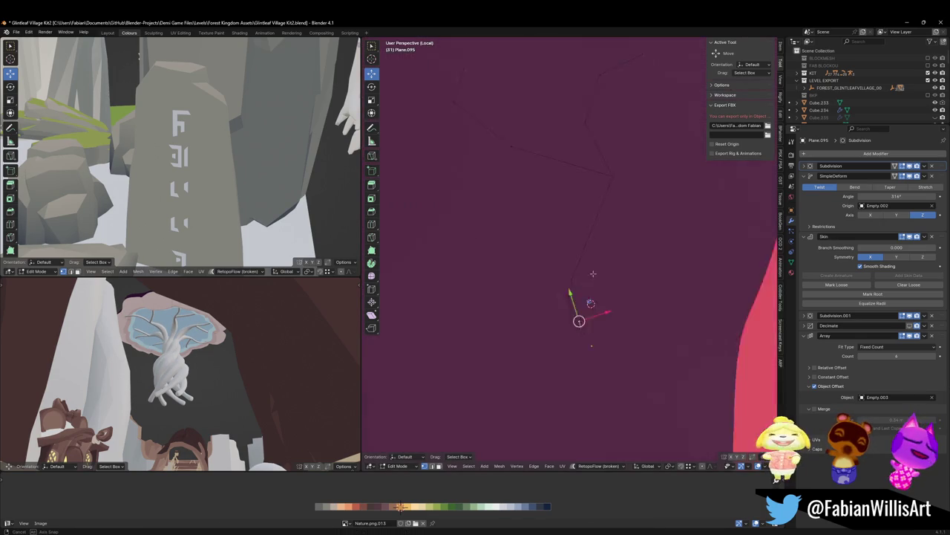
key("KP_7")
key("g")
left_click(598, 276)
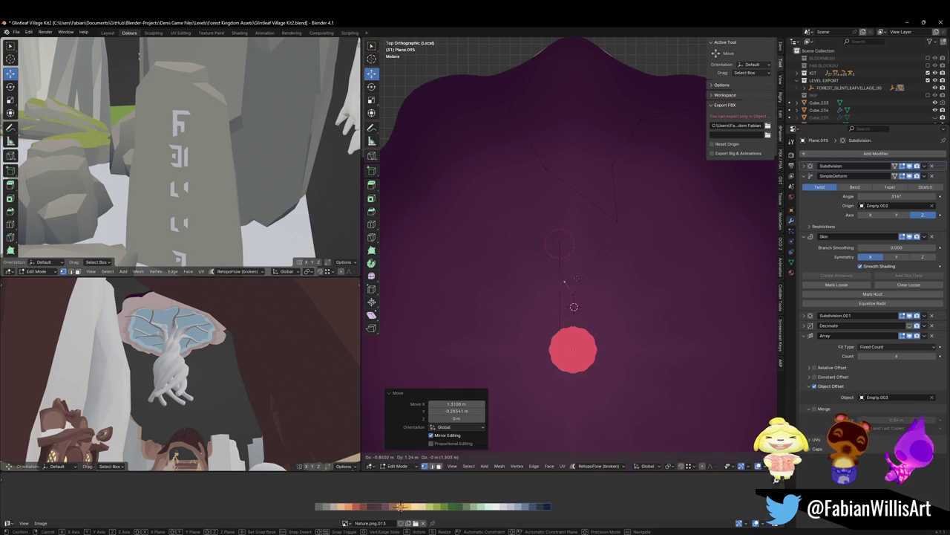
key("e")
left_click(556, 239)
key("e")
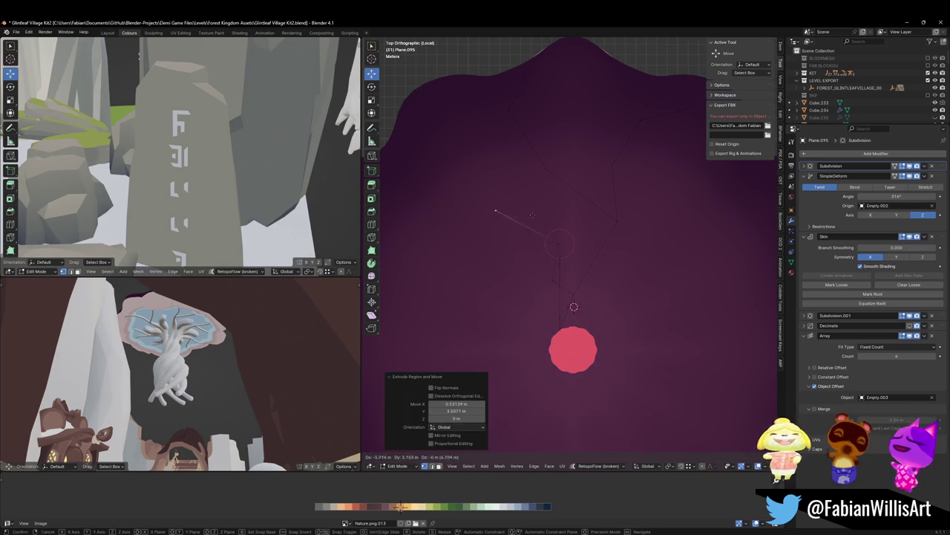
left_click(502, 221)
Extend the branch by another segment and scale its edges thinner.
middle_click_drag(500, 214, 494, 174)
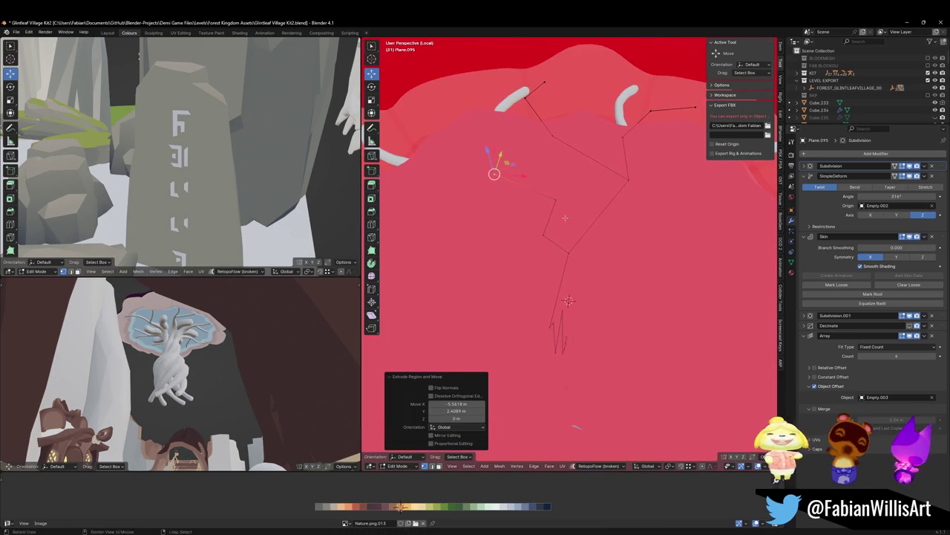
key("KP_7")
key("e")
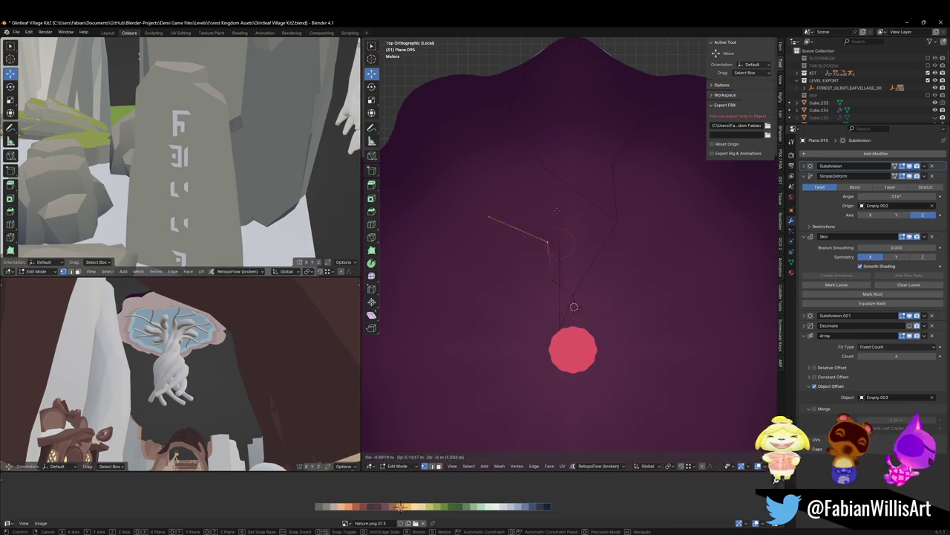
left_click(543, 201)
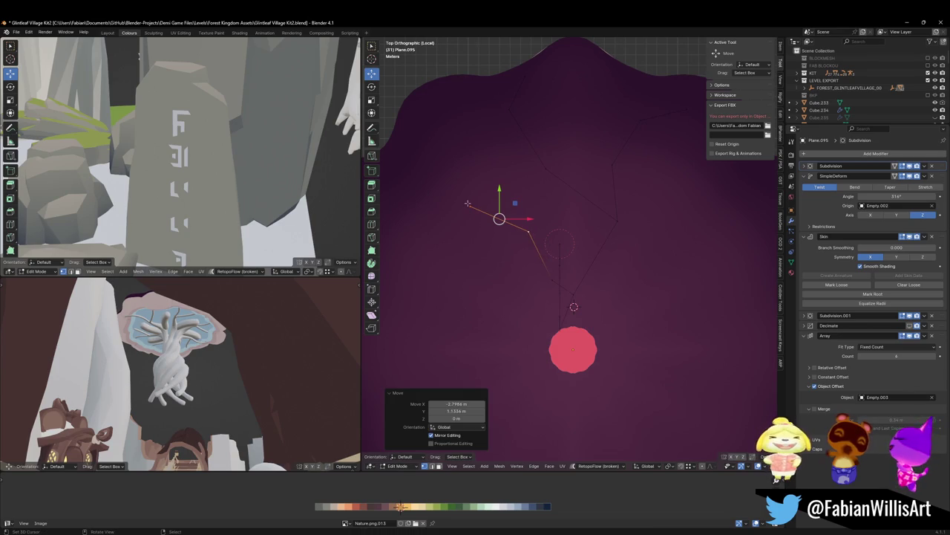
key("s")
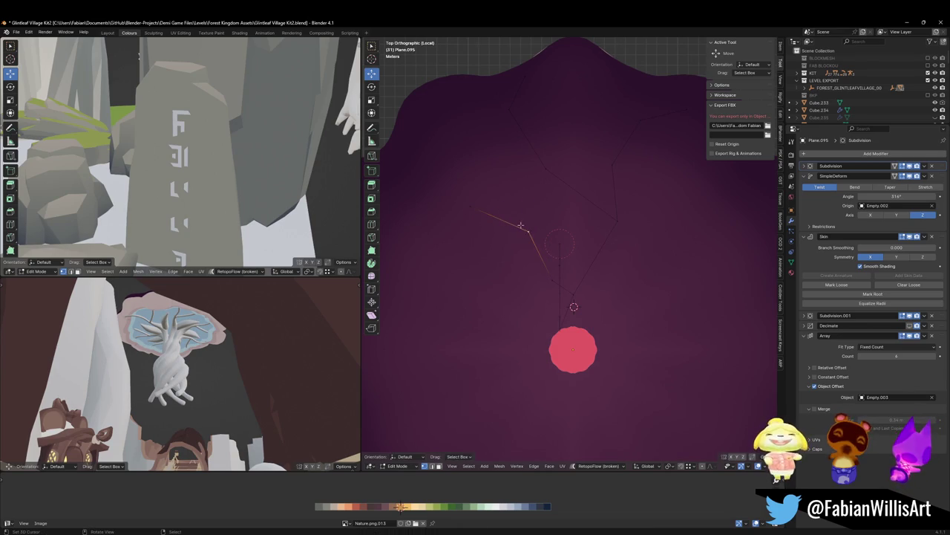
left_click(527, 231)
left_click(557, 273)
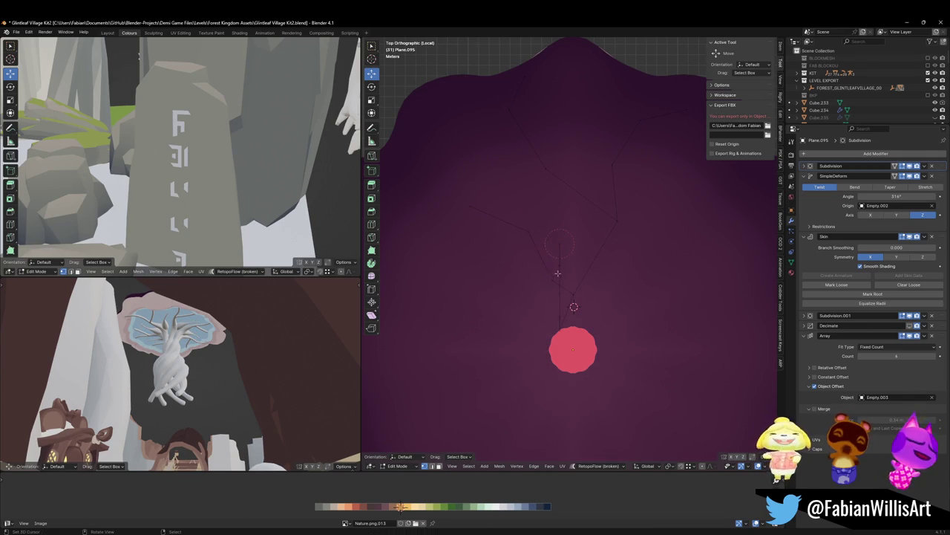
key("s")
left_click(561, 252)
Move the fork vertex to a new position, cancelling the unwanted scaling attempts.
left_click(526, 229)
key("g")
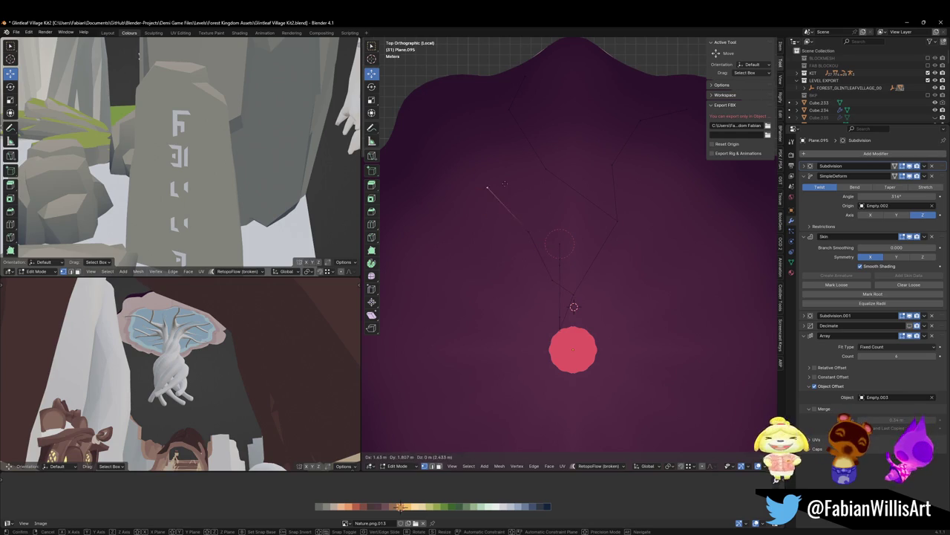
left_click(520, 194)
key("s")
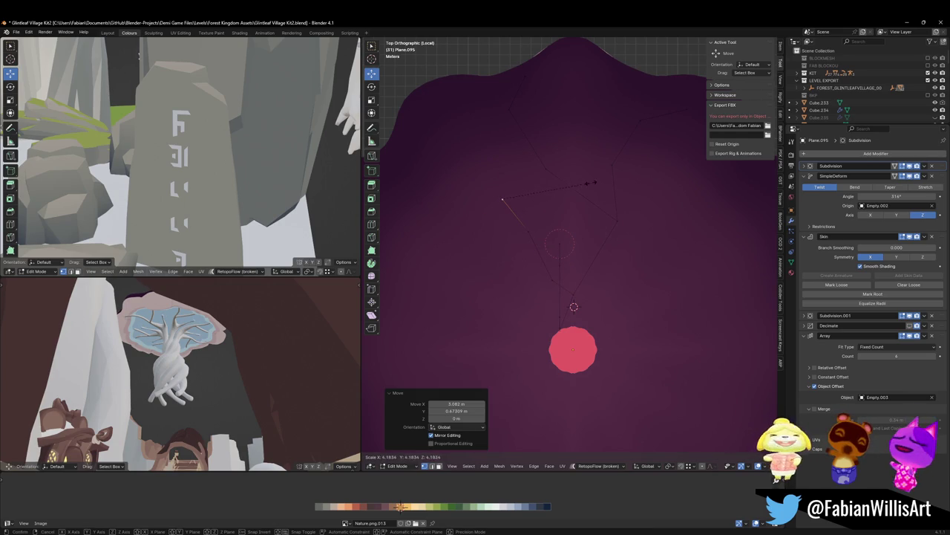
key("Escape")
key("ctrl+z")
key("s")
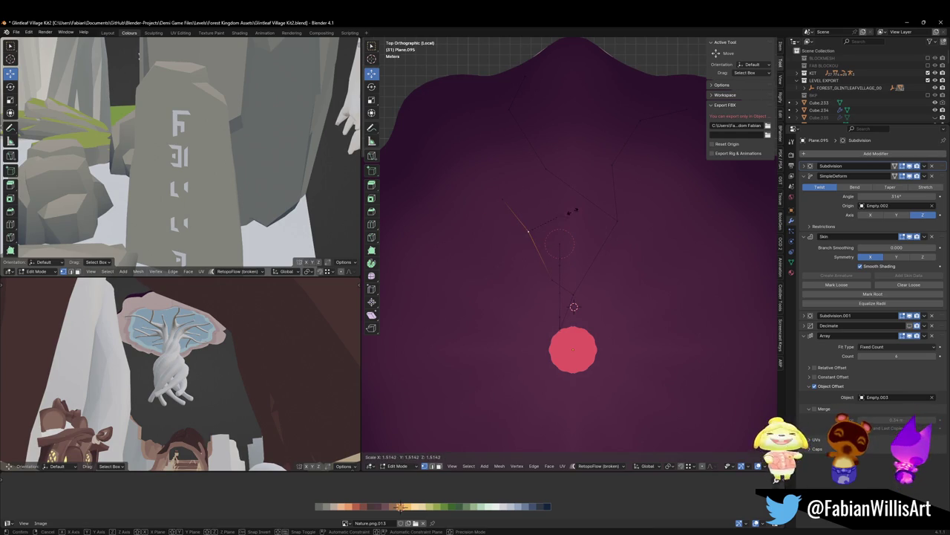
key("Escape")
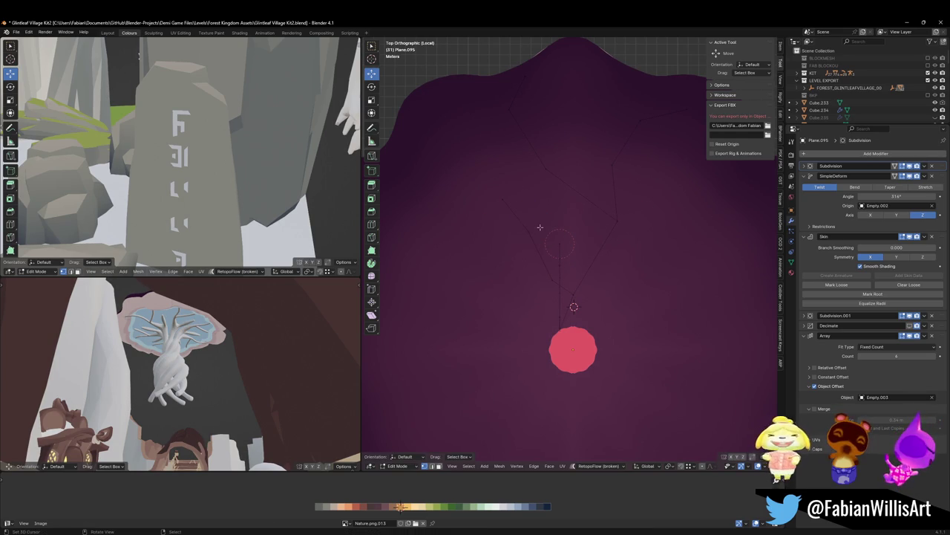
Extrude another forked branch toward the cap's top edge.
key("g")
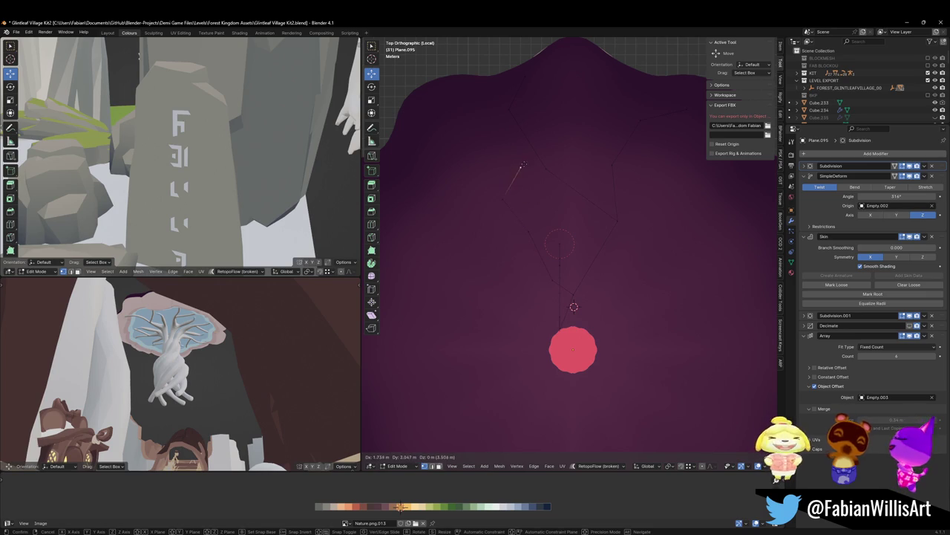
left_click(512, 170)
key("e")
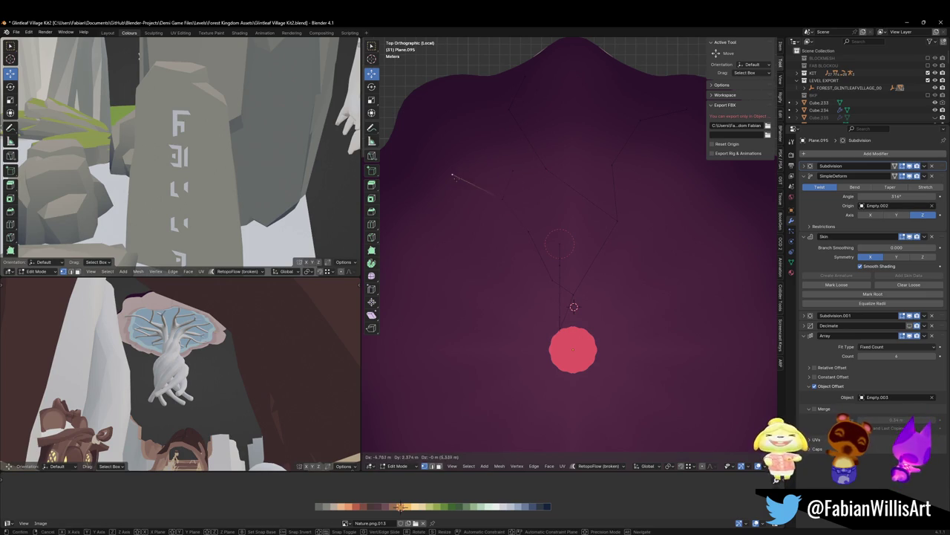
left_click(448, 179)
key("e")
left_click(446, 132)
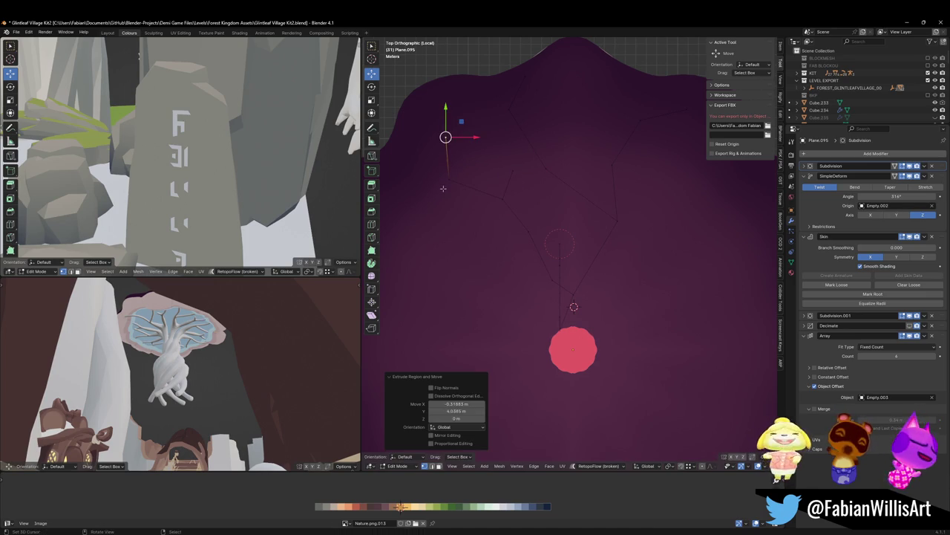
key("ctrl+z")
key("e")
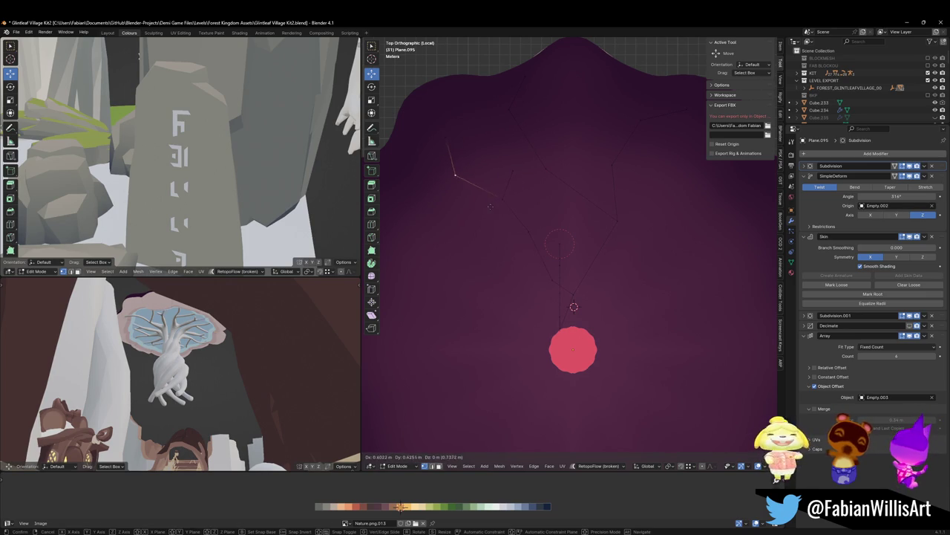
Resize the new branch and thicken the skin radius at the fork vertex.
key("s")
left_click(574, 195)
key("s")
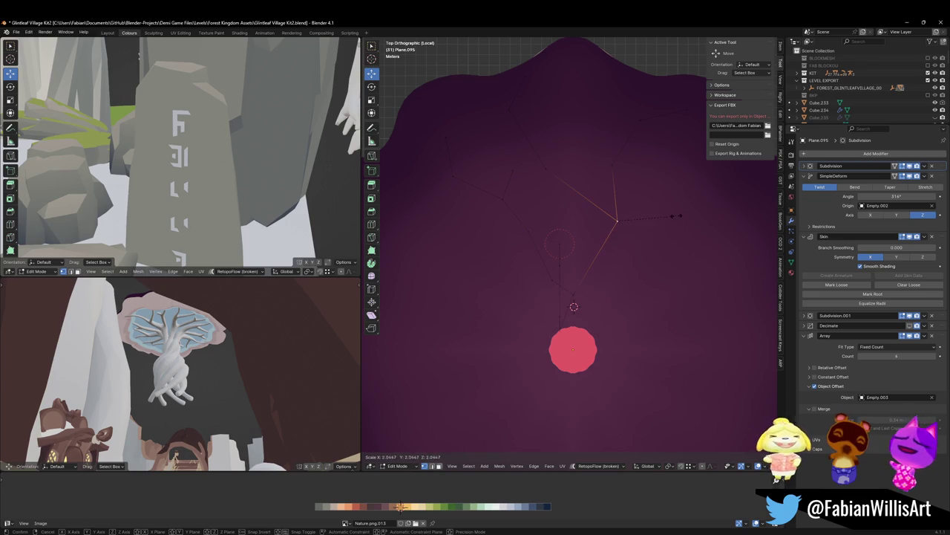
left_click(692, 224)
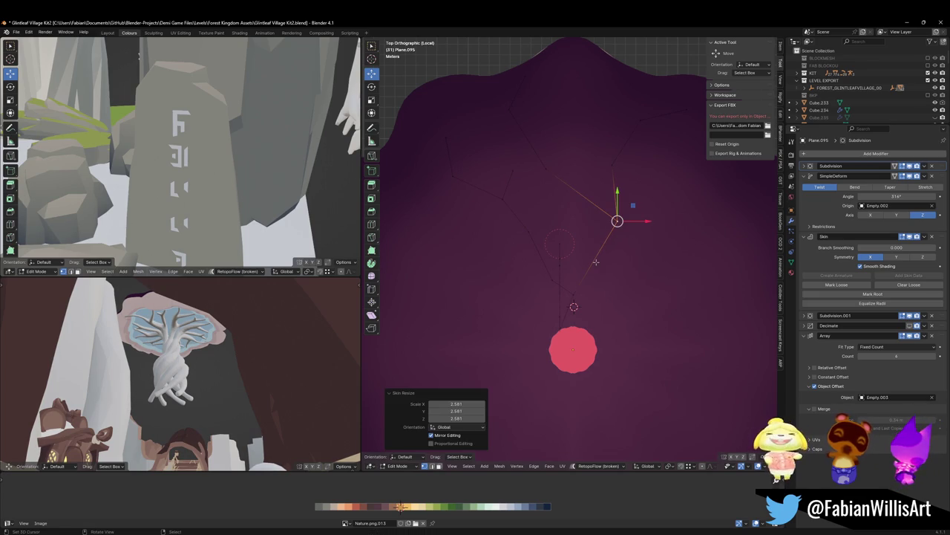
middle_click_drag(581, 264, 522, 250)
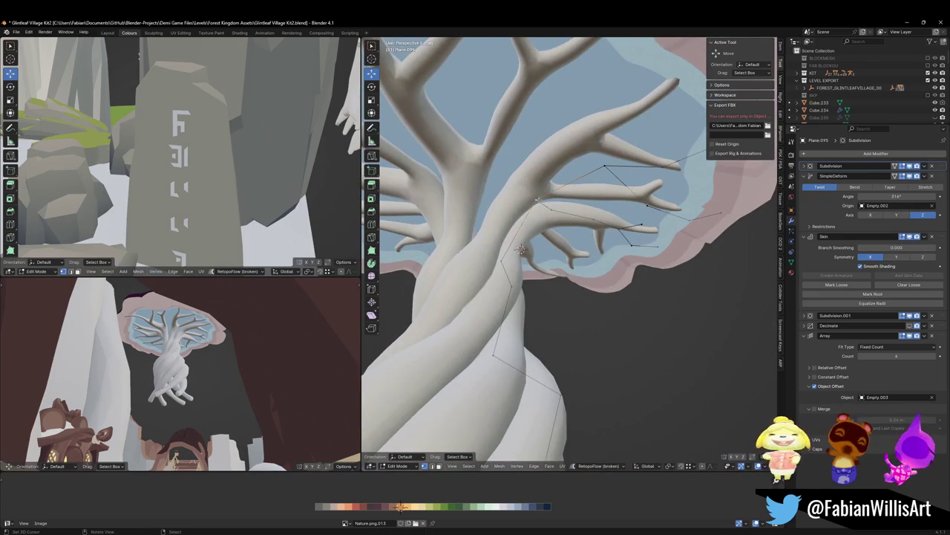
Adjust the heights of the branch vertices and tips with vertical-only moves.
key("ctrl+z")
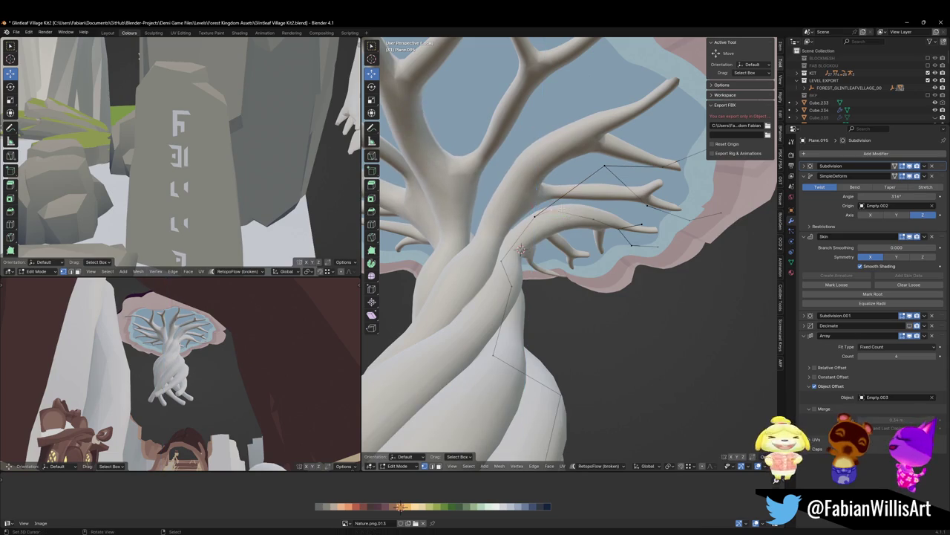
key("g")
key("z")
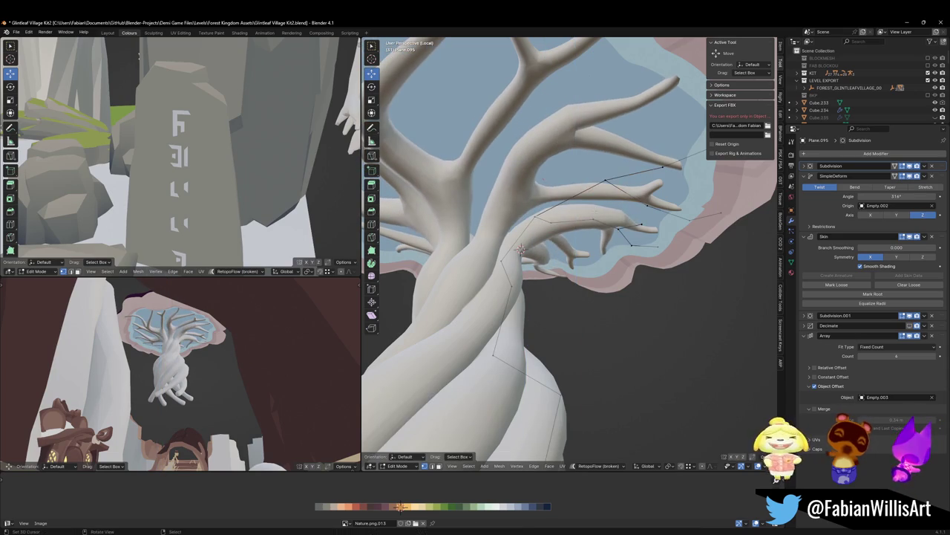
left_click(616, 218)
key("g")
key("z")
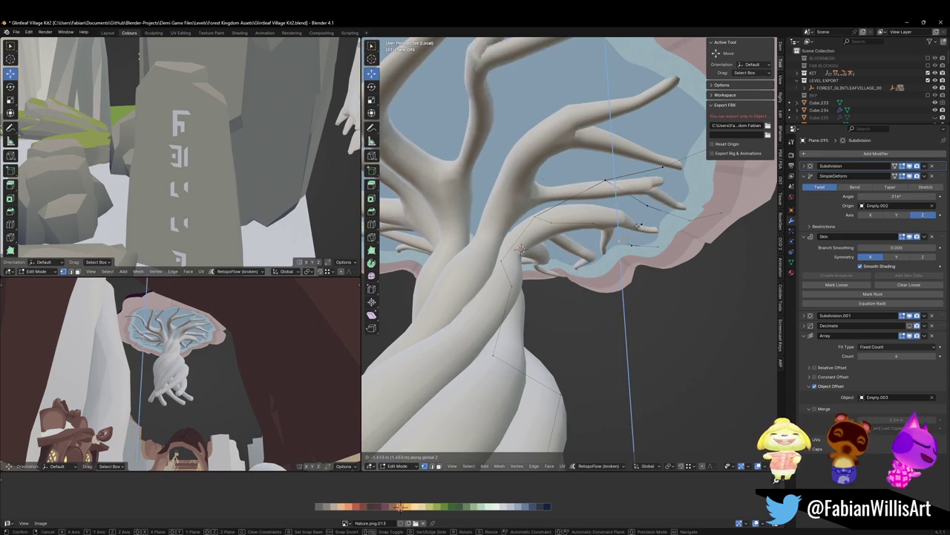
key("Return")
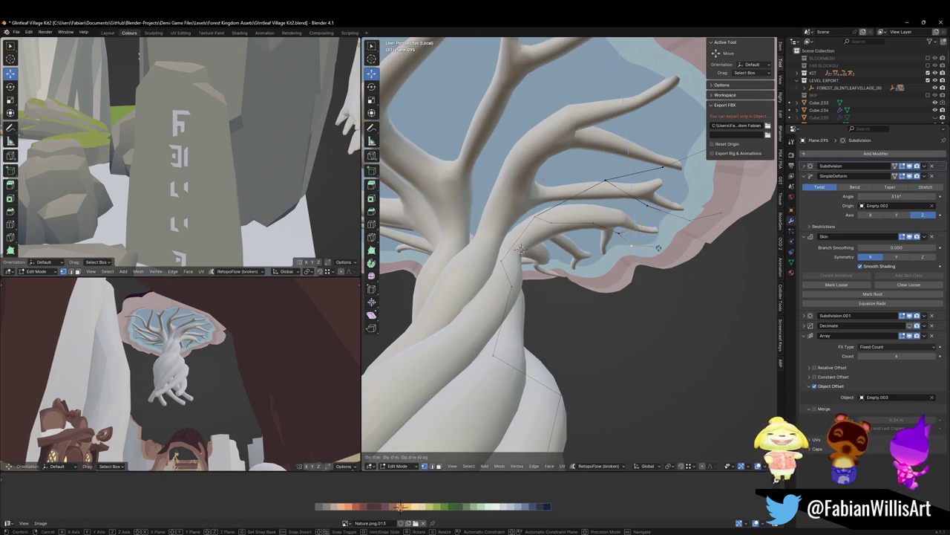
key("g")
key("z")
key("Return")
key("g")
key("z")
key("Return")
Move a branch vertex vertically again and slide it along its branch edge.
key("g")
key("z")
key("Return")
key("g")
key("g")
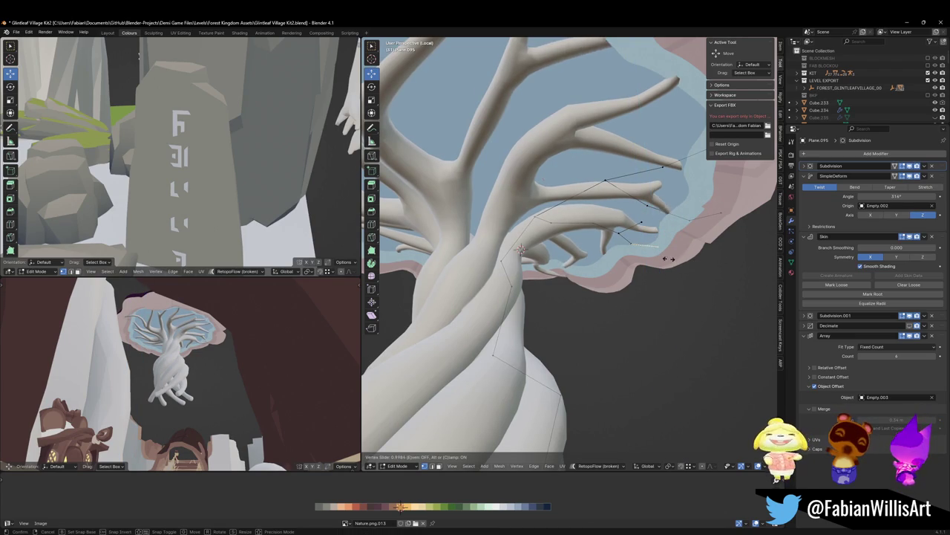
left_click(693, 260)
mouse_move(698, 238)
middle_mouse_down()
mouse_move(714, 222)
mouse_move(690, 238)
middle_mouse_up()
key("g")
key("g")
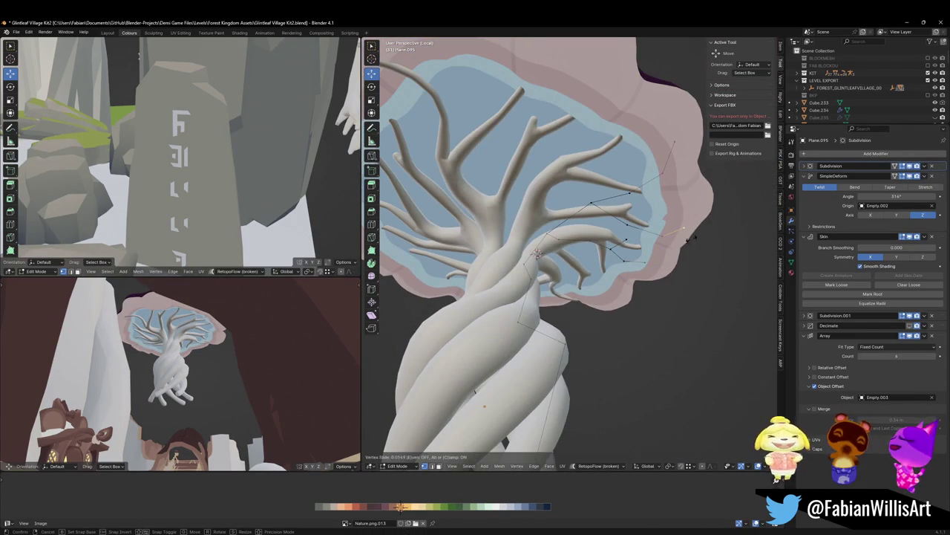
Lower the selected branch vertices along Z and reveal all hidden skeleton vertices.
key("g")
key("z")
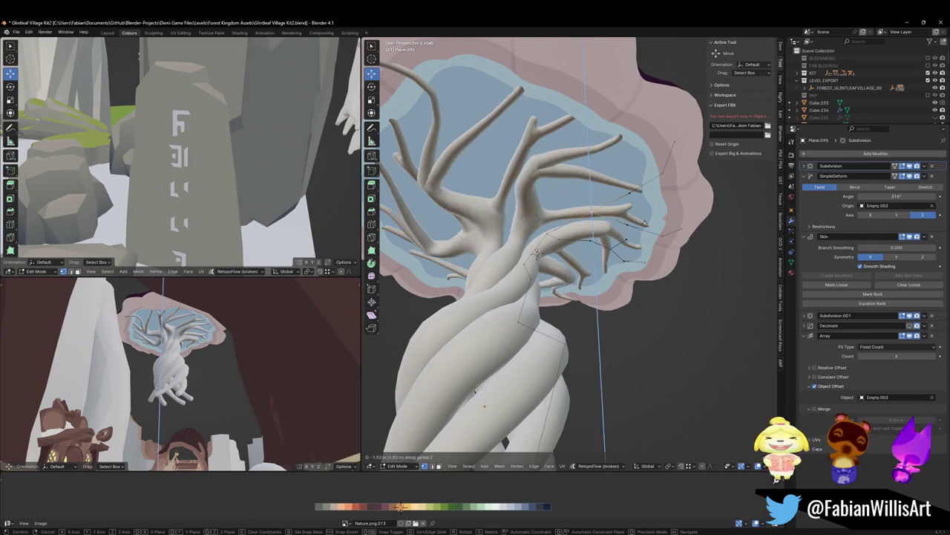
key("z")
left_click(665, 222)
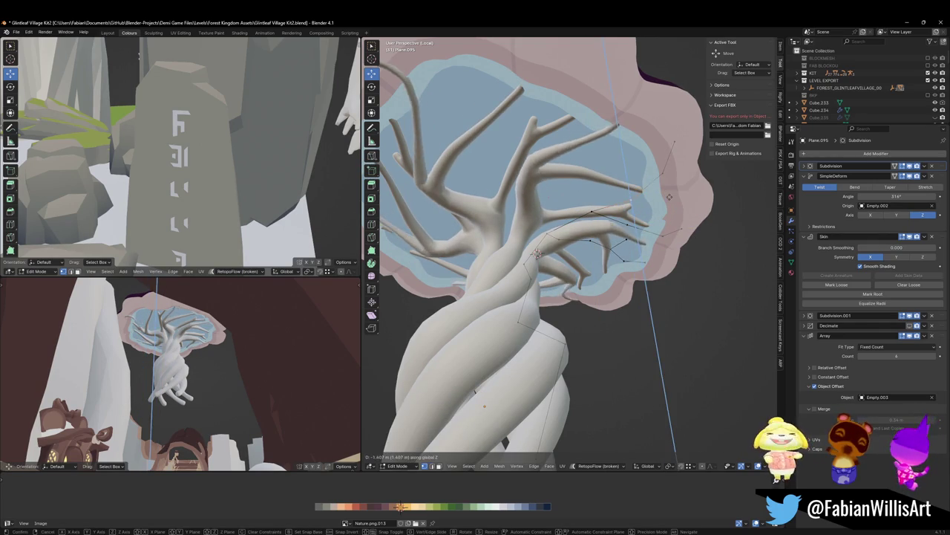
mouse_move(630, 223)
middle_mouse_down()
mouse_move(572, 223)
mouse_move(583, 229)
middle_mouse_up()
key("alt+h")
Shift the selected trunk vertices vertically, along the trunk, and along Y.
key("g")
key("z")
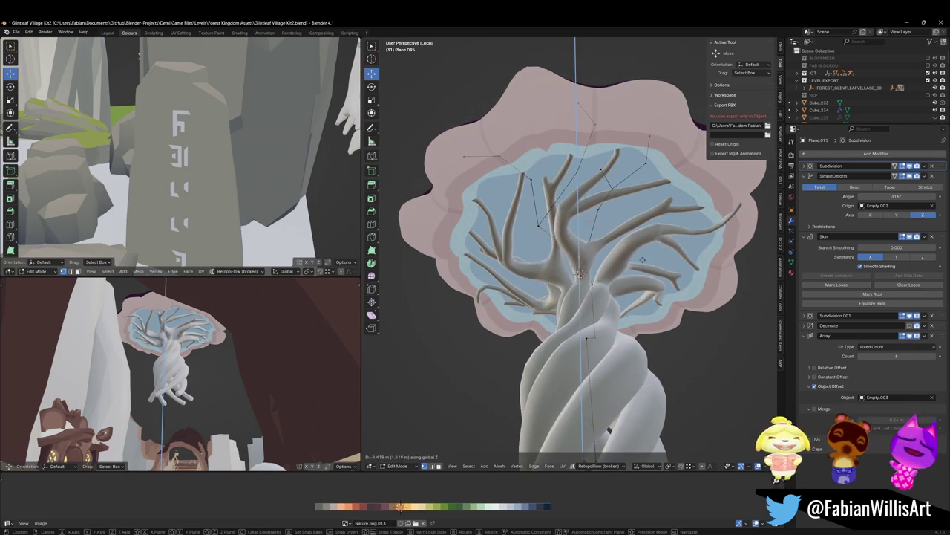
left_click(643, 256)
middle_click_drag(643, 256, 570, 264)
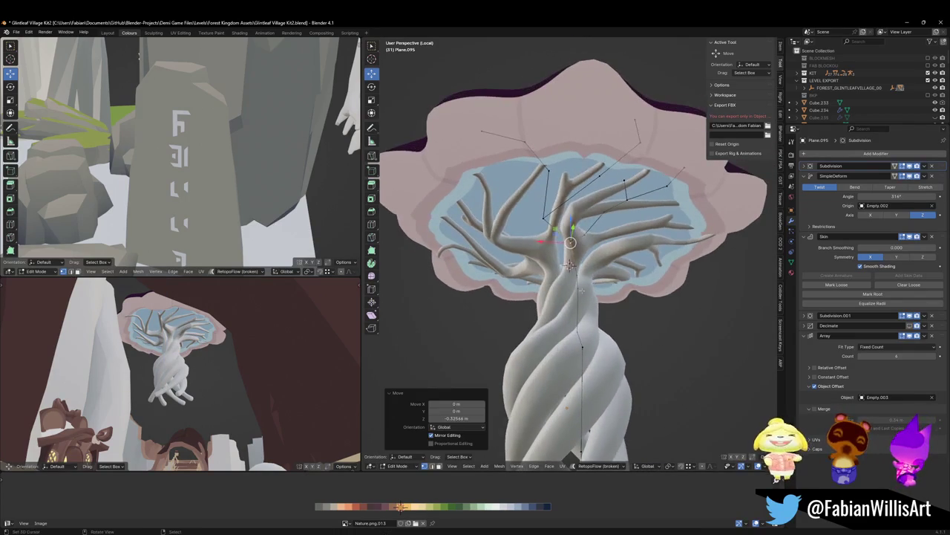
key("g")
key("g")
left_click(577, 304)
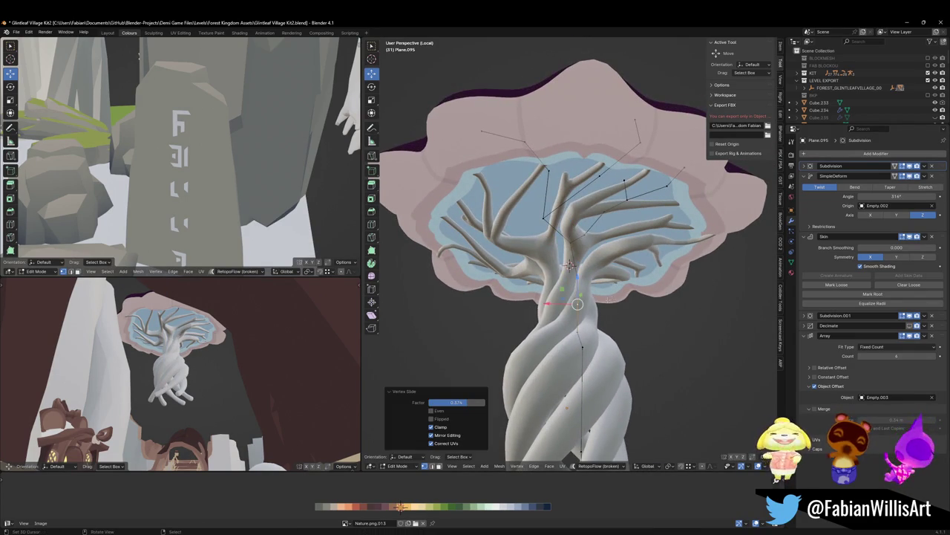
middle_click_drag(569, 265, 564, 282)
key("g")
key("y")
left_click(593, 293)
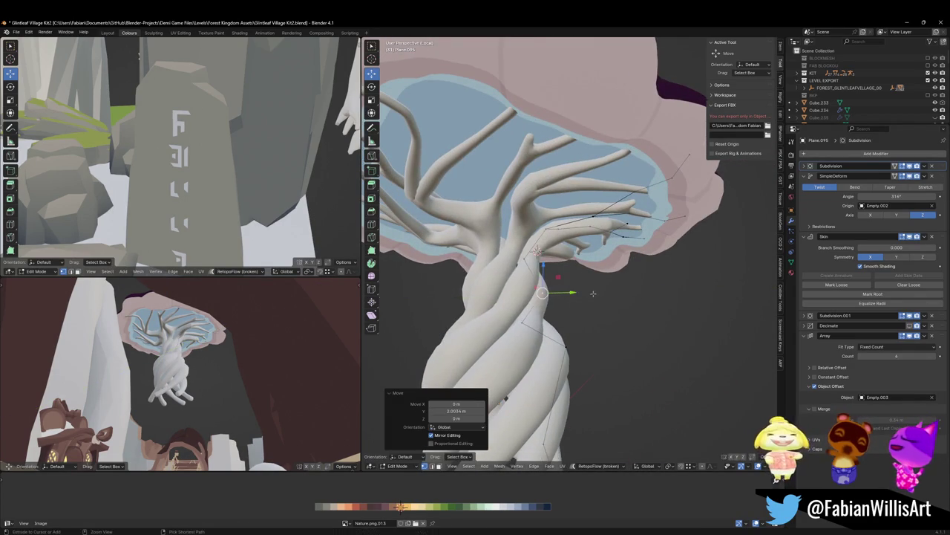
Dissolve selected trunk vertices and lower the remaining ones along Z.
key("ctrl+x")
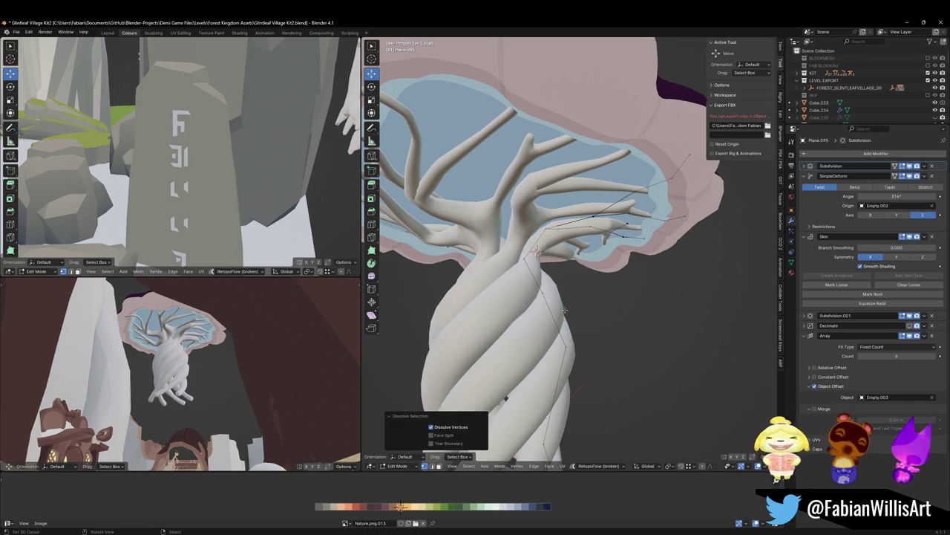
key("g")
key("y")
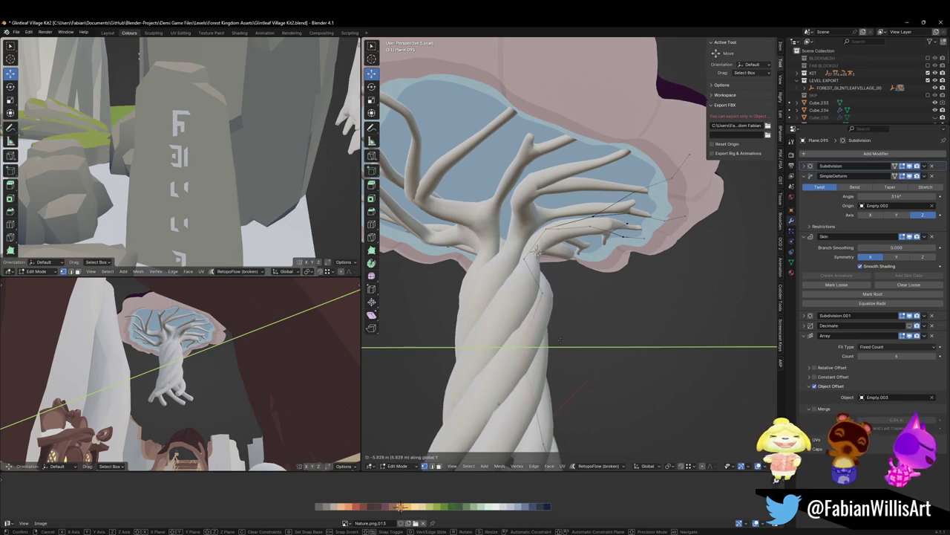
left_click(552, 341)
key("ctrl+z")
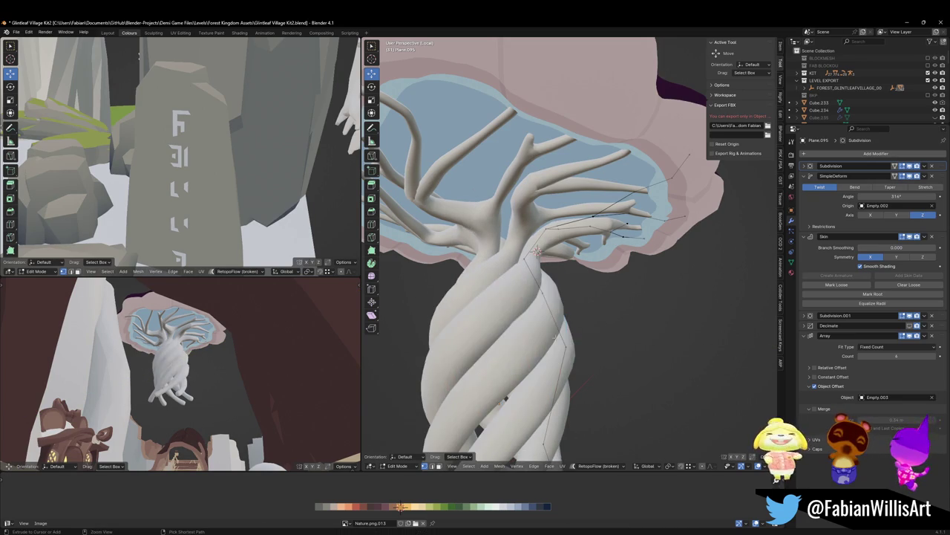
key("g")
key("z")
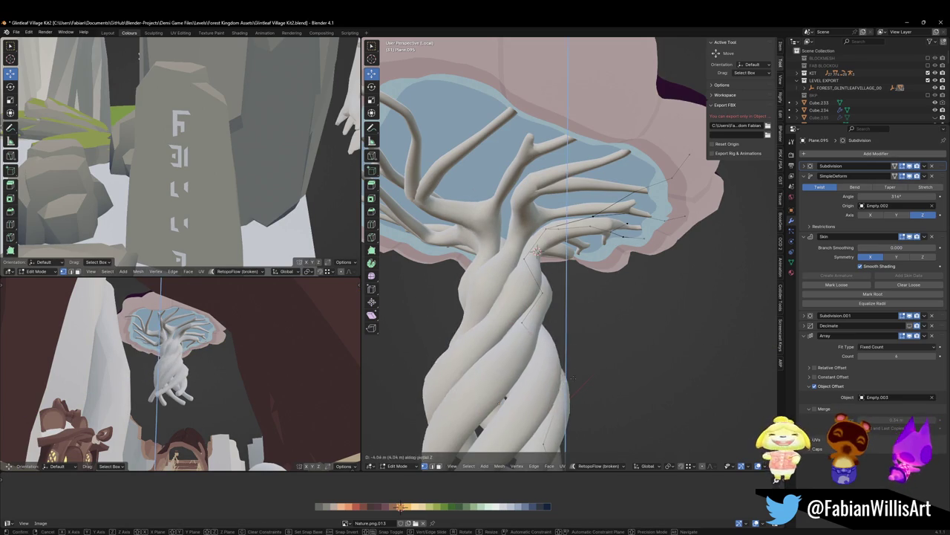
left_click(564, 387)
Move the trunk-base vertices along X to begin shaping the roots.
scroll(564, 387, "down", 2)
key("ctrl+z")
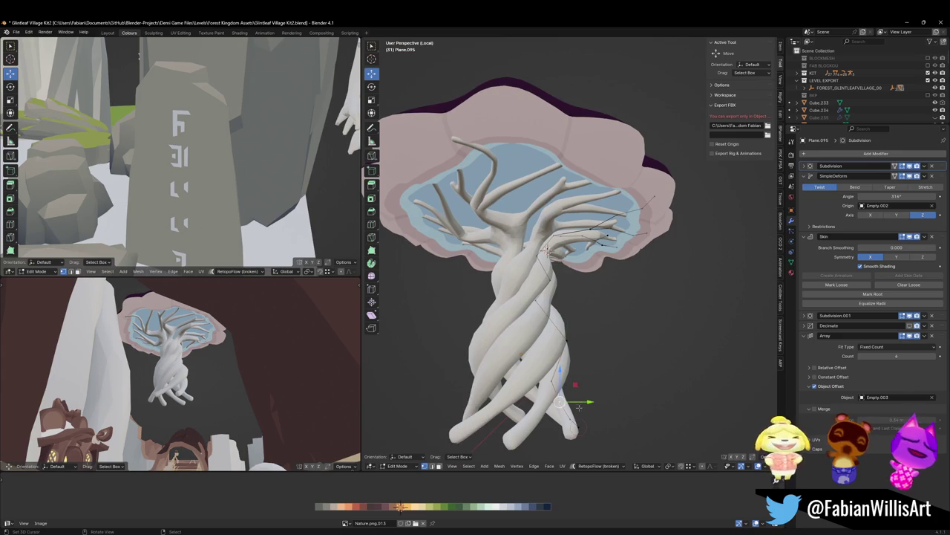
key("g")
key("x")
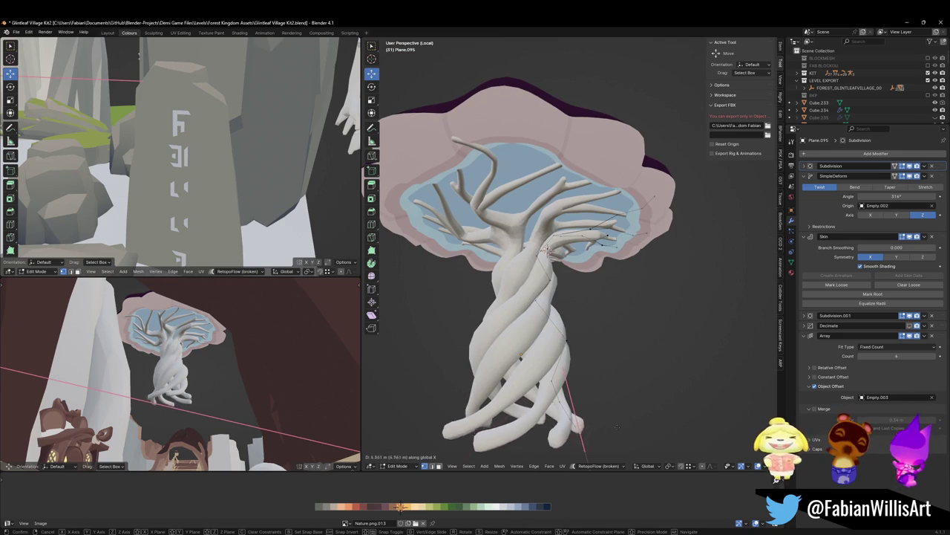
left_click(603, 427)
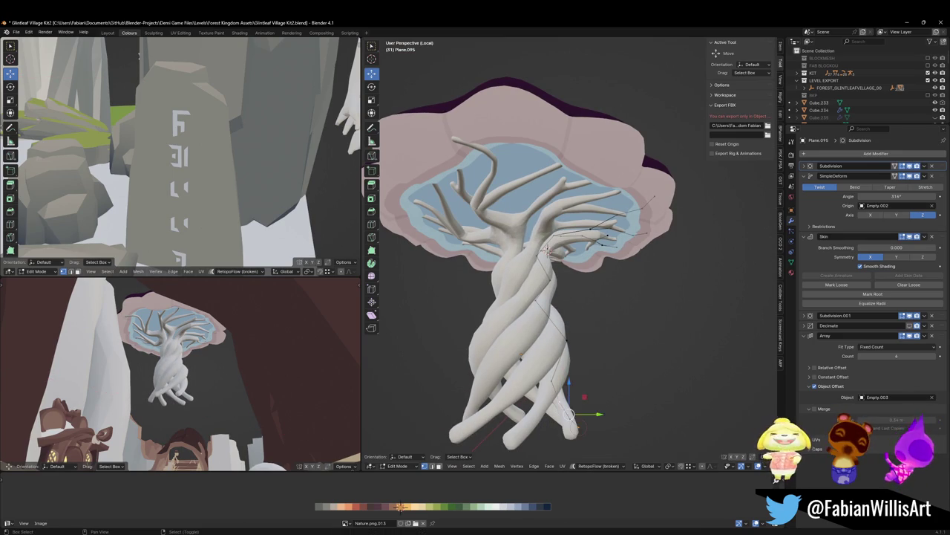
key("ctrl+z")
key("ctrl+shift+z")
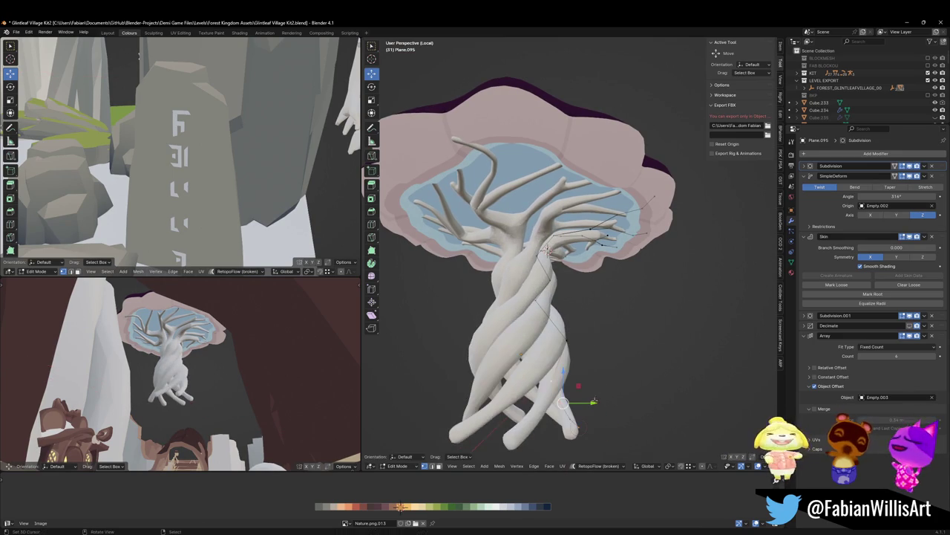
Shift the base vertices along Y and scale them wider into spreading root legs.
key("g")
key("x")
key("y")
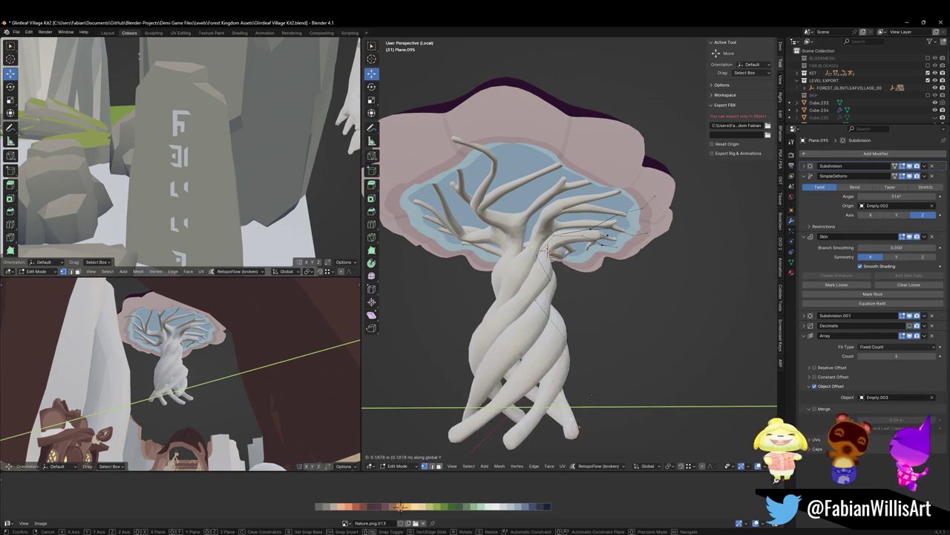
right_click(597, 396)
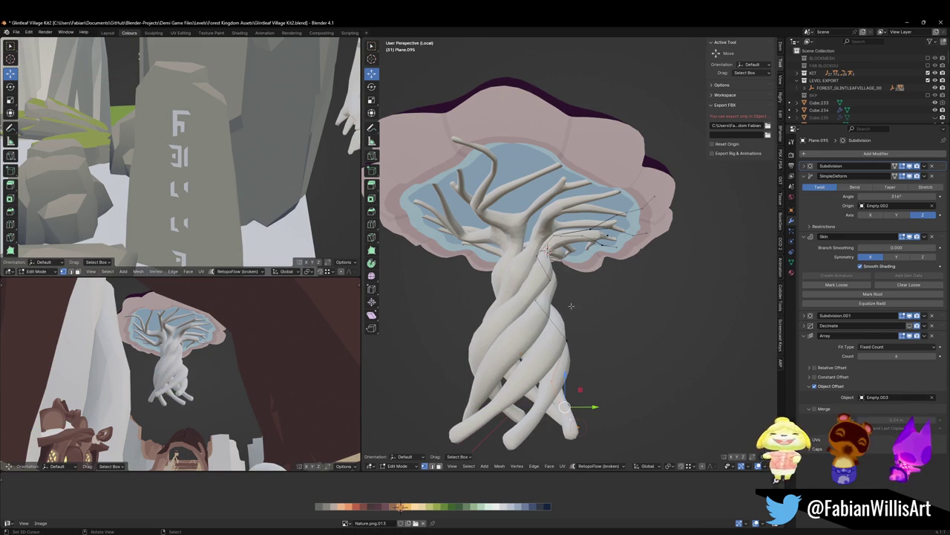
key("g")
key("y")
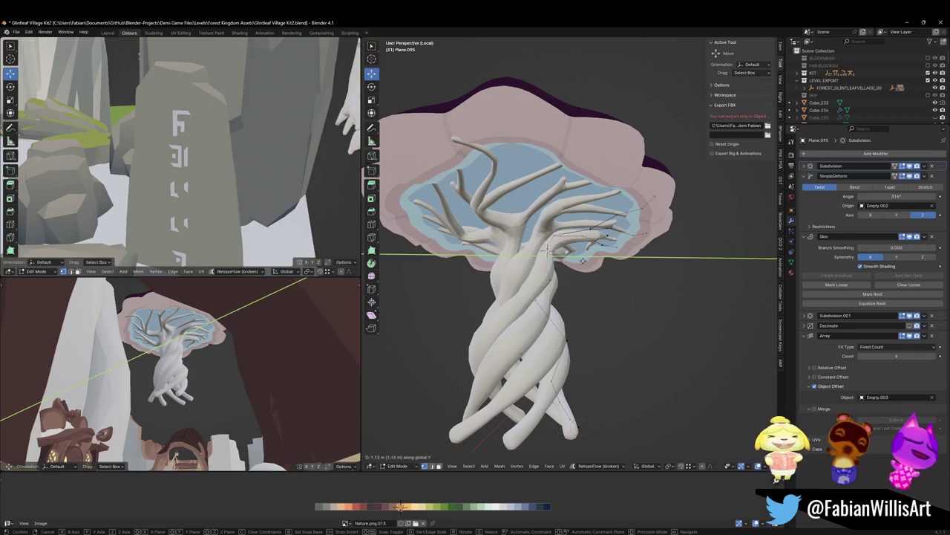
left_click(548, 254)
key("s")
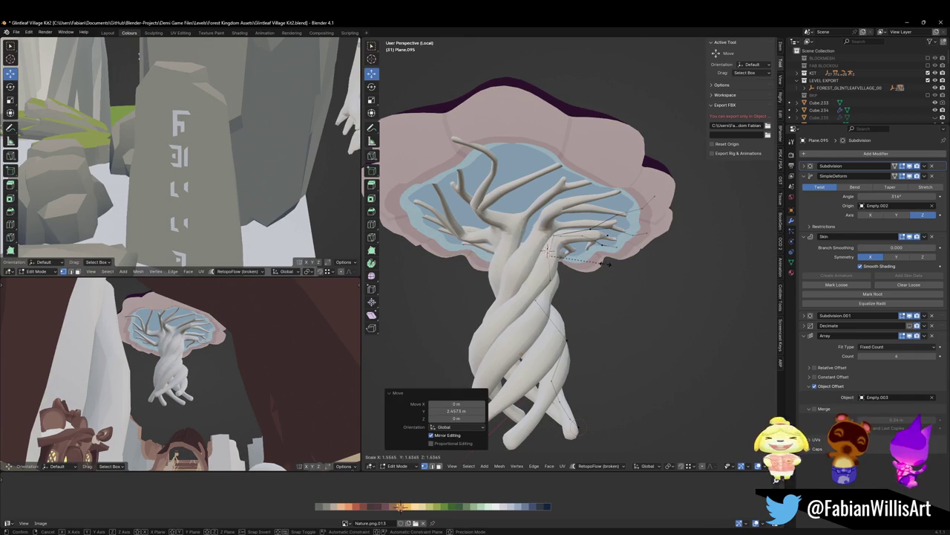
left_click(603, 263)
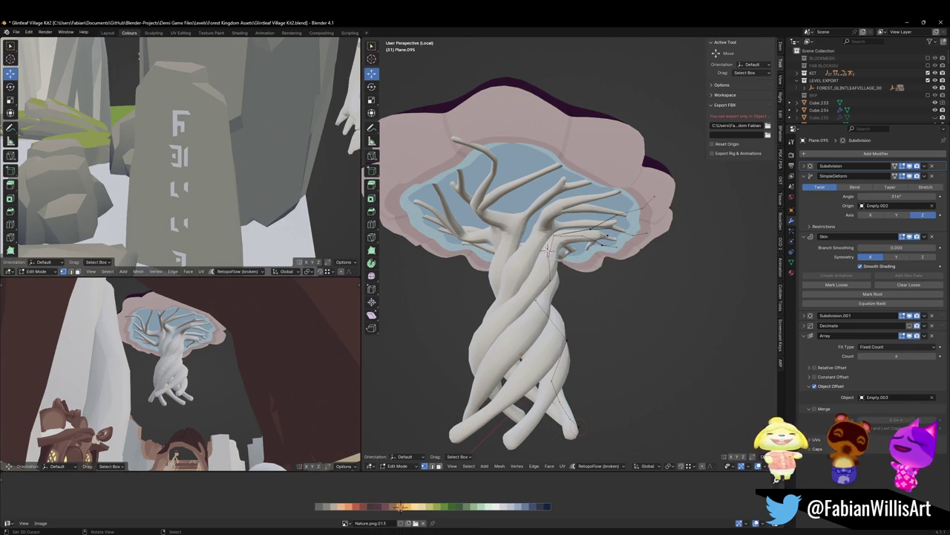
Scale the selected branch geometry, then abandon a second proportional scale attempt.
key("alt+a")
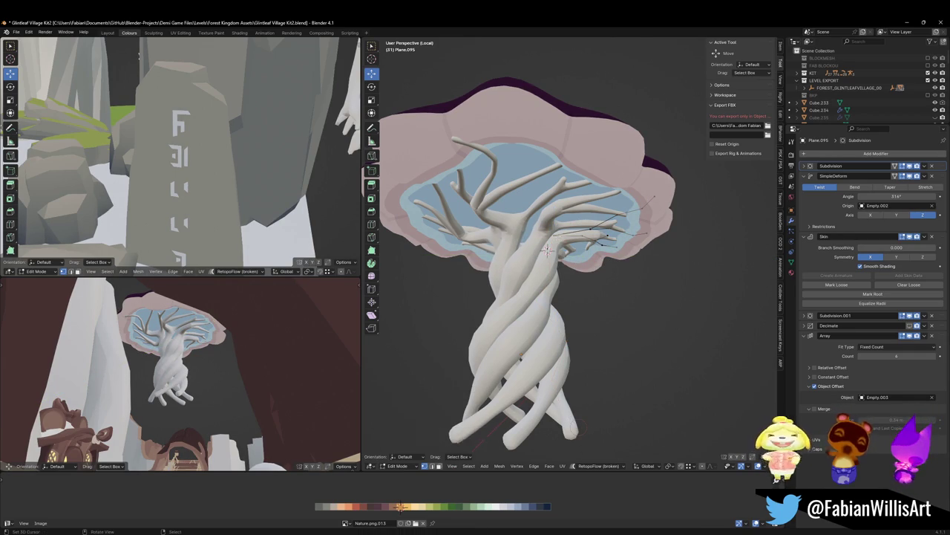
key("s")
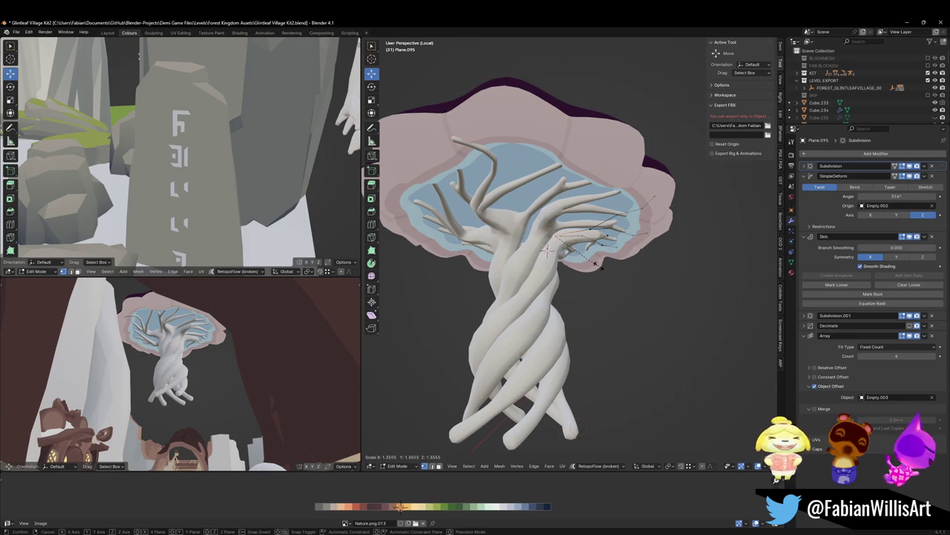
left_click(600, 265)
key("s")
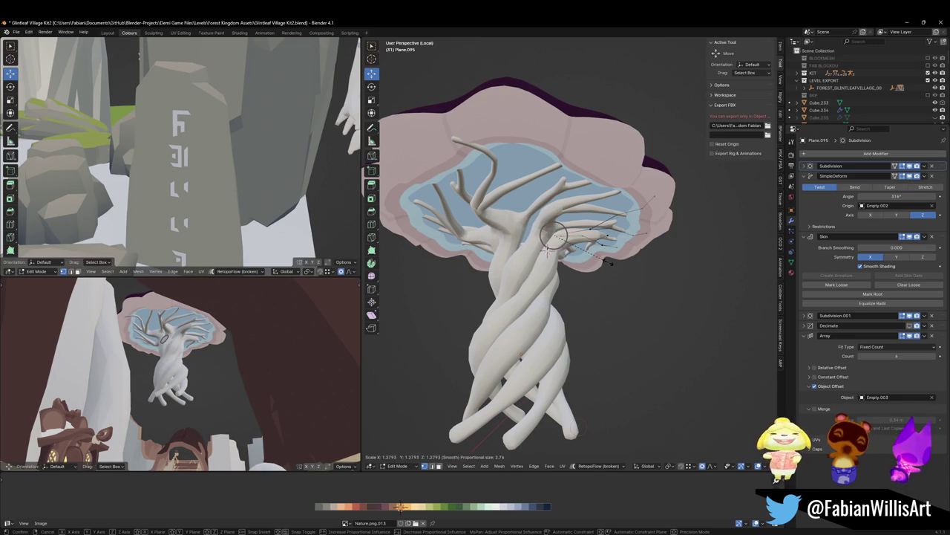
scroll(547, 251, "down", 10)
scroll(547, 251, "down", 6)
scroll(547, 251, "down", 3)
scroll(547, 251, "down", 4)
scroll(610, 262, "down", 1)
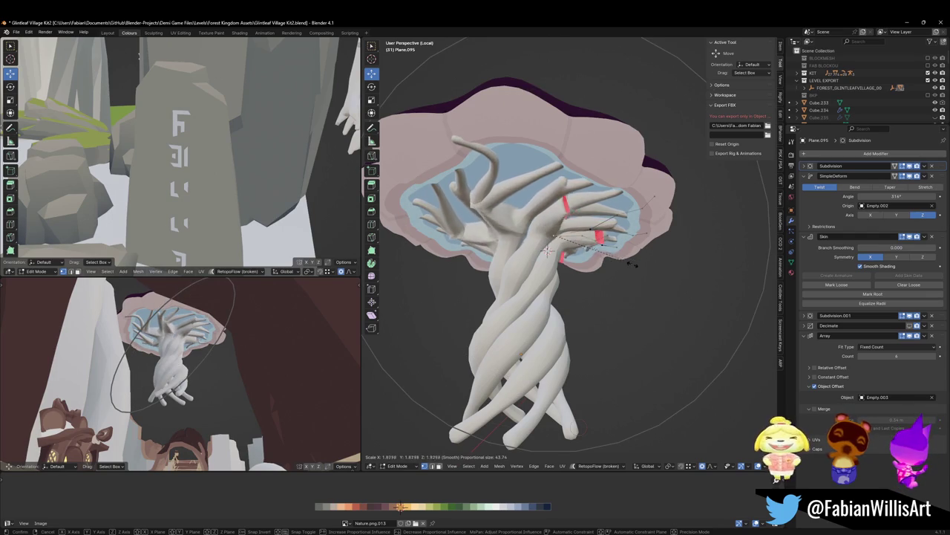
scroll(547, 251, "down", 4)
scroll(547, 251, "down", 3)
scroll(547, 251, "down", 3)
right_click(547, 251)
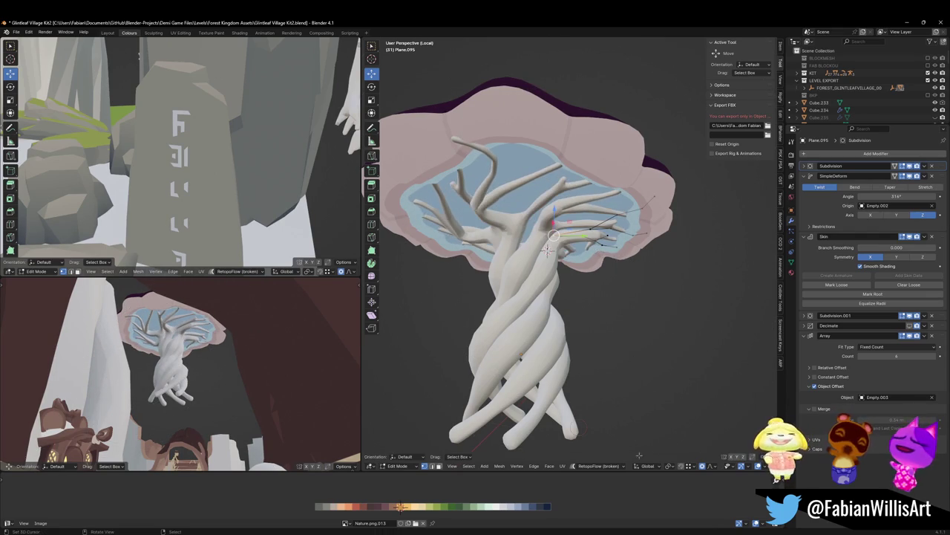
Resize the branch skin thickness by 1.219 with smooth proportional falloff.
left_click(714, 468)
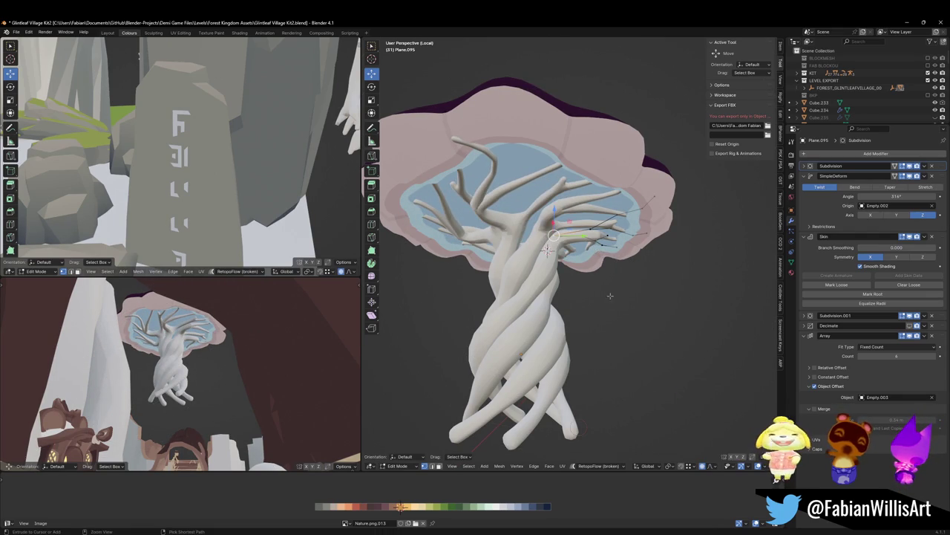
key("s")
scroll(639, 294, "down", 3)
scroll(646, 300, "down", 5)
scroll(654, 301, "down", 6)
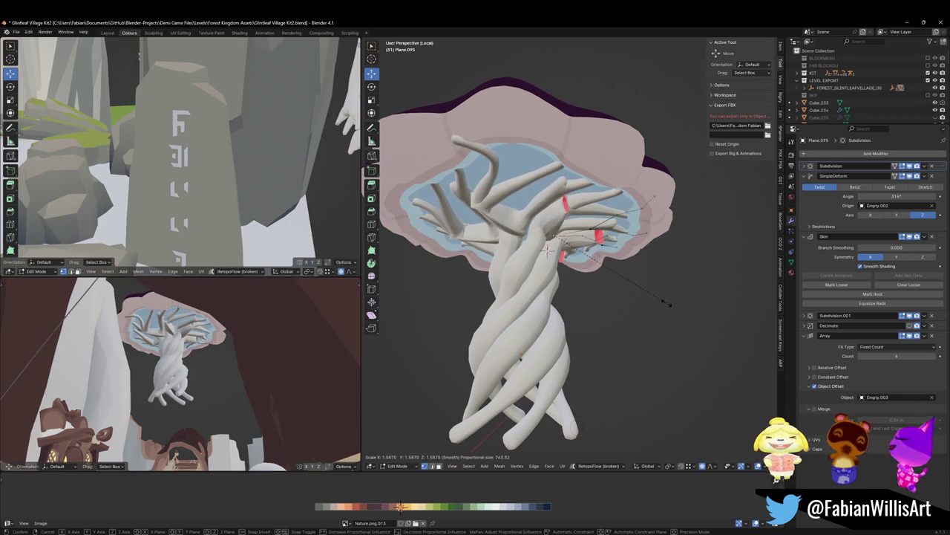
scroll(645, 293, "down", 8)
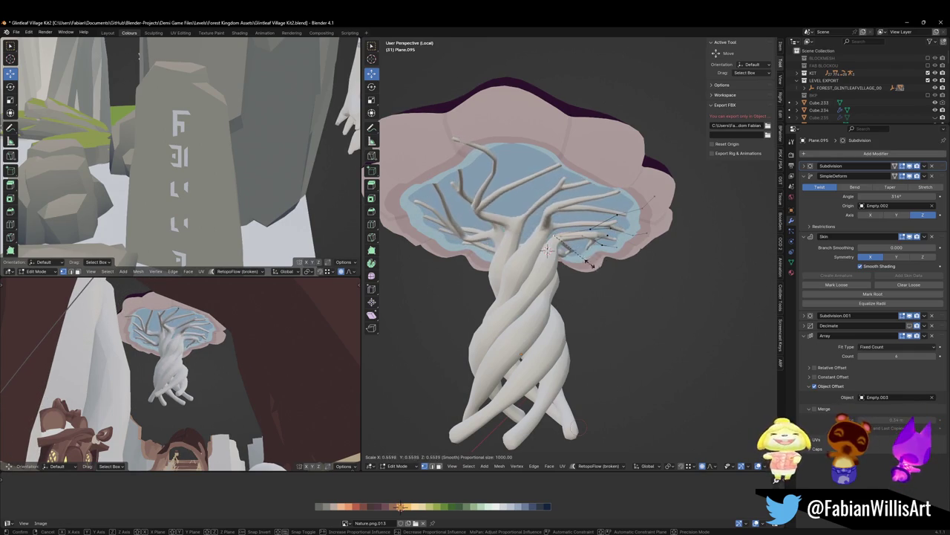
left_click(652, 271)
Raise the branch vertices along Z with proportional editing.
key("g")
key("z")
scroll(624, 278, "up", 9)
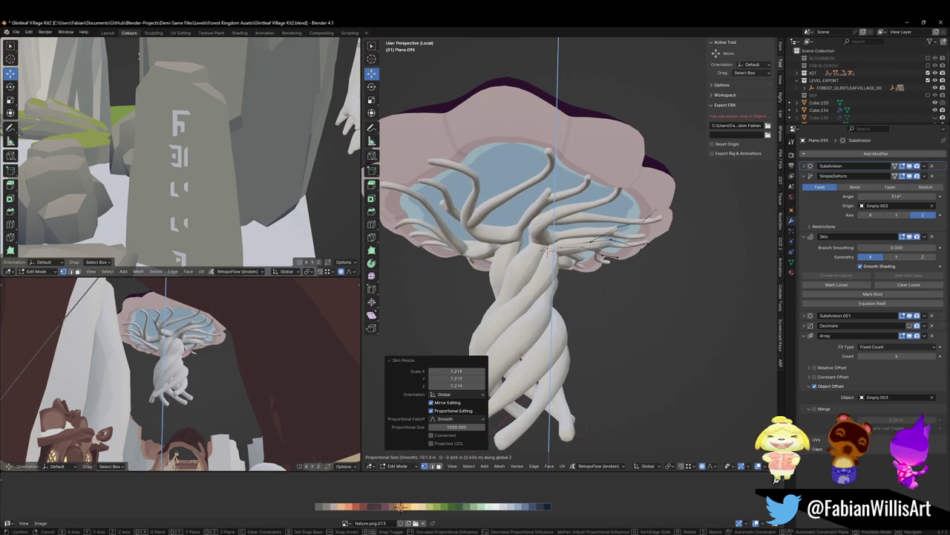
scroll(548, 251, "up", 7)
scroll(548, 251, "up", 7)
scroll(548, 251, "up", 6)
scroll(548, 251, "up", 6)
scroll(548, 251, "up", 8)
scroll(548, 251, "up", 8)
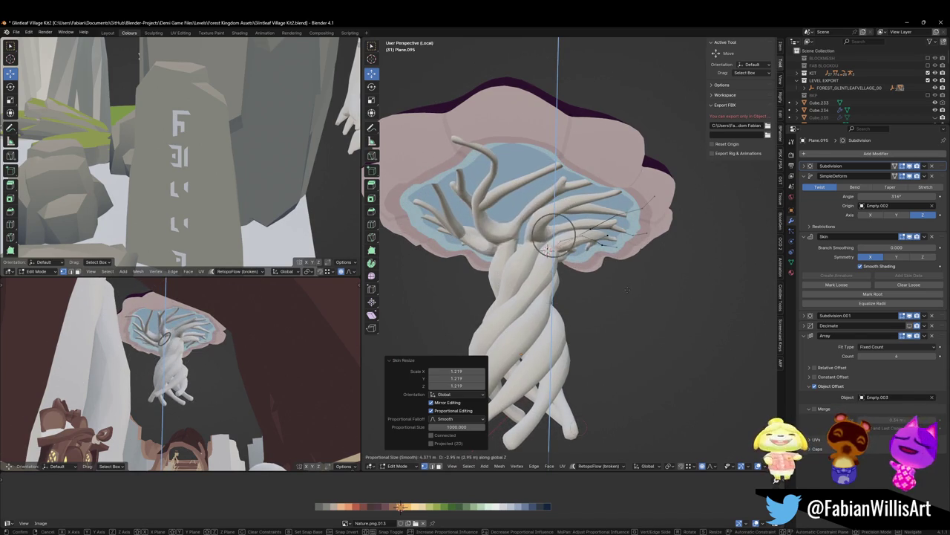
left_click(548, 251)
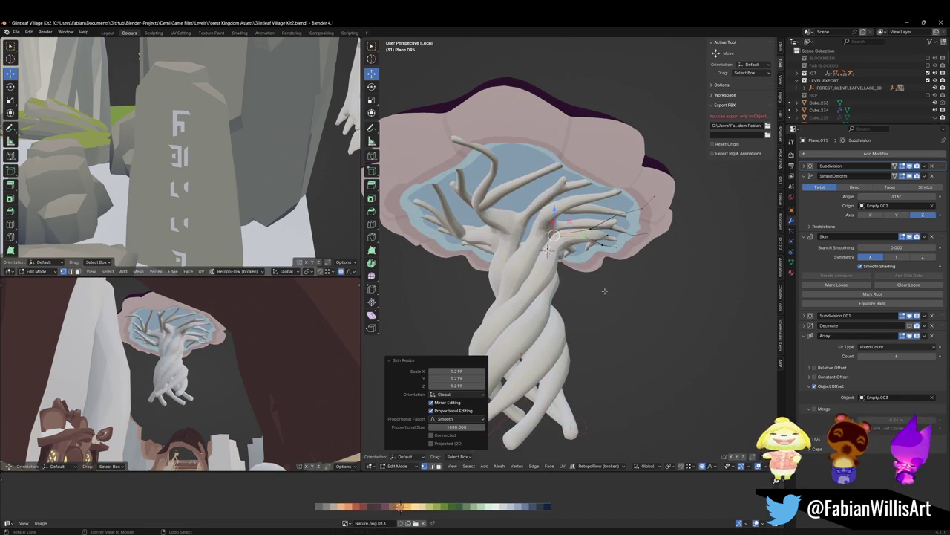
Reveal hidden geometry, cancel a trial Z move, and set proportional falloff to Sharp.
key("alt+h")
key("g")
key("z")
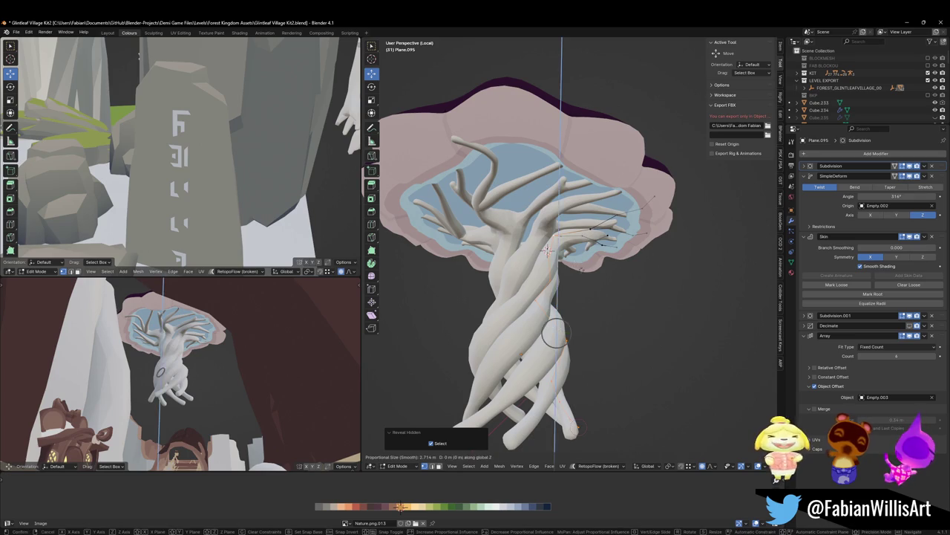
scroll(578, 304, "up", 5)
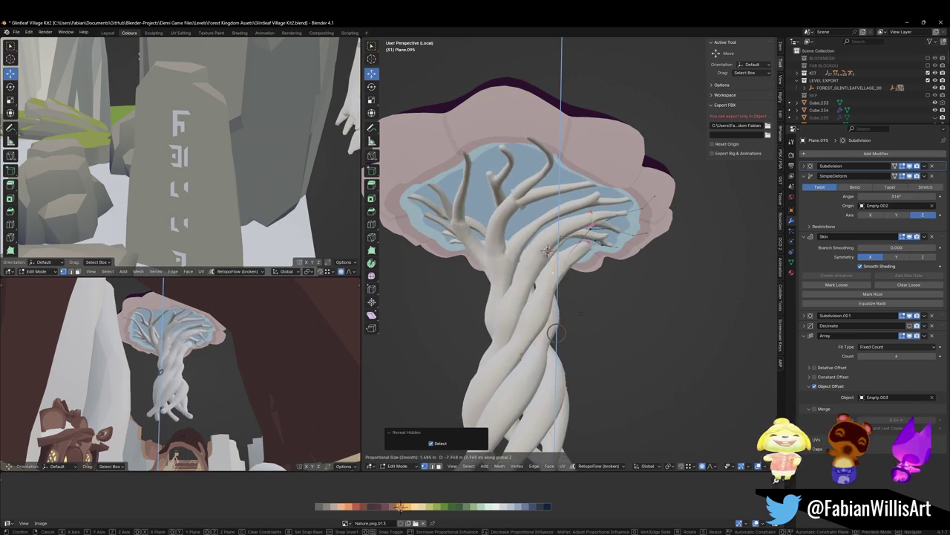
scroll(582, 316, "down", 7)
scroll(581, 321, "down", 7)
right_click(580, 325)
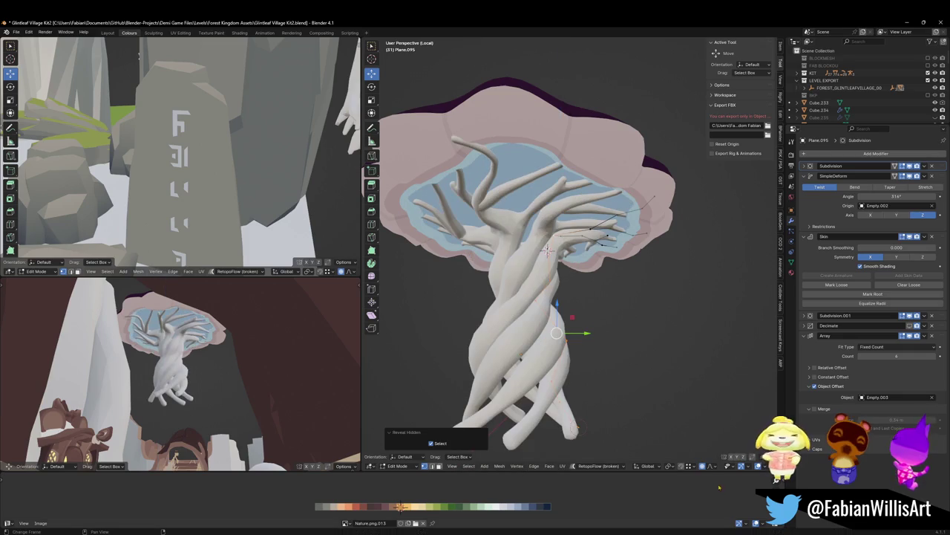
left_click(710, 466)
left_click(707, 420)
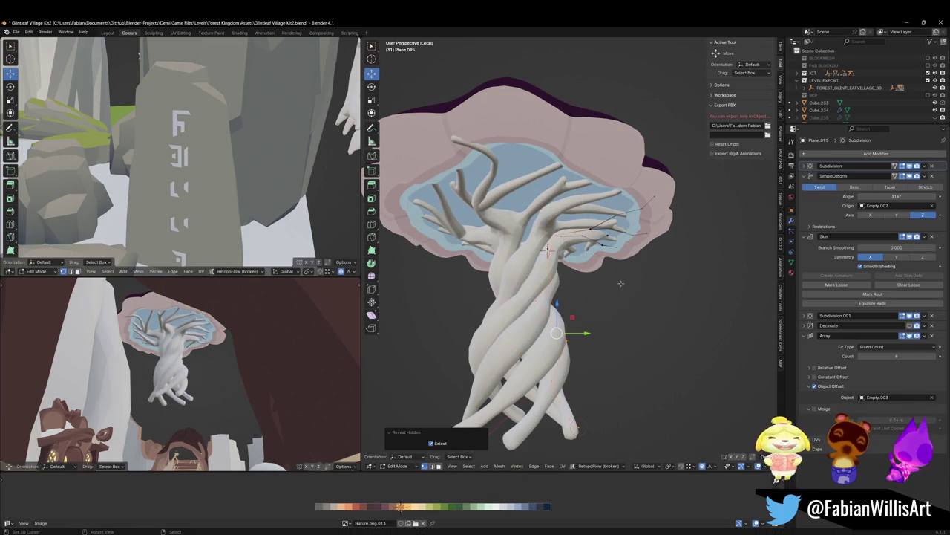
Move the branches along Z with sharp falloff, tuning the influence radius.
key("g")
key("z")
scroll(612, 323, "down", 5)
scroll(611, 325, "down", 5)
scroll(609, 329, "down", 5)
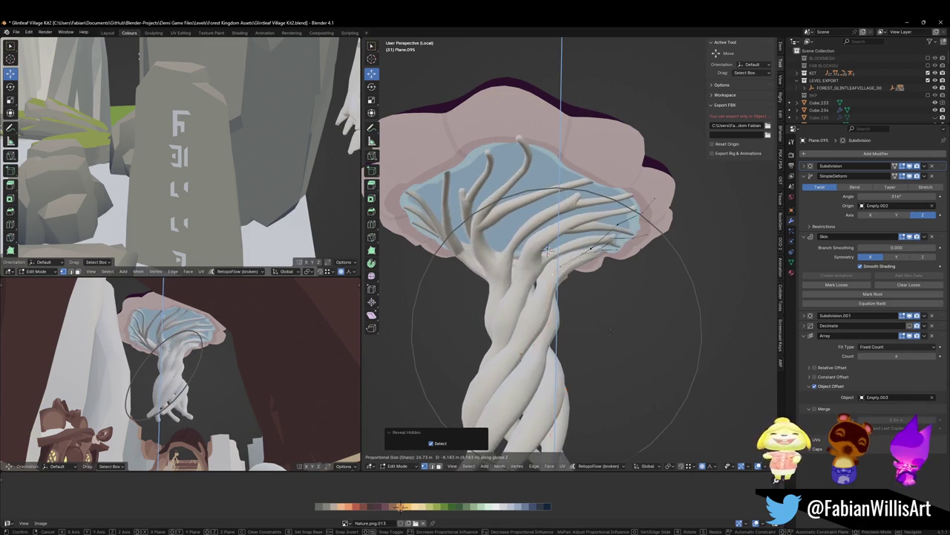
scroll(610, 327, "up", 3)
scroll(612, 324, "up", 1)
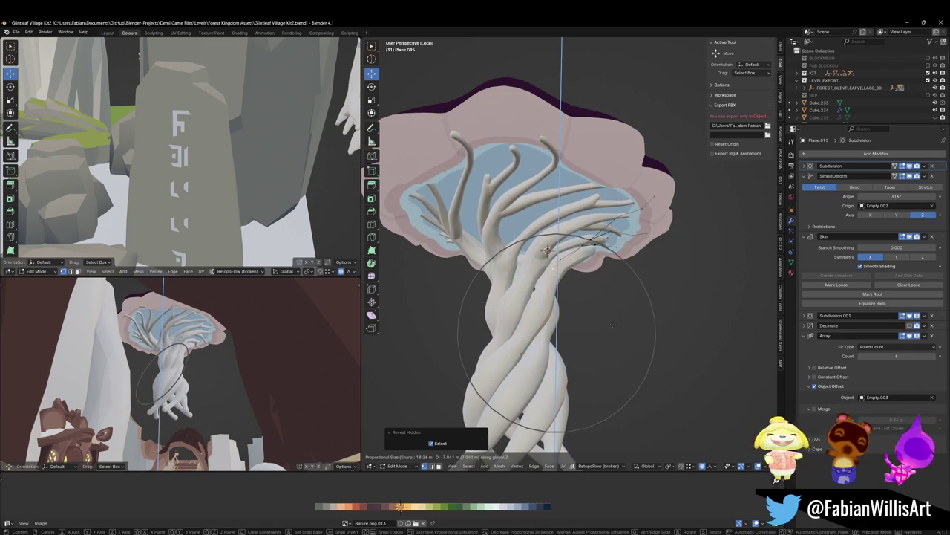
left_click(610, 327)
Raise the canopy branches along Z and stretch them vertically.
key("shift+grave")
key("w")
key("w")
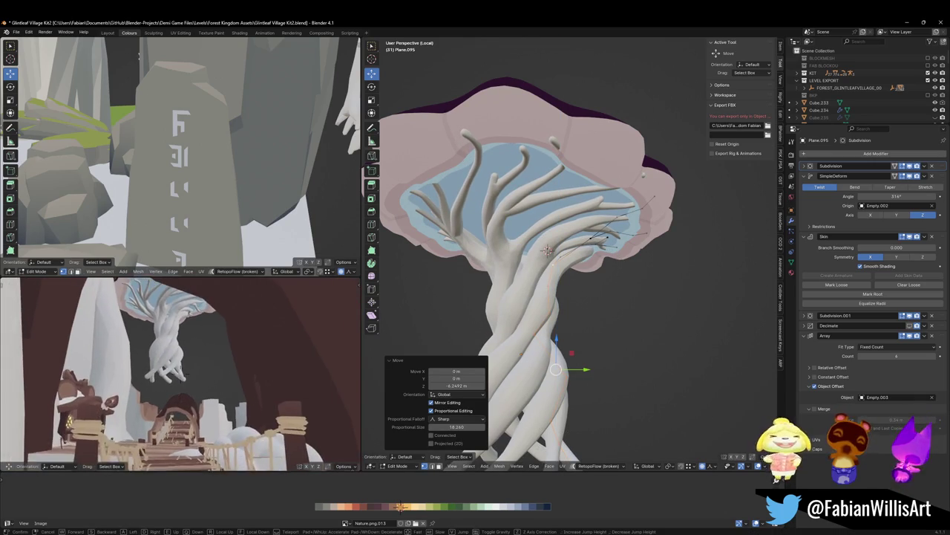
key("Return")
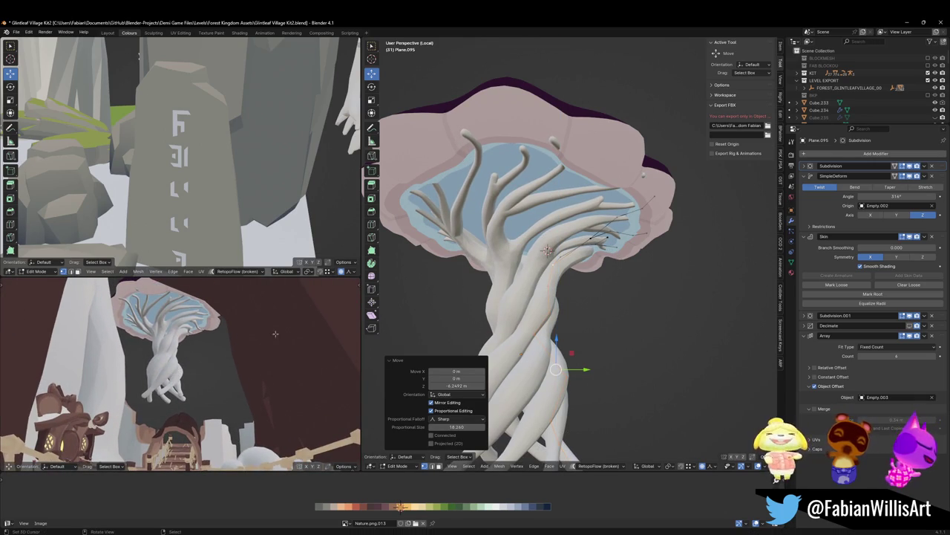
key("g")
key("z")
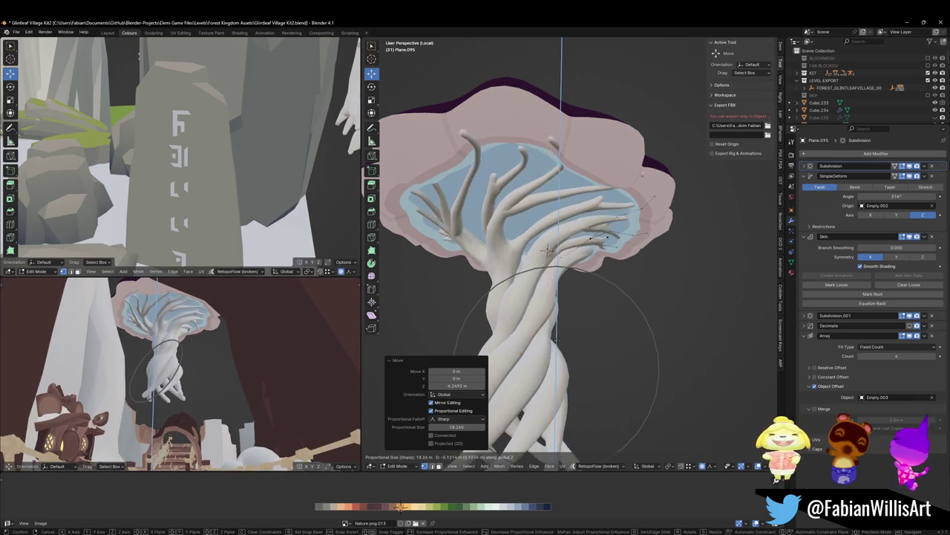
left_click(568, 299)
key("s")
key("z")
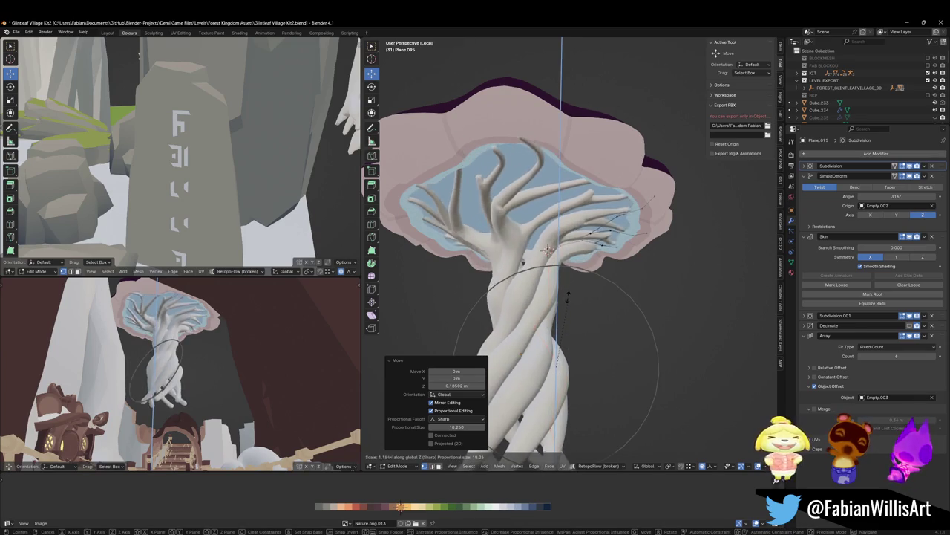
left_click(564, 303)
Squash another branch group vertically and raise it 1.343 m in Z.
scroll(564, 303, "down", 3)
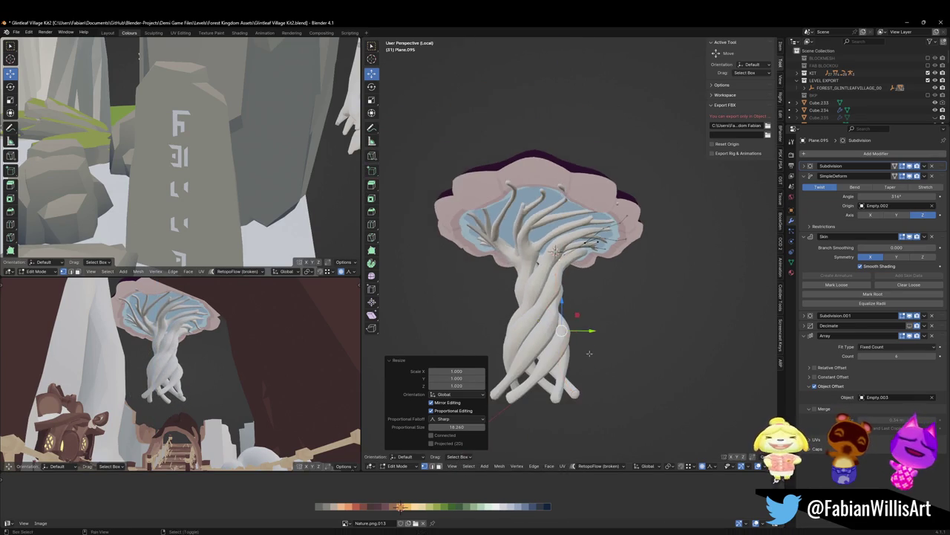
key("g")
key("x")
key("Escape")
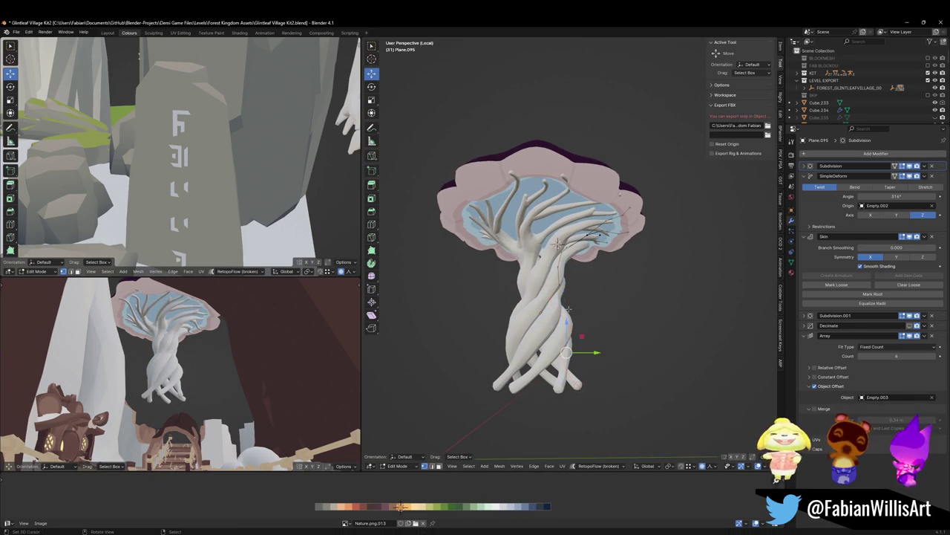
key("s")
key("z")
left_click(579, 301)
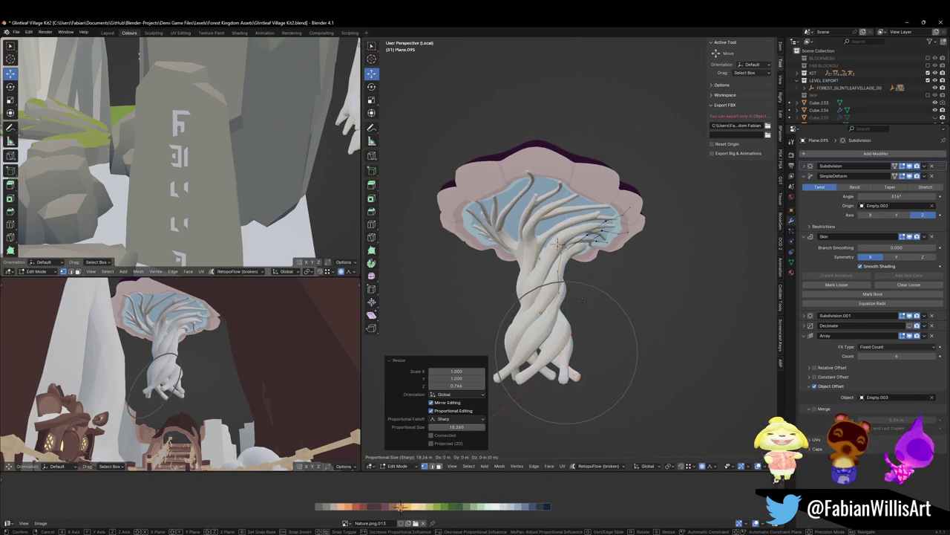
key("g")
key("z")
left_click(574, 297)
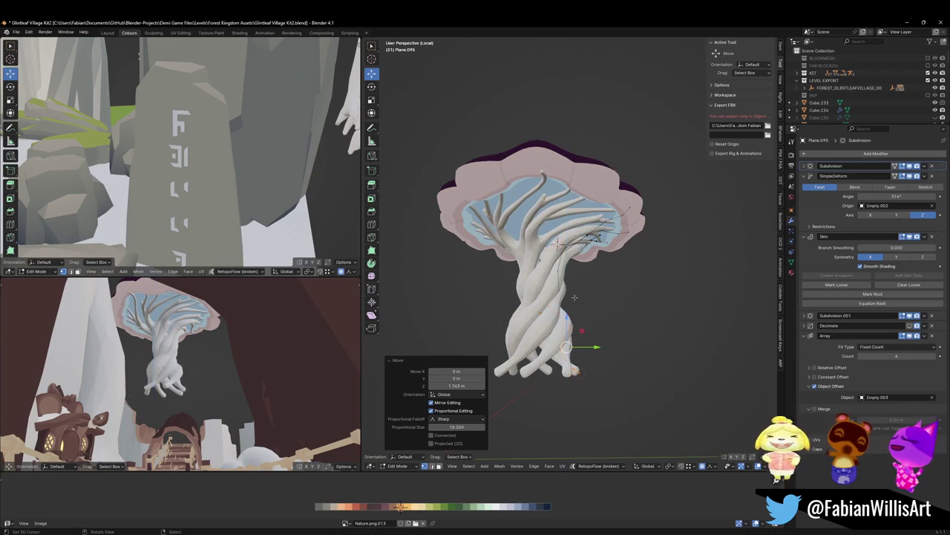
key("ctrl+Tab")
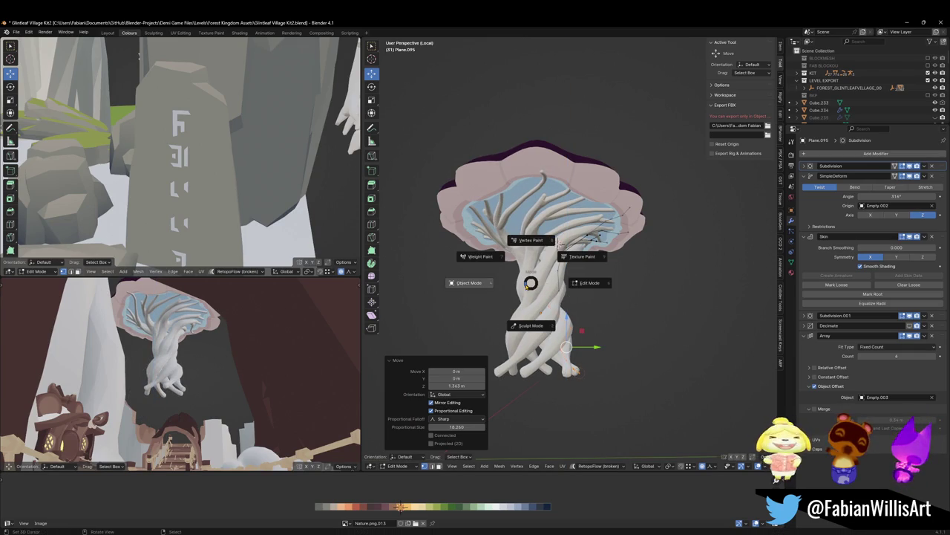
Return to Object Mode, select the mushroom cap, and save Glintleaf Village Kit2.blend.
key("Escape")
key("Tab")
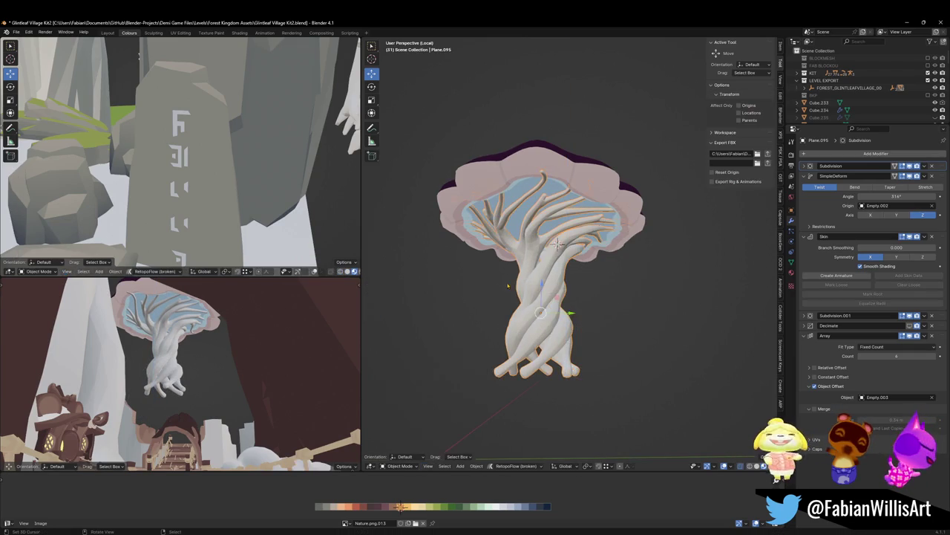
left_click(601, 183)
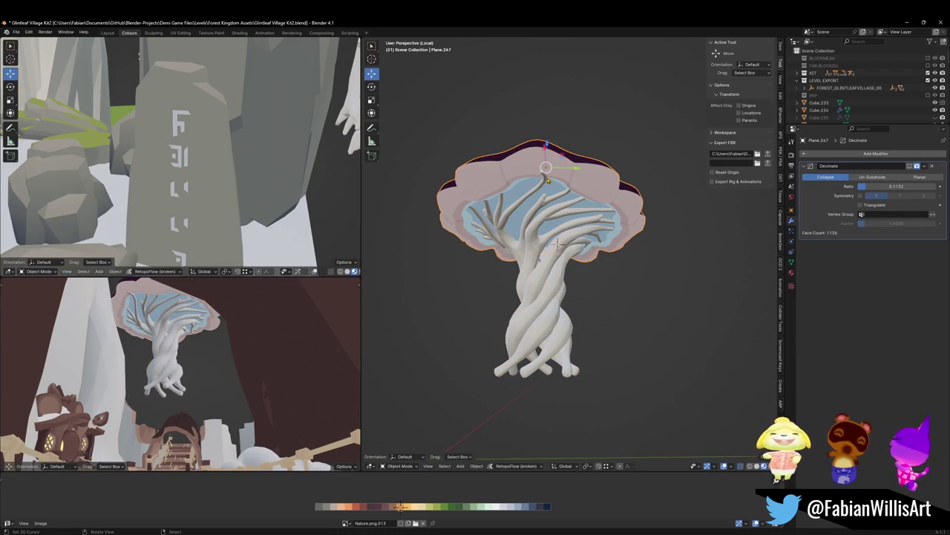
scroll(608, 208, "up", 2)
scroll(603, 208, "up", 3)
key("ctrl+s")
Orbit to a low view, select the tree, and cancel a trial Z move.
scroll(621, 258, "down", 3)
left_click(646, 273)
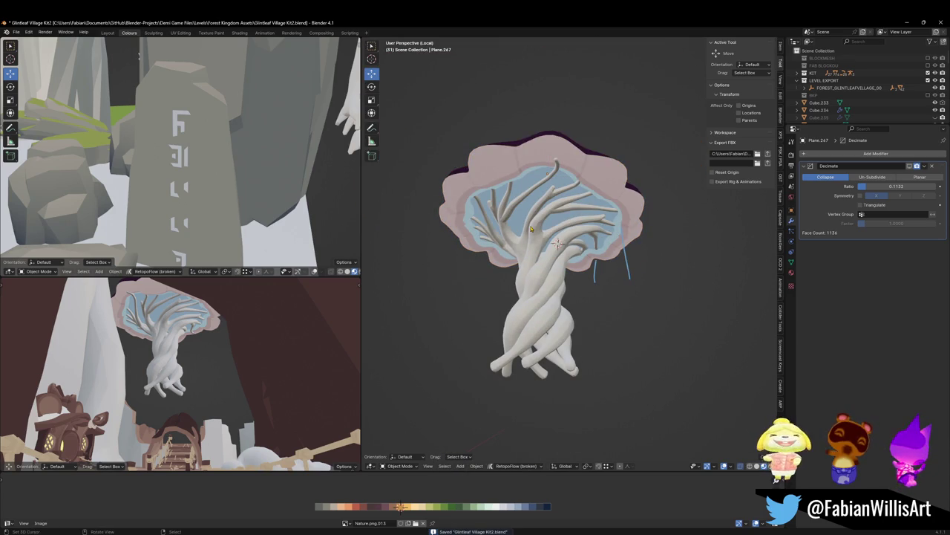
mouse_move(580, 203)
middle_mouse_down()
mouse_move(518, 281)
mouse_move(534, 279)
middle_mouse_up()
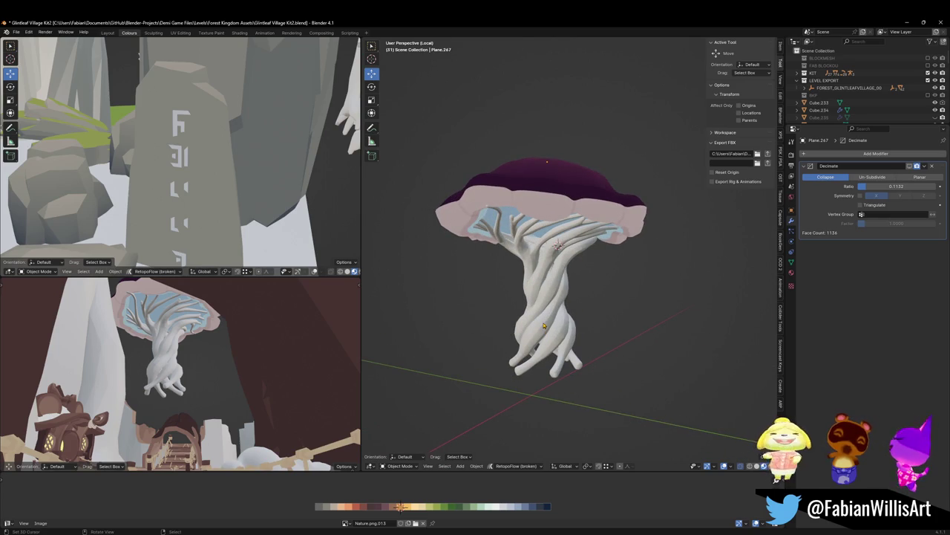
left_click(574, 226)
left_click(573, 226)
key("g")
key("z")
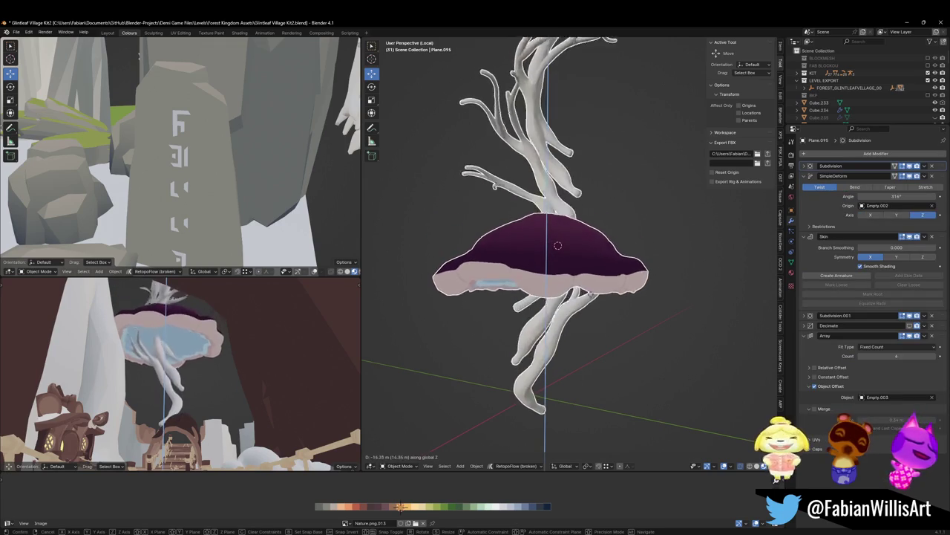
right_click(589, 292)
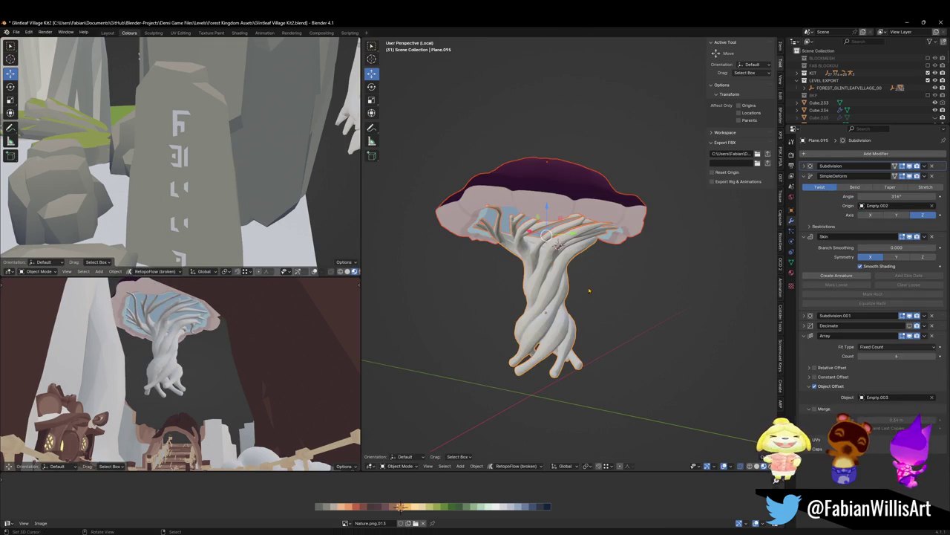
left_click(536, 227)
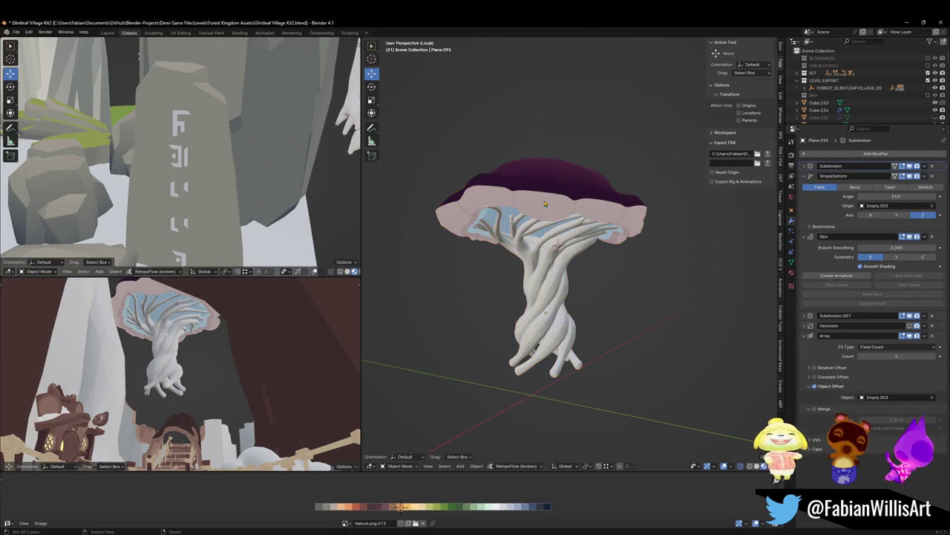
key("Tab")
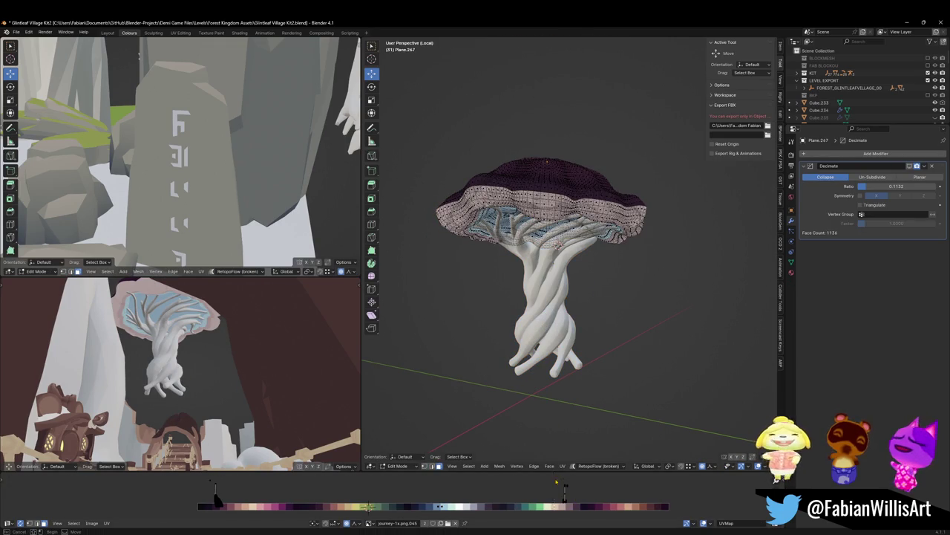
Nudge the cap's lower rim UVs slightly along X on the palette texture.
key("s")
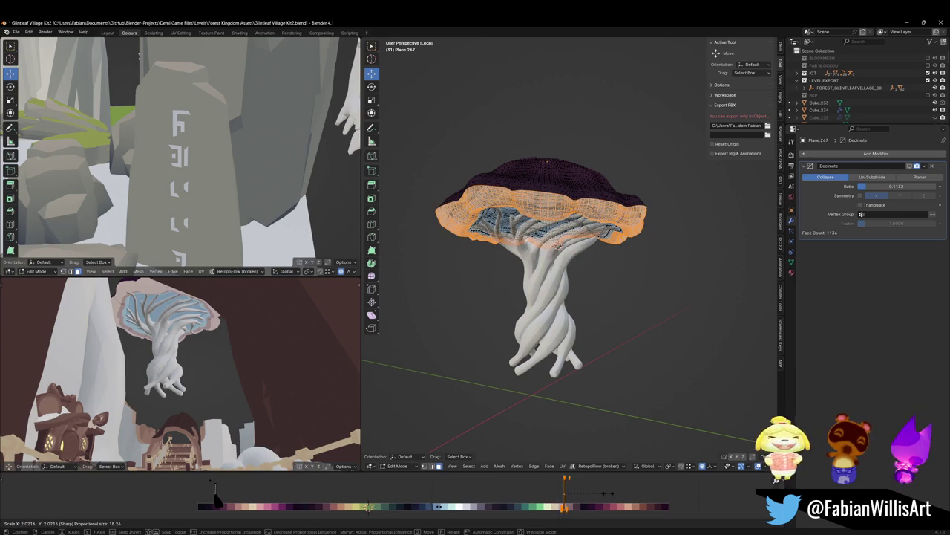
key("g")
key("x")
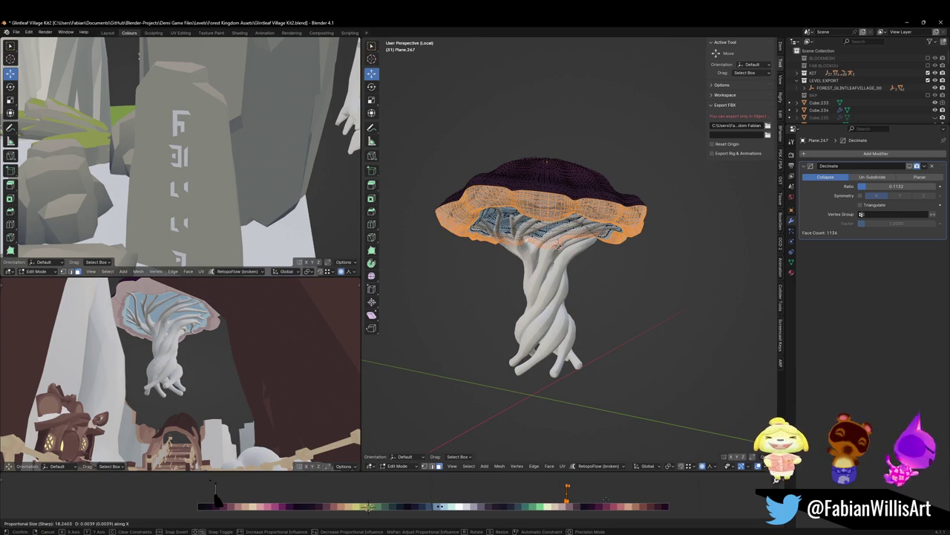
left_click(546, 228)
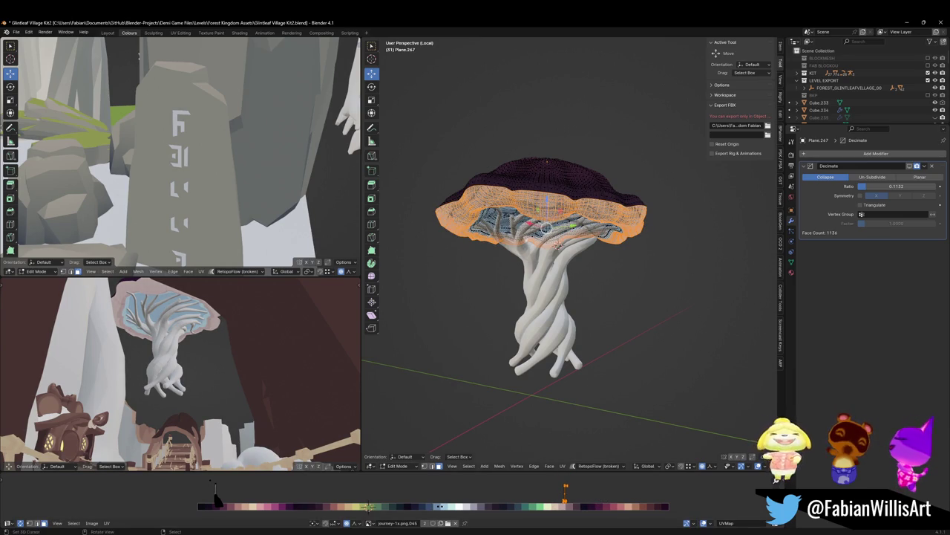
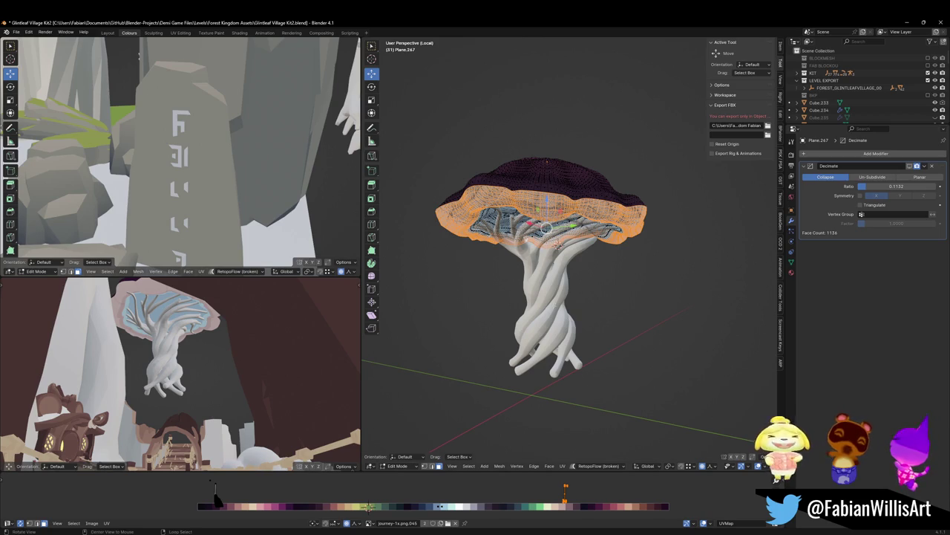
Leave cap editing, save the file, and select the twisted trunk object.
middle_click_drag(549, 245, 549, 186)
key("Tab")
key("ctrl+s")
left_click(592, 312)
Thin a root tip of the trunk by resizing its skin to 0.367 with proportional editing.
scroll(592, 312, "up", 4)
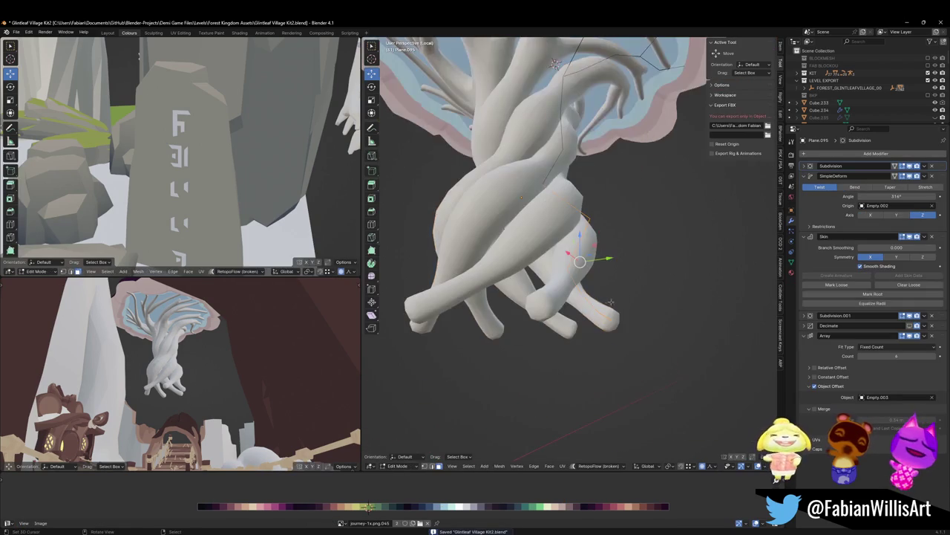
middle_click_drag(609, 267, 616, 275)
key("Tab")
scroll(654, 275, "down", 2)
key("s")
scroll(626, 277, "up", 3)
scroll(626, 279, "up", 3)
scroll(625, 282, "up", 2)
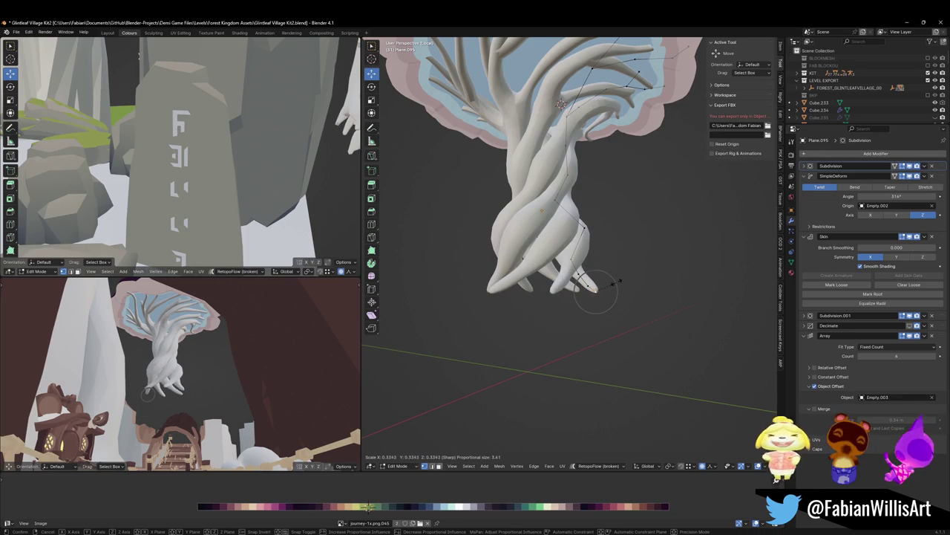
left_click(623, 282)
Orbit around the trunk base and select the vertex at a root tip.
scroll(622, 282, "up", 3)
middle_click_drag(622, 282, 598, 300)
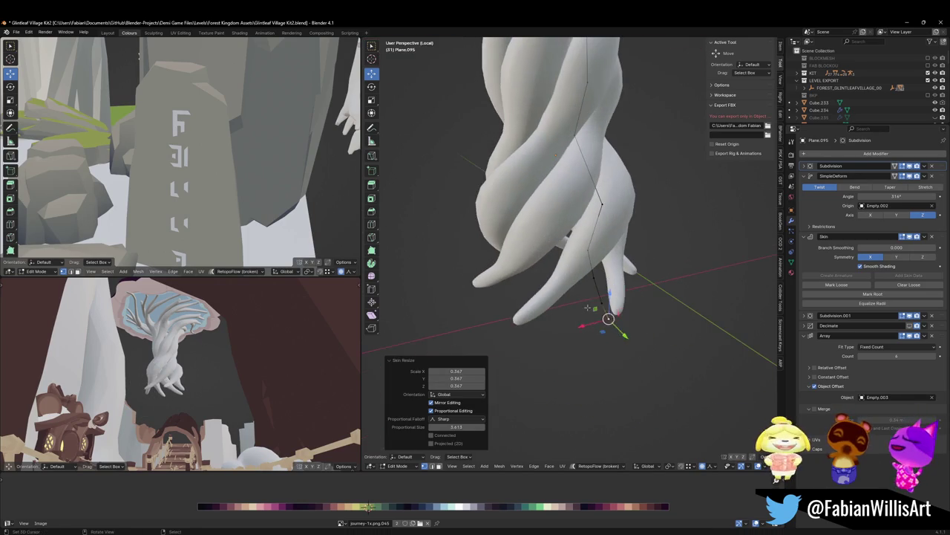
left_click(601, 303)
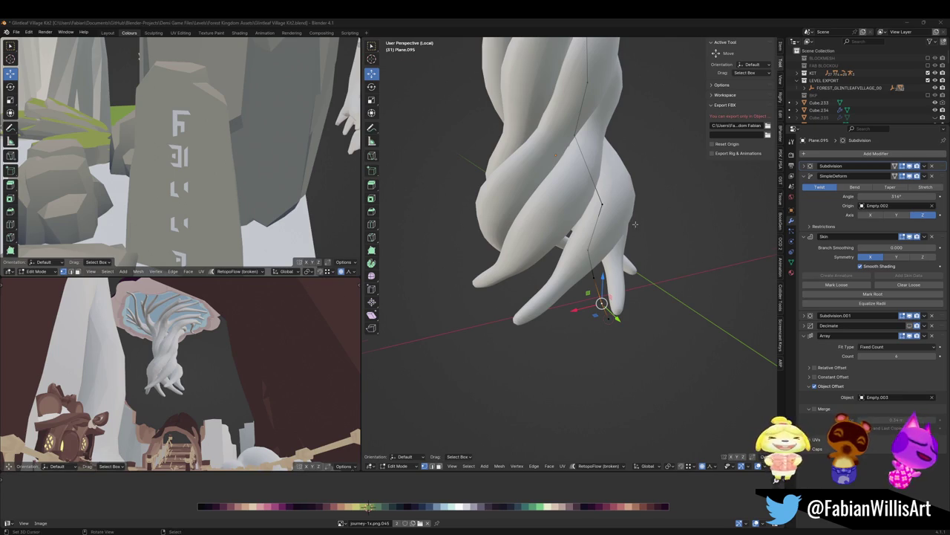
Shift the trunk's root vertices along Y with proportional falloff enlarged to about 32 m.
scroll(629, 250, "down", 2)
scroll(629, 250, "up", 1)
scroll(630, 251, "up", 1)
mouse_move(630, 267)
middle_mouse_down()
mouse_move(610, 276)
mouse_move(630, 276)
middle_mouse_up()
key("g")
key("y")
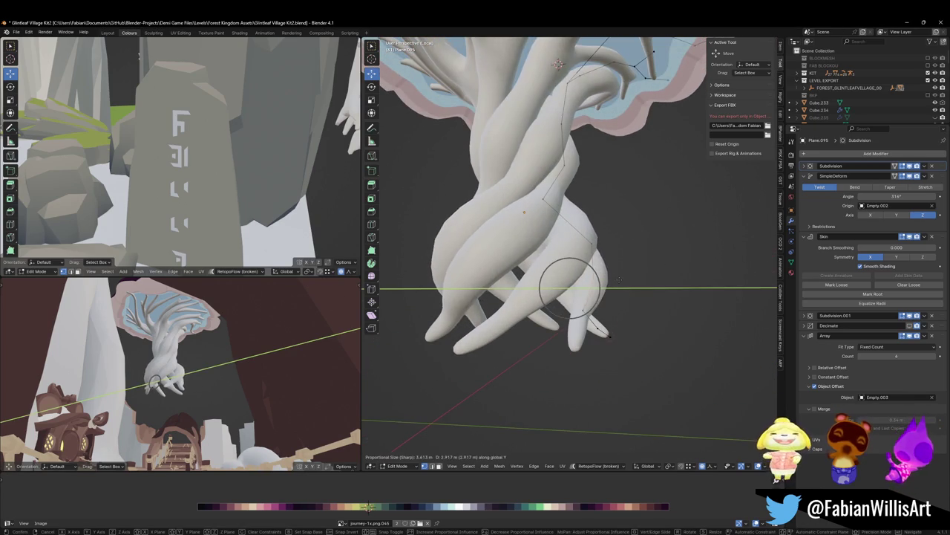
scroll(624, 276, "down", 8)
scroll(615, 275, "down", 5)
scroll(620, 274, "down", 1)
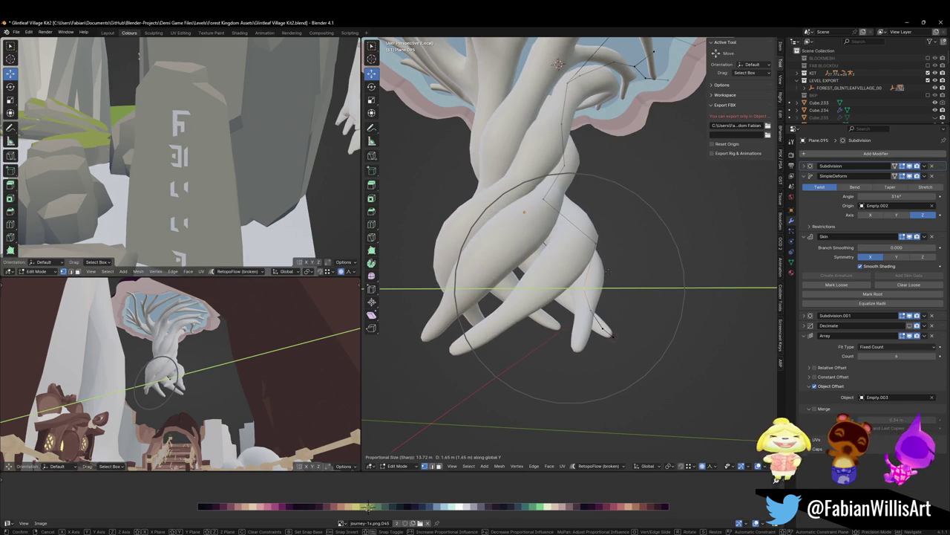
scroll(608, 271, "down", 5)
scroll(608, 271, "down", 4)
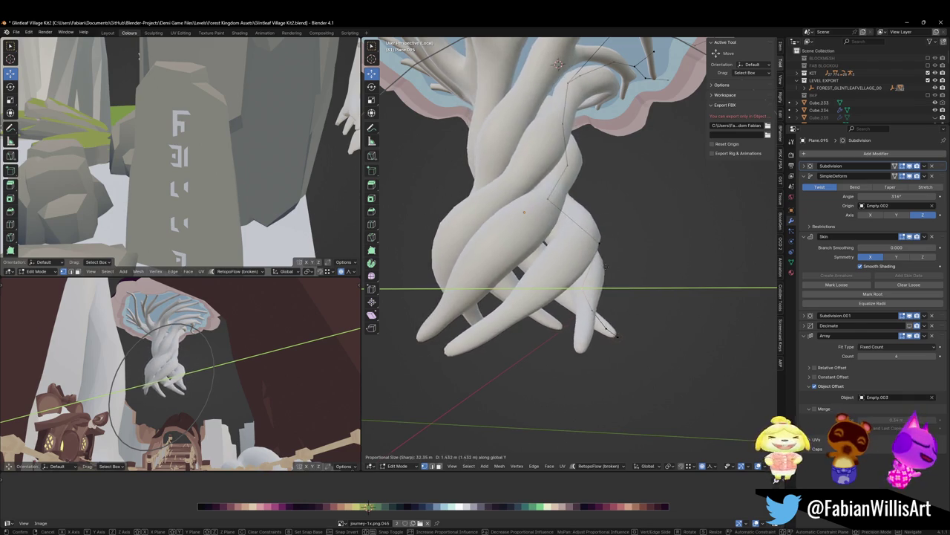
left_click(591, 263)
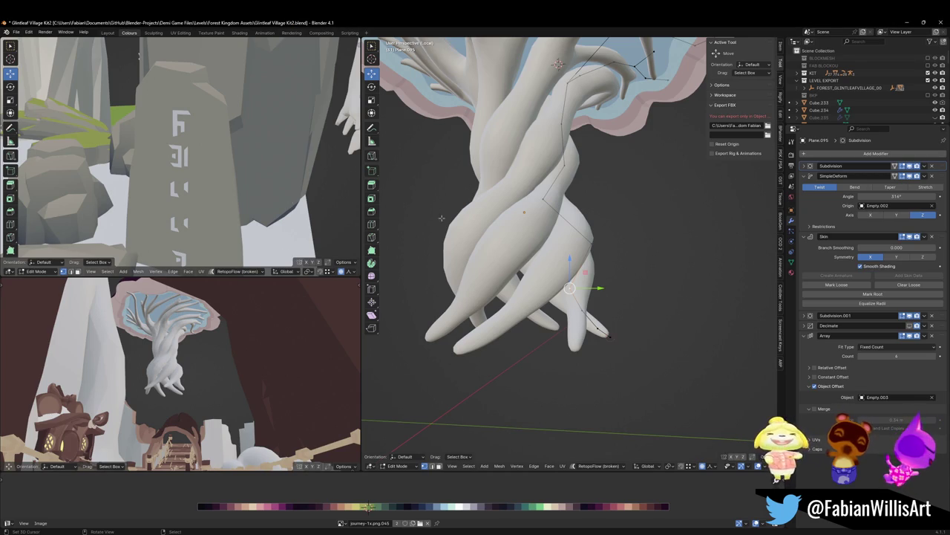
middle_click_drag(527, 195, 526, 245, "shift")
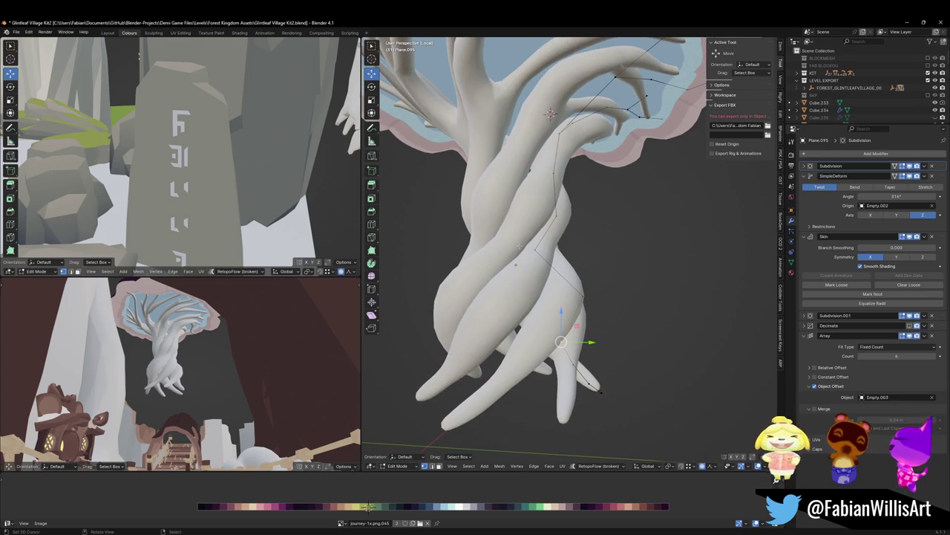
Nudge a trunk vertex along Y with small falloff and thicken its skin to 1.924.
key("g")
key("y")
scroll(505, 260, "up", 7)
scroll(525, 255, "up", 14)
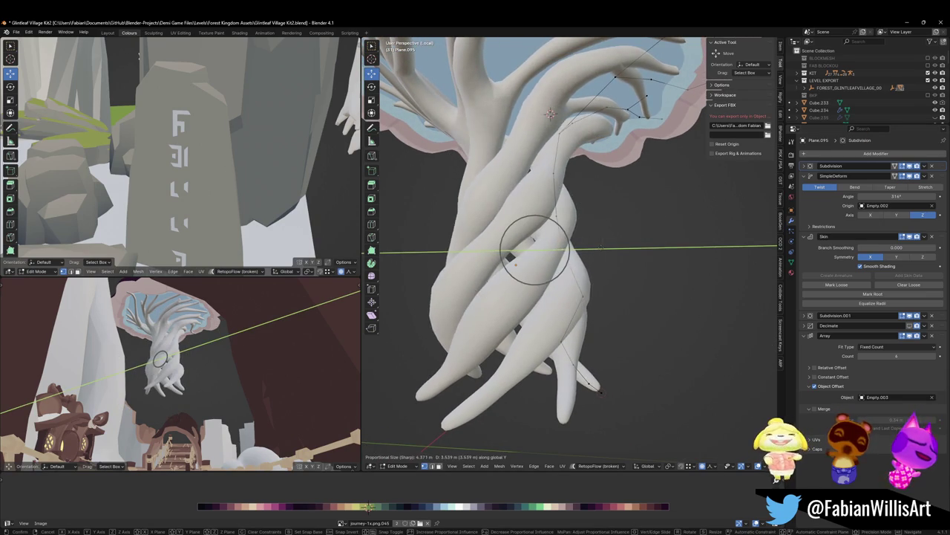
left_click(606, 241)
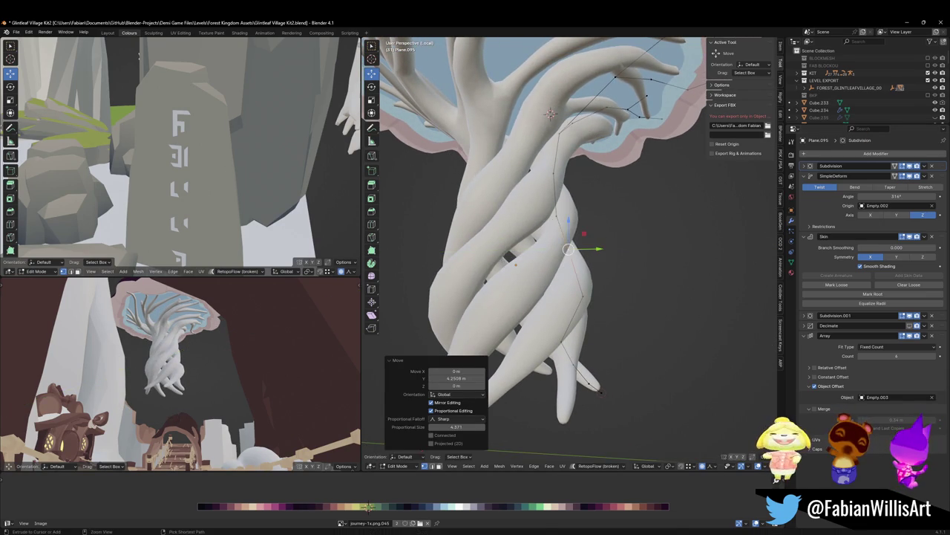
key("s")
left_click(632, 218)
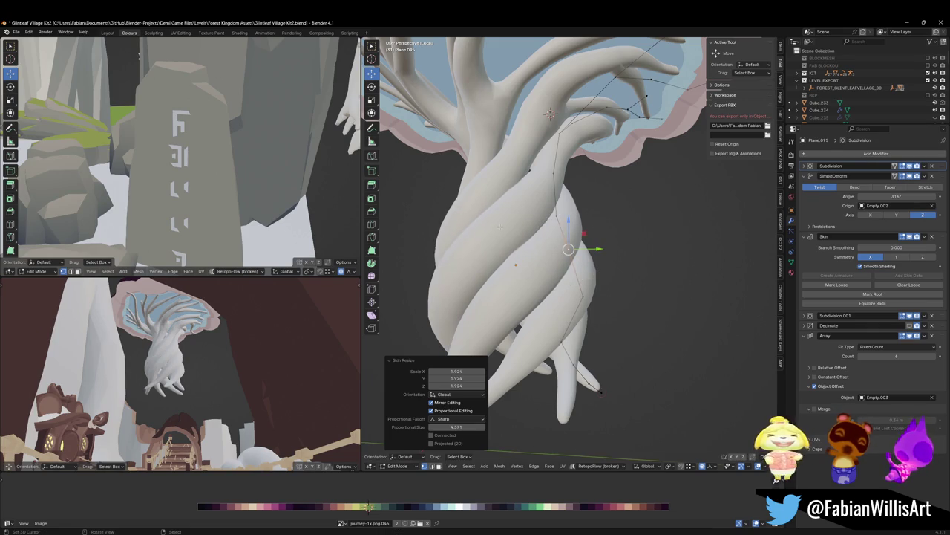
Pull the roots -1.7687 m along Y with a 43.057 m falloff, checking from side view.
key("shift+grave")
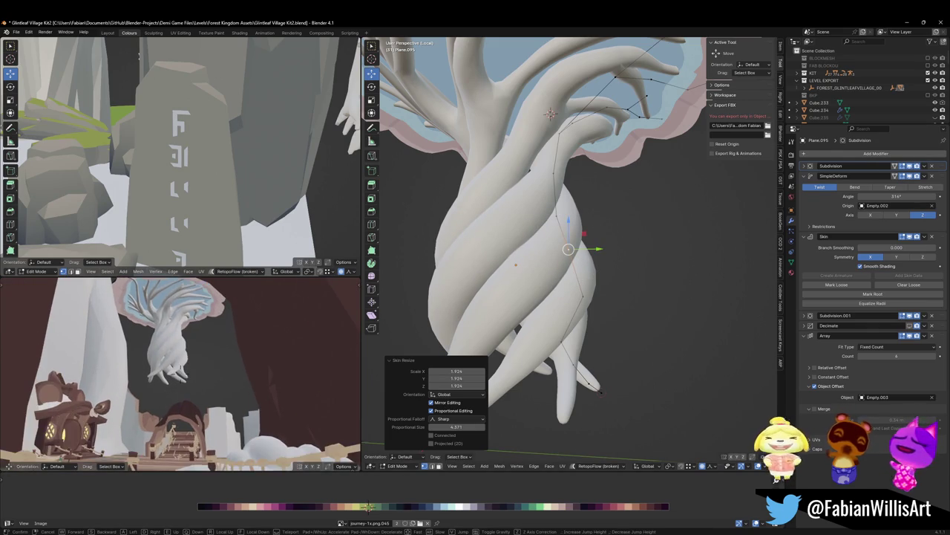
left_click(211, 326)
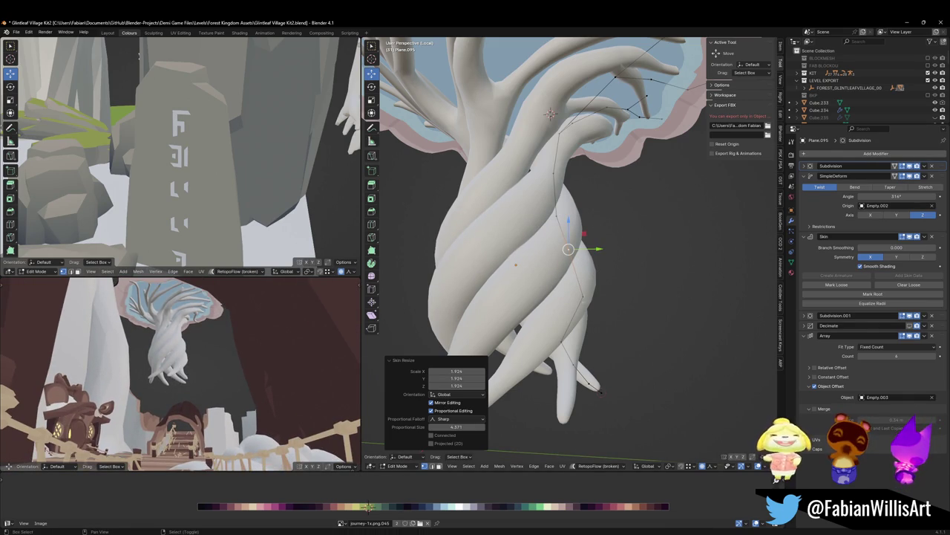
key("g")
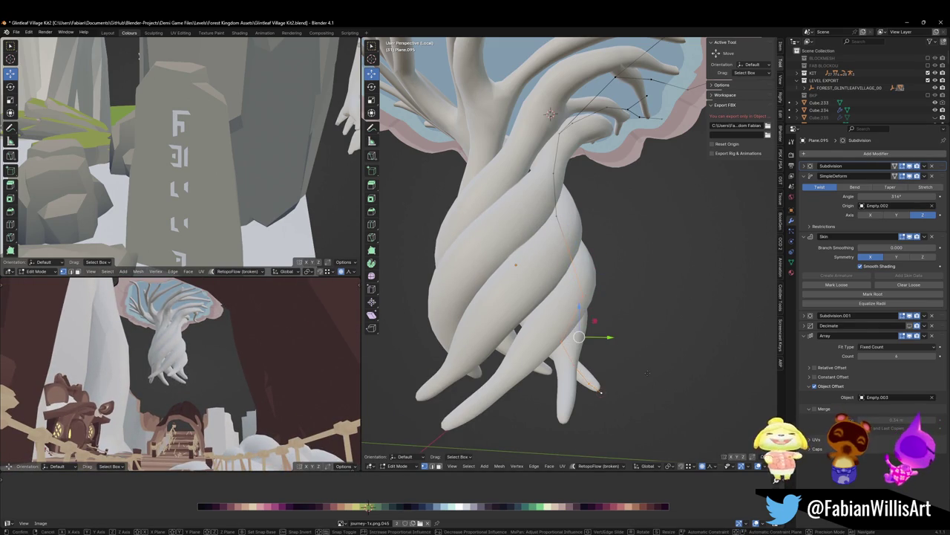
key("g")
key("y")
scroll(605, 364, "down", 6)
scroll(608, 353, "down", 8)
scroll(609, 345, "down", 5)
scroll(608, 340, "down", 4)
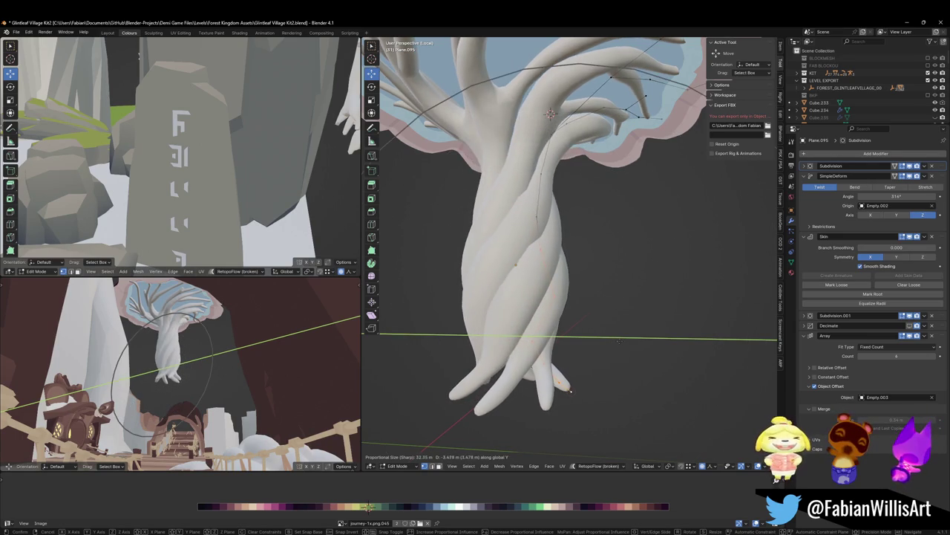
scroll(609, 332, "down", 1)
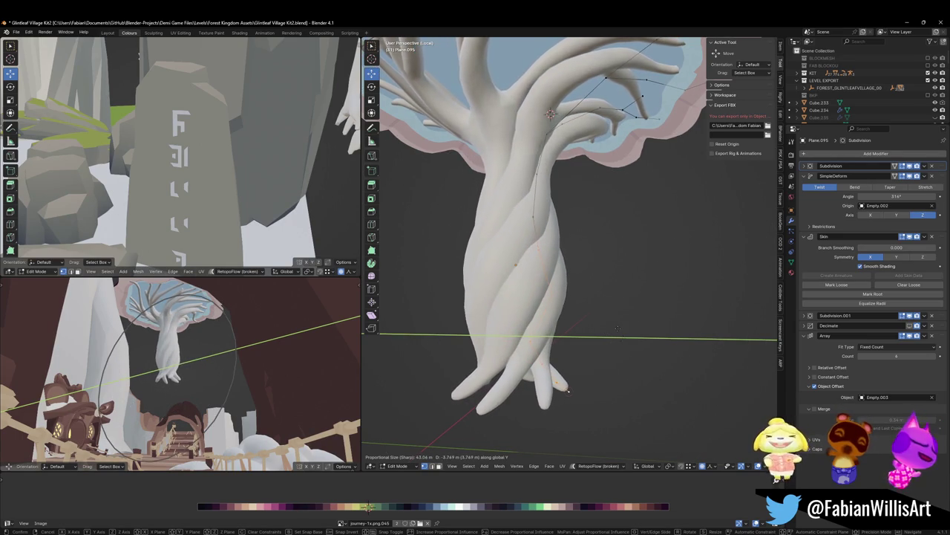
left_click(618, 329)
key("KP_3")
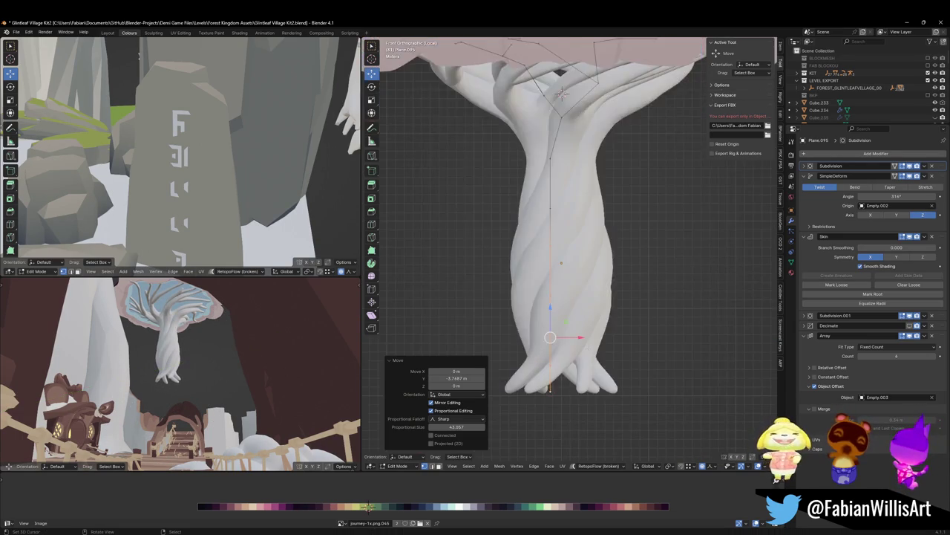
Rotate the roots -19.8°, shift them along Y, and add a slight extra rotation.
key("r")
scroll(616, 335, "up", 7)
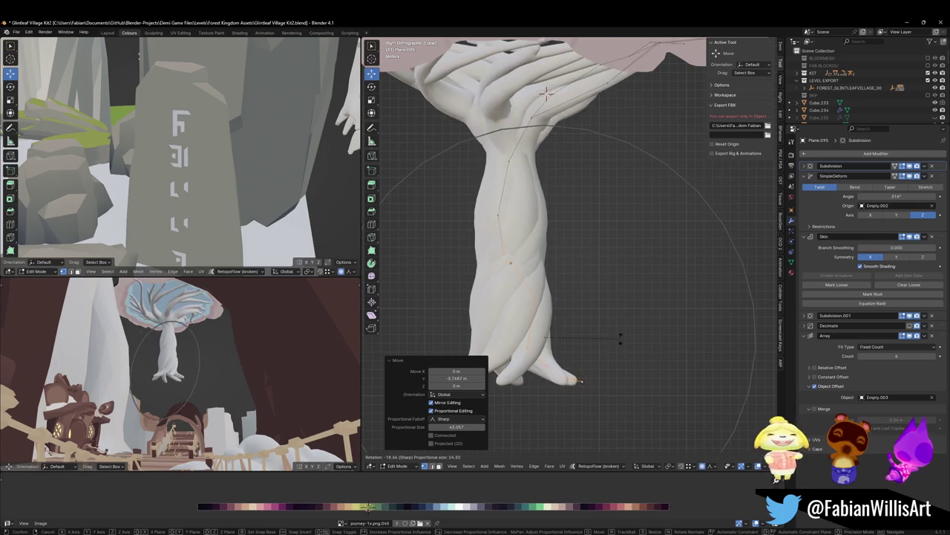
scroll(630, 326, "up", 5)
left_click(630, 327)
key("g")
key("y")
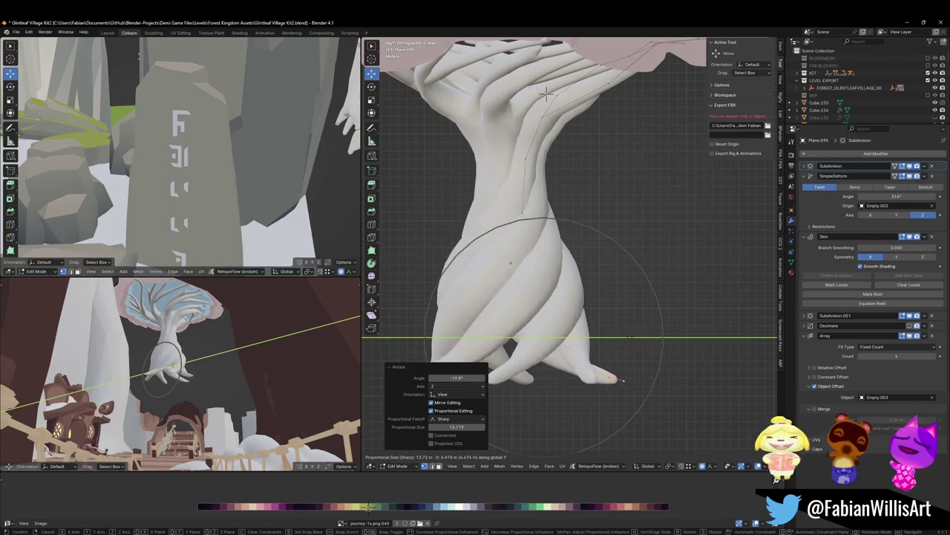
left_click(620, 342)
key("r")
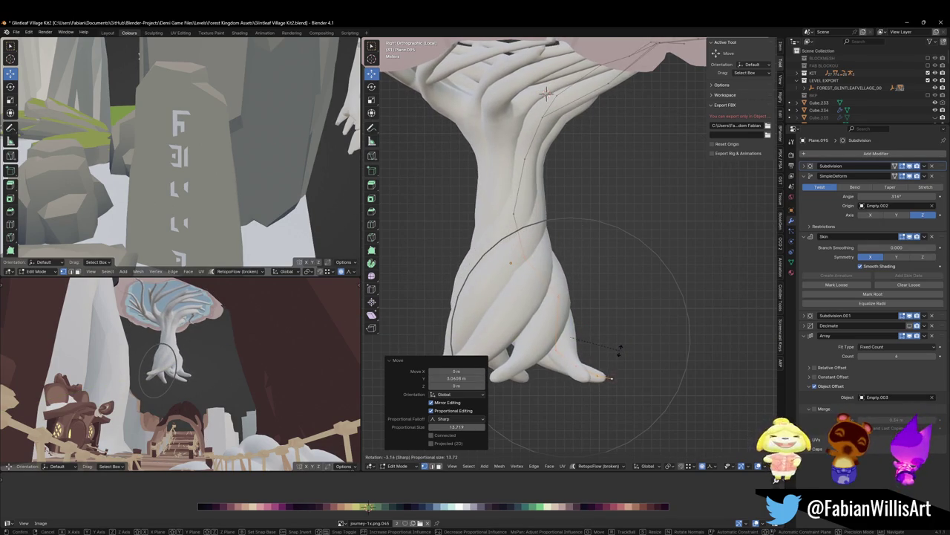
left_click(618, 348)
Move the root along Y again and rotate it 1.62°.
key("r")
key("Escape")
key("g")
key("y")
left_click(596, 327)
key("r")
scroll(599, 323, "up", 1)
left_click(594, 330)
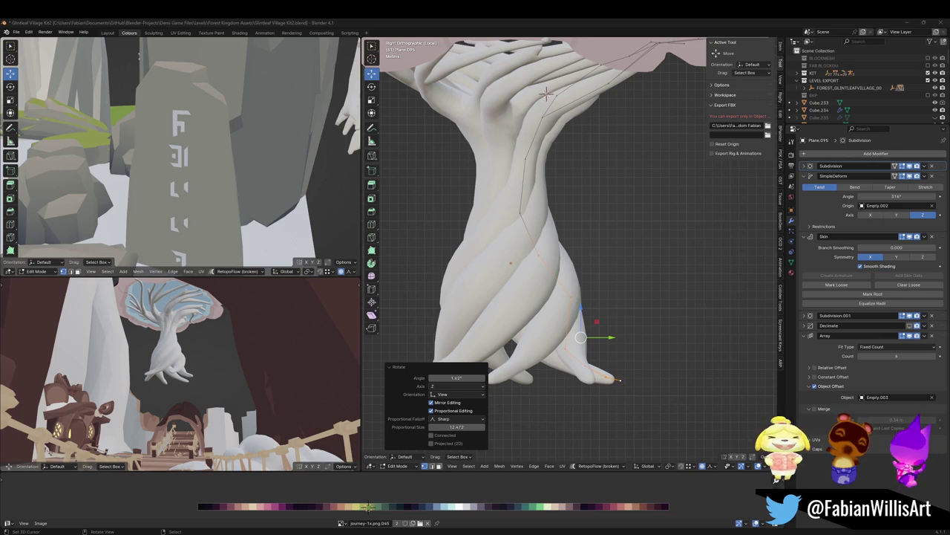
Flare the lower trunk with a small Y move, a -16.3° rotation, and two more Y moves.
scroll(609, 293, "down", 2)
key("g")
key("y")
left_click(647, 297)
key("r")
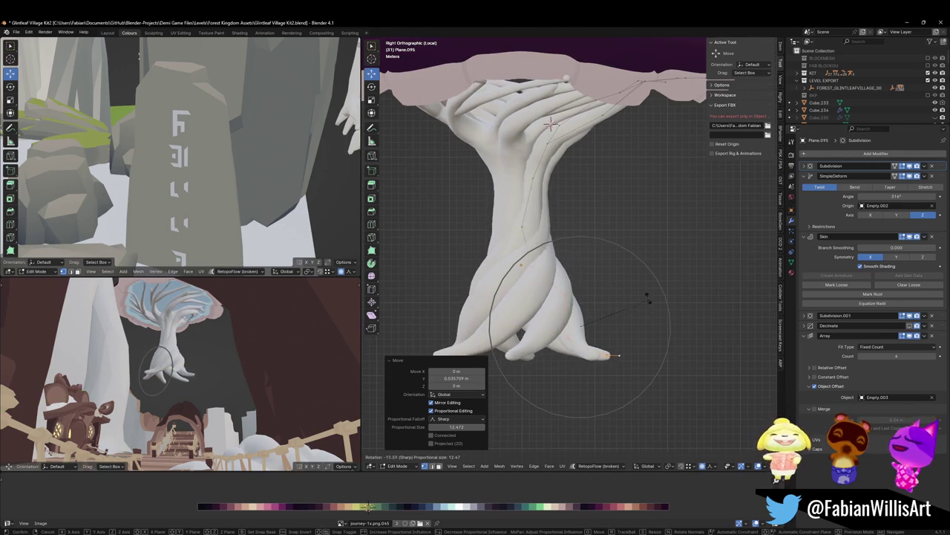
left_click(648, 298)
key("g")
key("y")
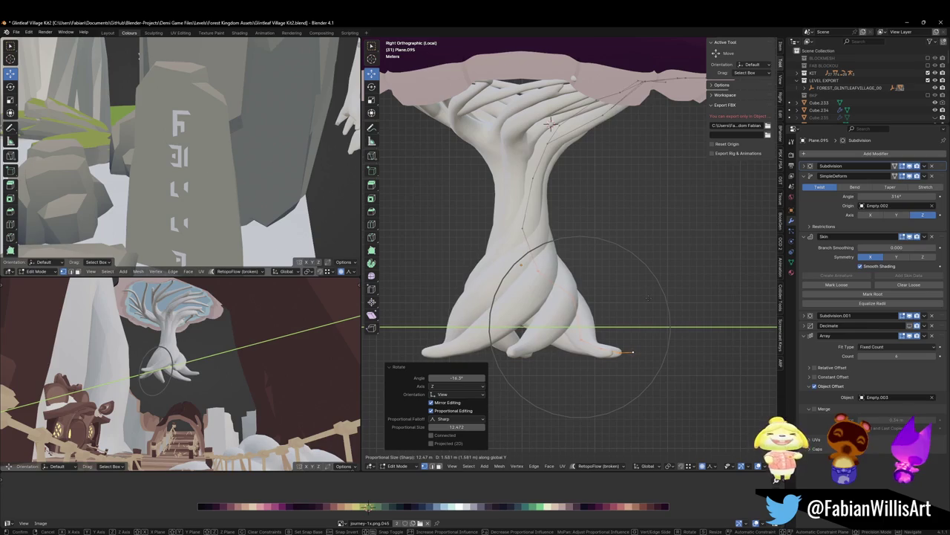
left_click(648, 298)
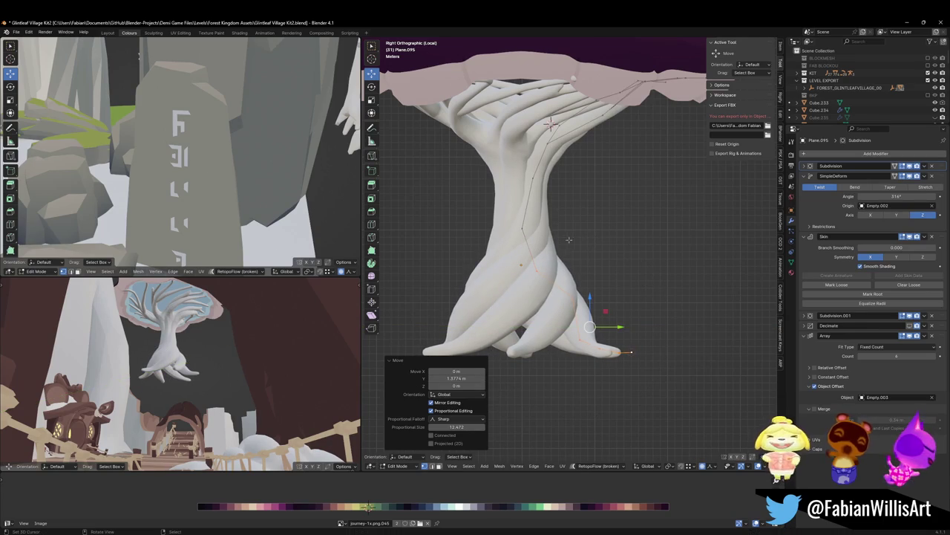
key("g")
key("y")
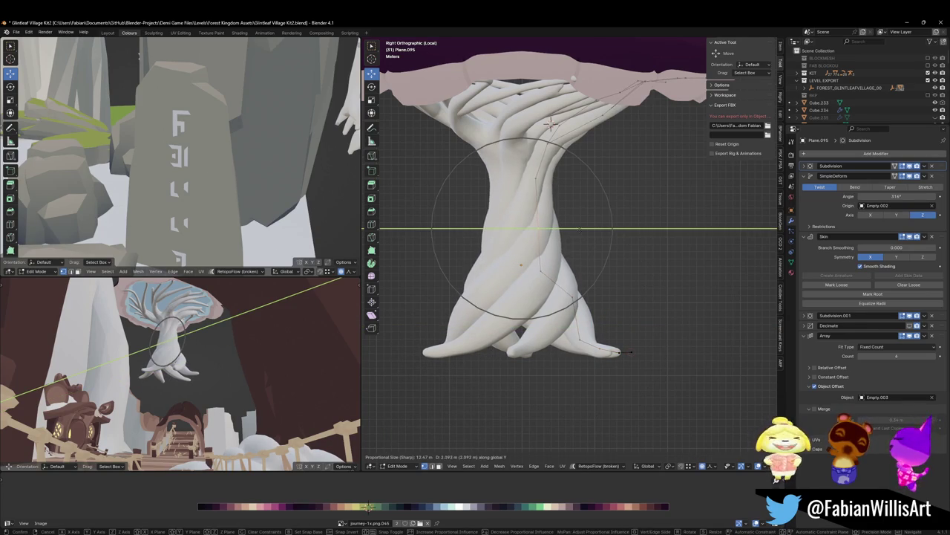
left_click(640, 238)
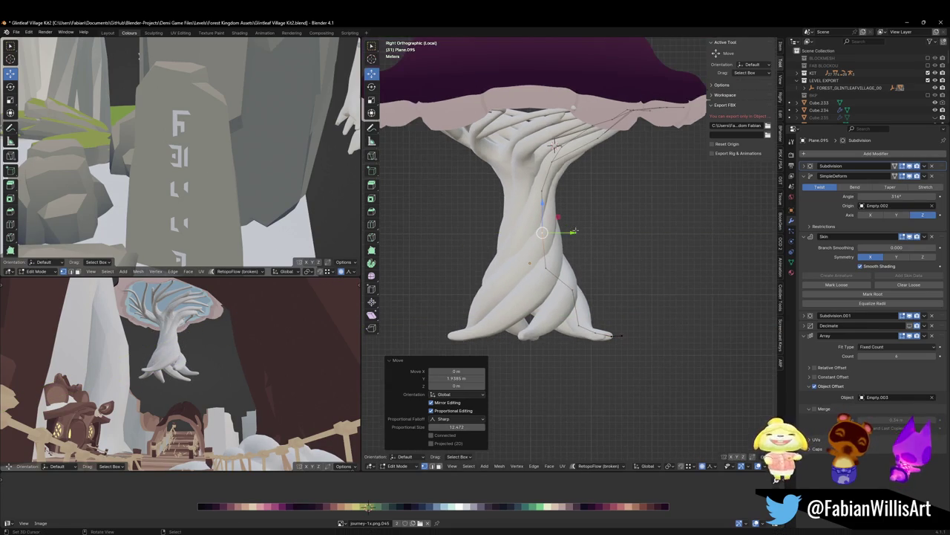
Return to Object Mode and save Glintleaf Village Kit2.blend.
key("Tab")
mouse_move(640, 239)
middle_mouse_down()
mouse_move(535, 233)
mouse_move(603, 208)
middle_mouse_up()
scroll(604, 208, "down", 3)
key("ctrl+s")
scroll(603, 208, "up", 2)
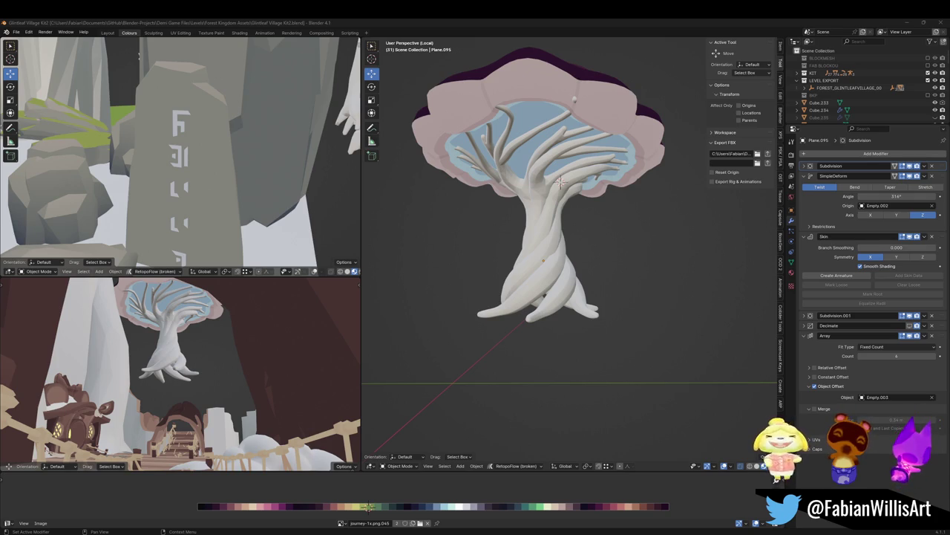
middle_click_drag(529, 234, 581, 240)
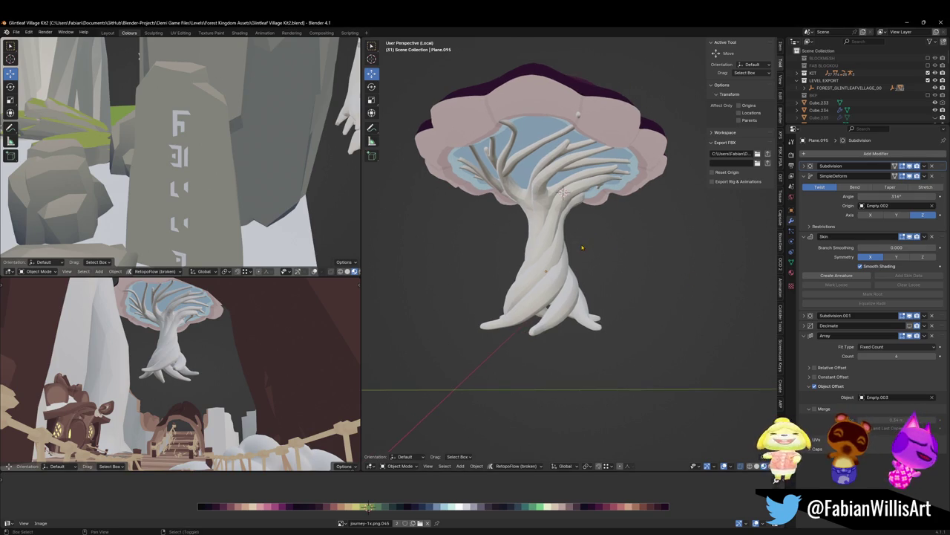
scroll(581, 240, "up", 5)
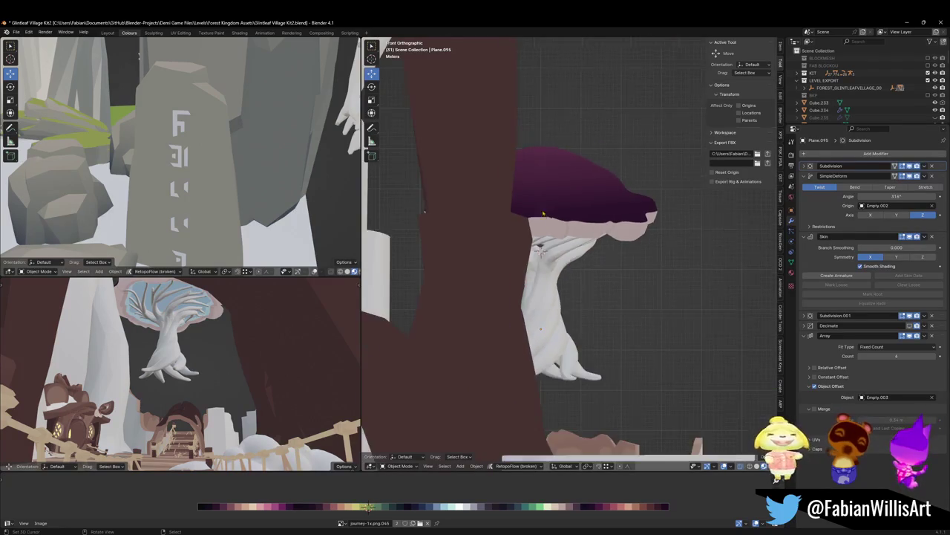
mouse_move(580, 241)
middle_mouse_down()
mouse_move(612, 251)
mouse_move(631, 242)
middle_mouse_up()
scroll(636, 239, "up", 3)
scroll(636, 238, "down", 5)
scroll(635, 239, "up", 2)
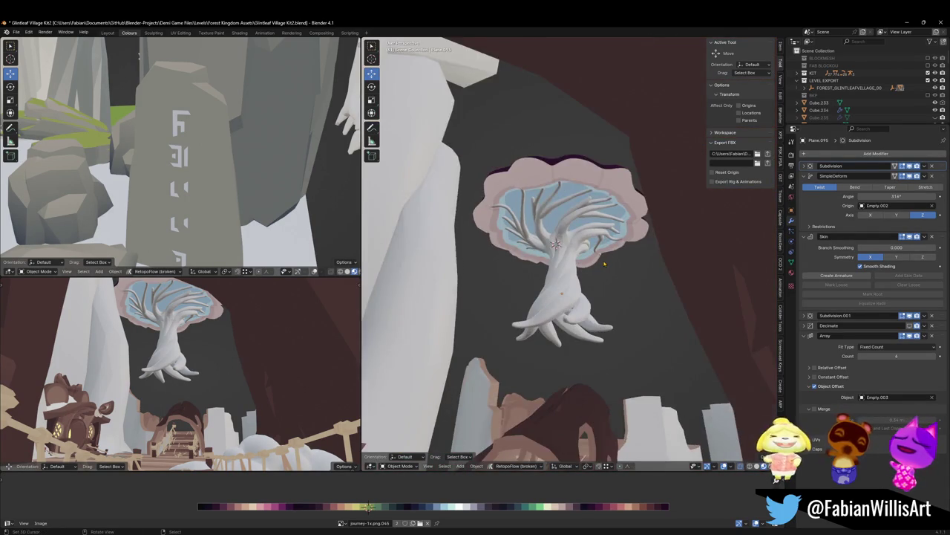
scroll(636, 239, "up", 2)
key("slash")
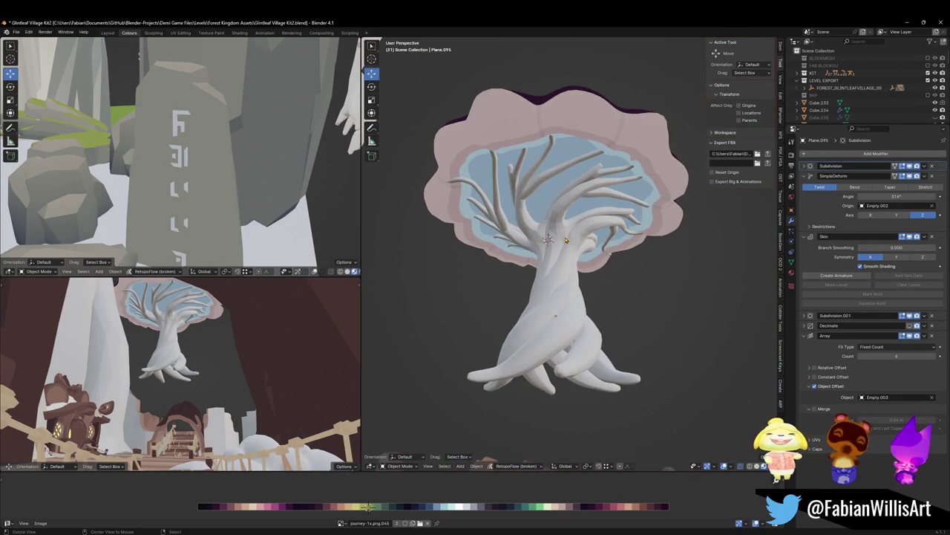
middle_click_drag(566, 239, 566, 256)
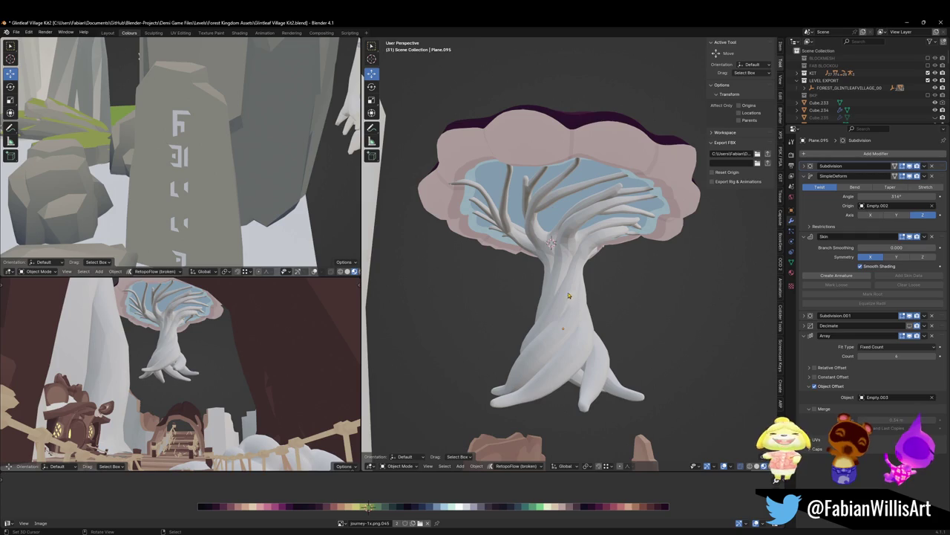
Parent the mushroom canopy Plane.267 to the trunk using Object (Keep Transform).
key("shift+grave")
key("s")
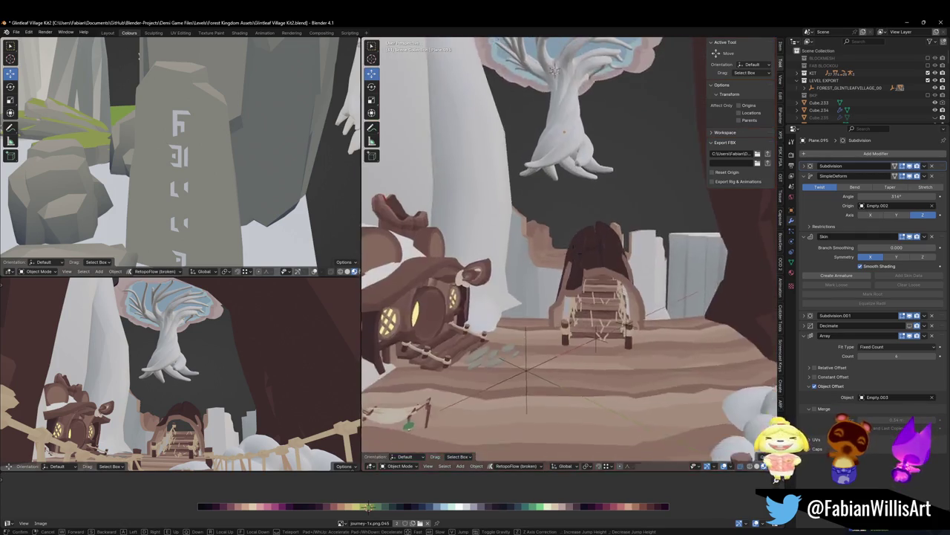
left_click(574, 251)
left_click(595, 142)
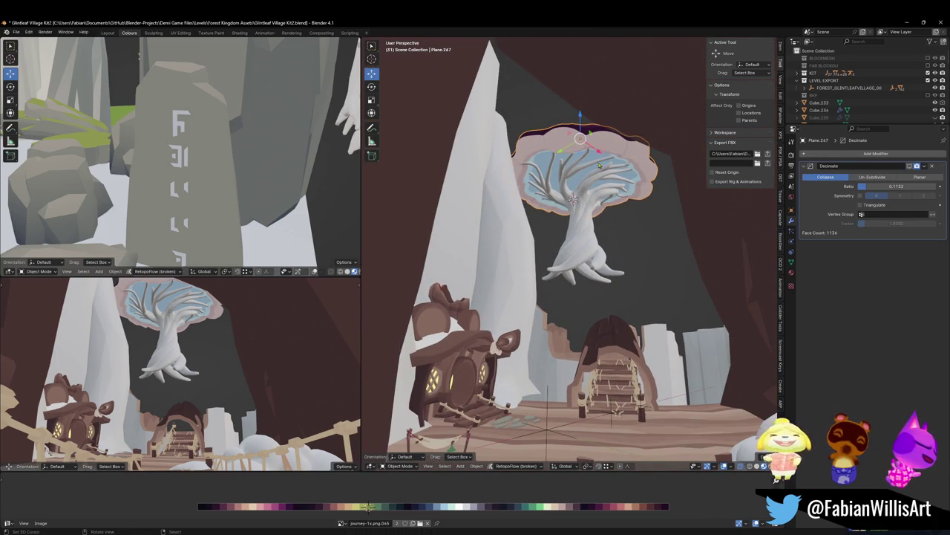
left_click(590, 237, "shift")
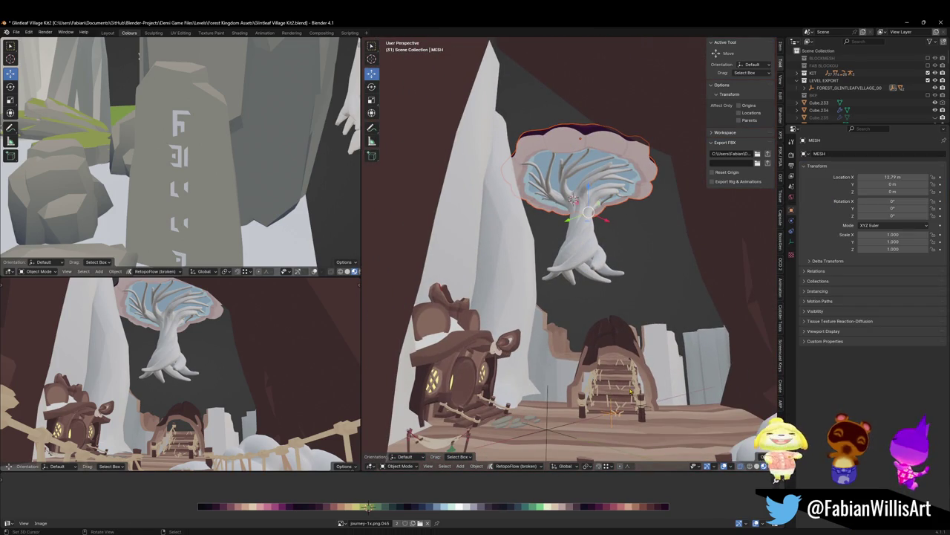
key("ctrl+p")
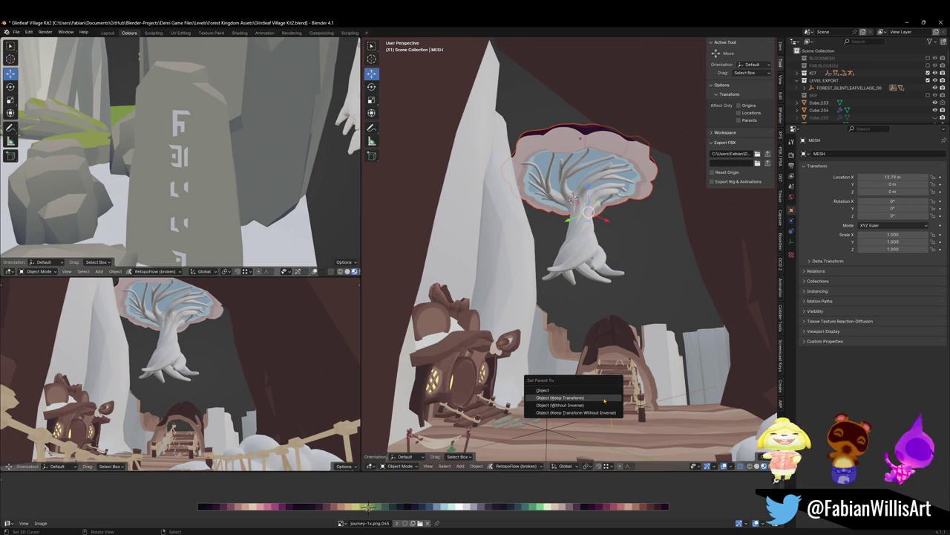
left_click(605, 401)
Save the file and select a vertex near the top of the trunk in Edit Mode.
left_click(592, 226)
key("ctrl+s")
key("Tab")
scroll(592, 222, "up", 2)
left_click(574, 199)
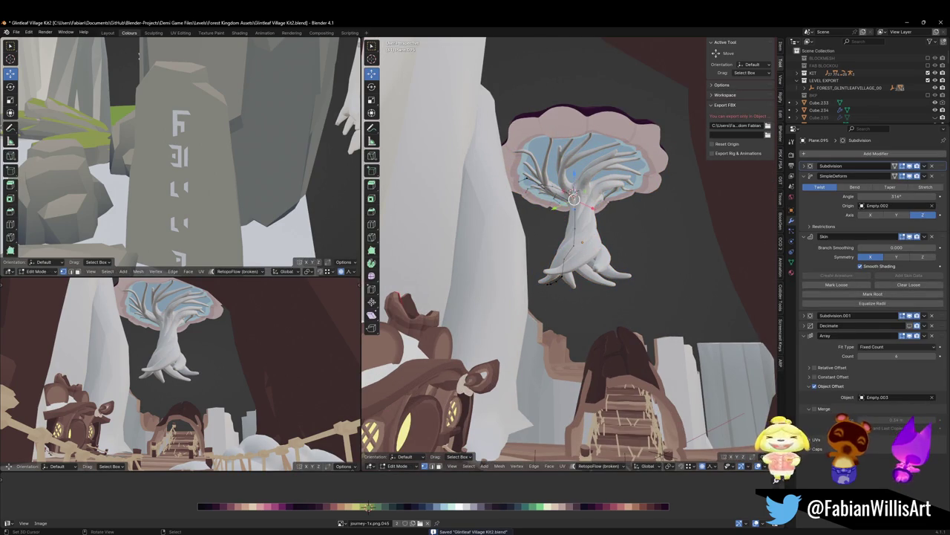
Shift the top trunk vertex along Y and down Z, then thicken its skin.
key("g")
key("y")
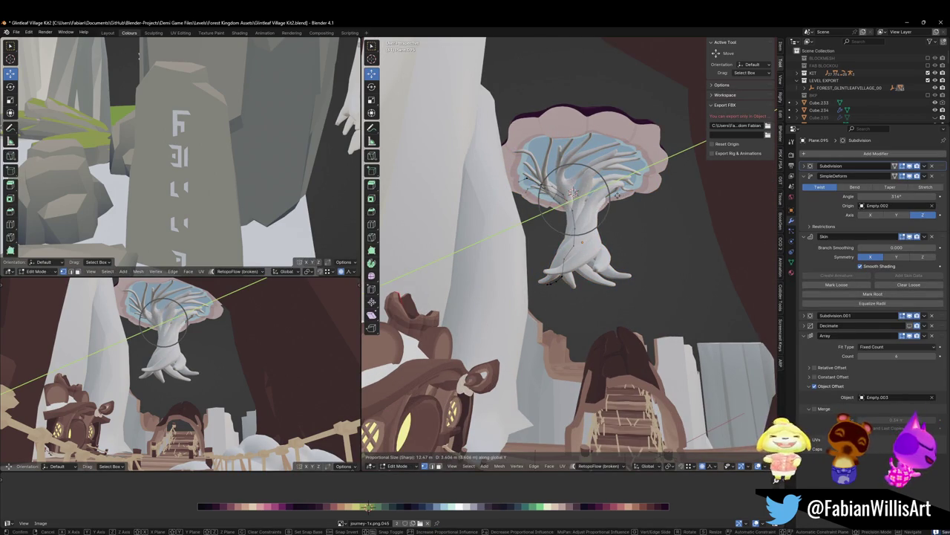
scroll(572, 193, "down", 6)
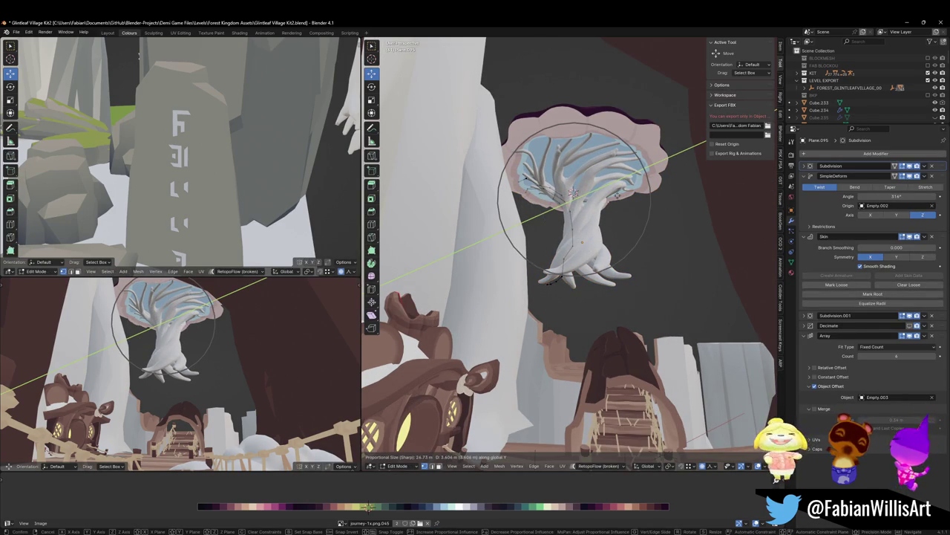
left_click(574, 191)
key("g")
key("z")
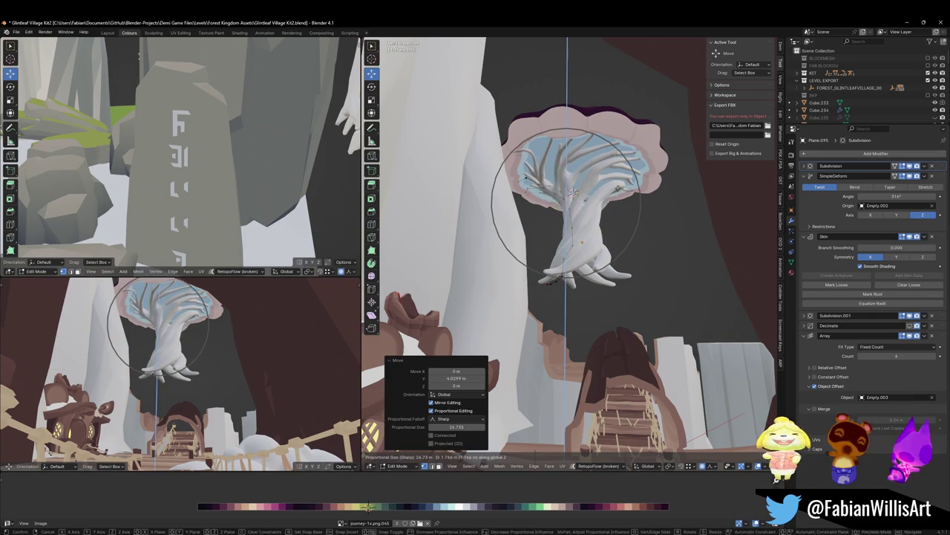
left_click(574, 193)
key("s")
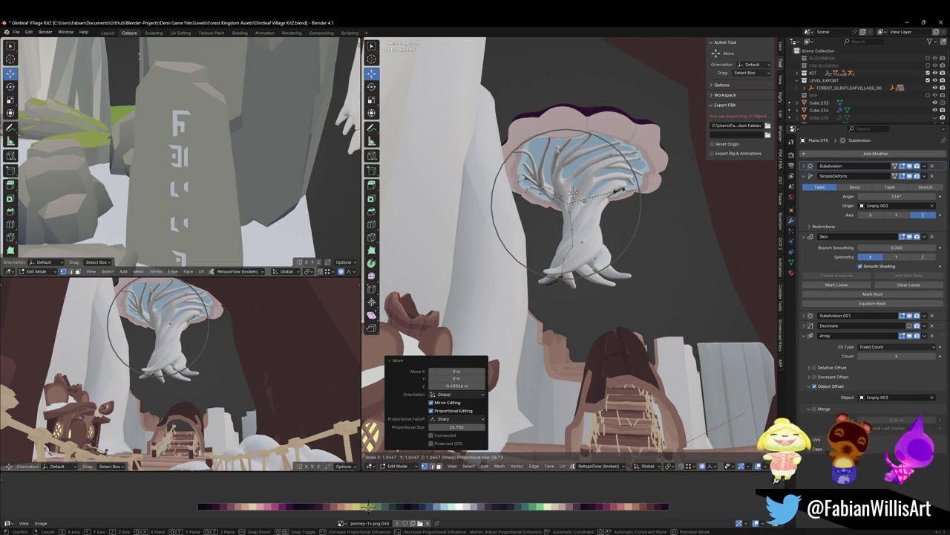
left_click(620, 190)
Make another Y move, cancel a Z move, and undo the recent trunk edits.
key("g")
key("y")
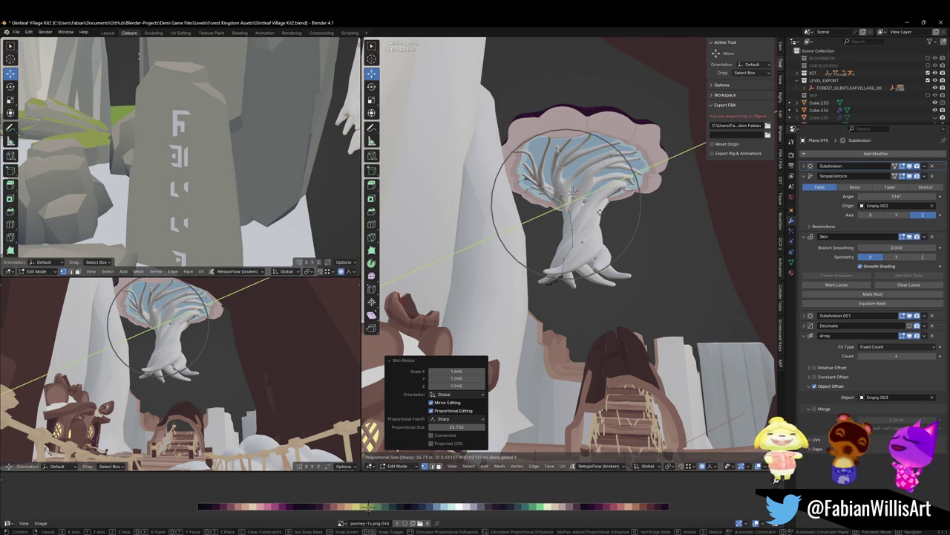
scroll(573, 193, "down", 3)
scroll(573, 193, "down", 3)
left_click(572, 193)
key("g")
key("z")
scroll(573, 192, "up", 4)
scroll(572, 193, "up", 3)
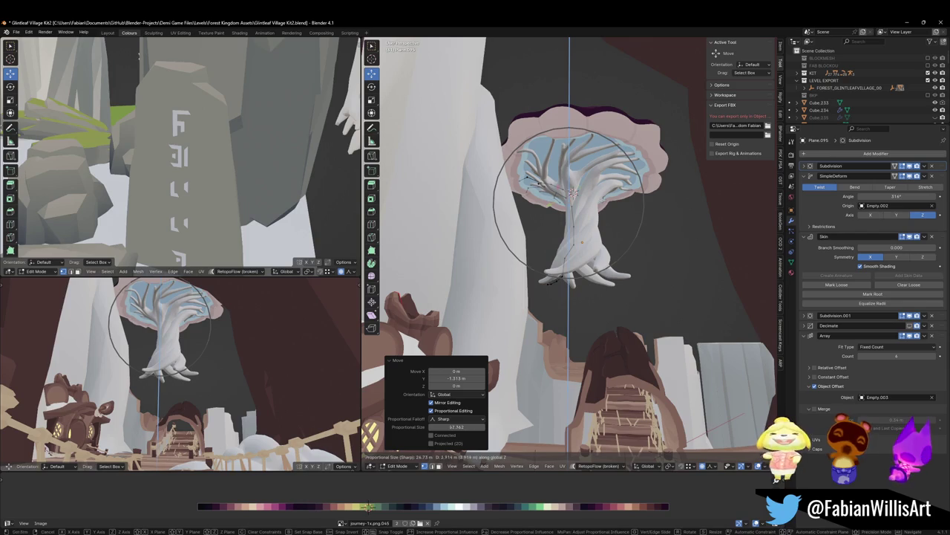
right_click(573, 192)
key("ctrl+z")
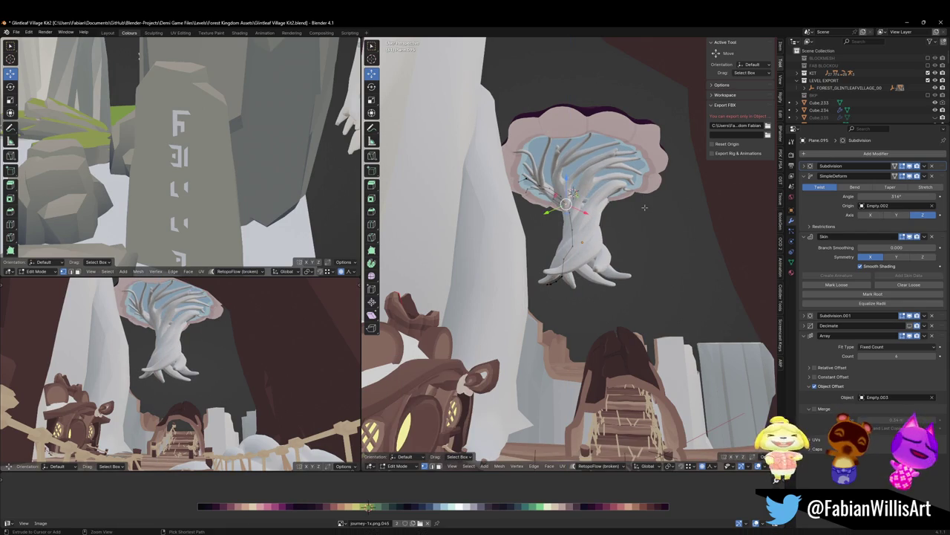
key("ctrl+z")
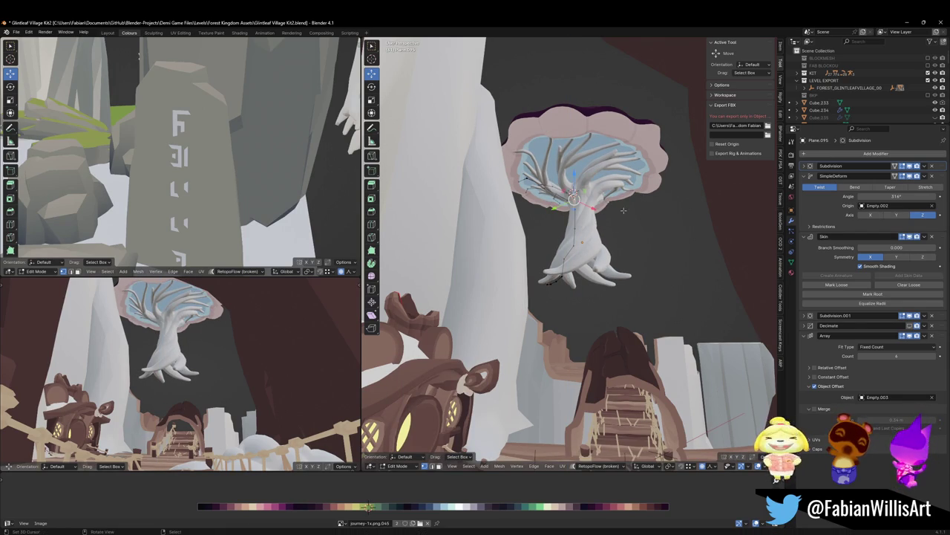
Move the trunk top 1.2318 m along Y, return to Object Mode, and save.
key("g")
key("y")
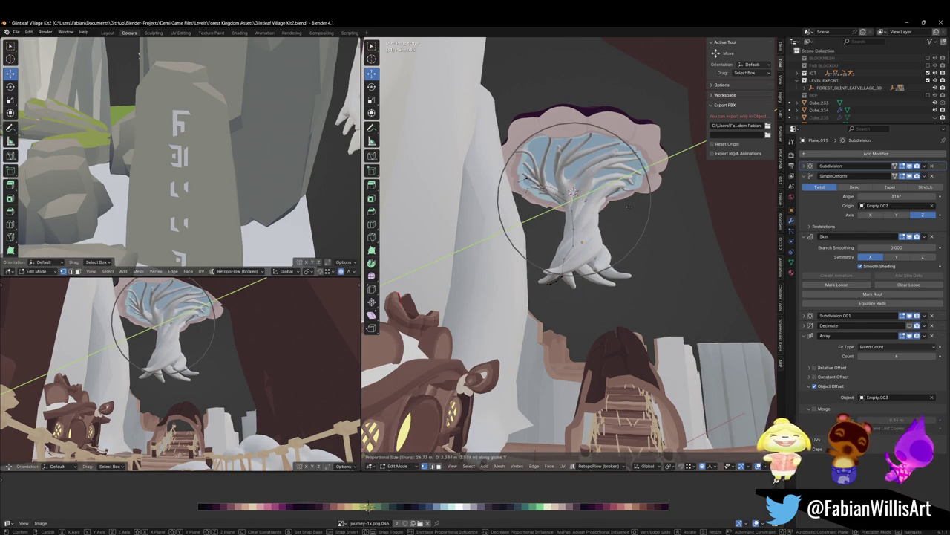
left_click(632, 206)
key("s")
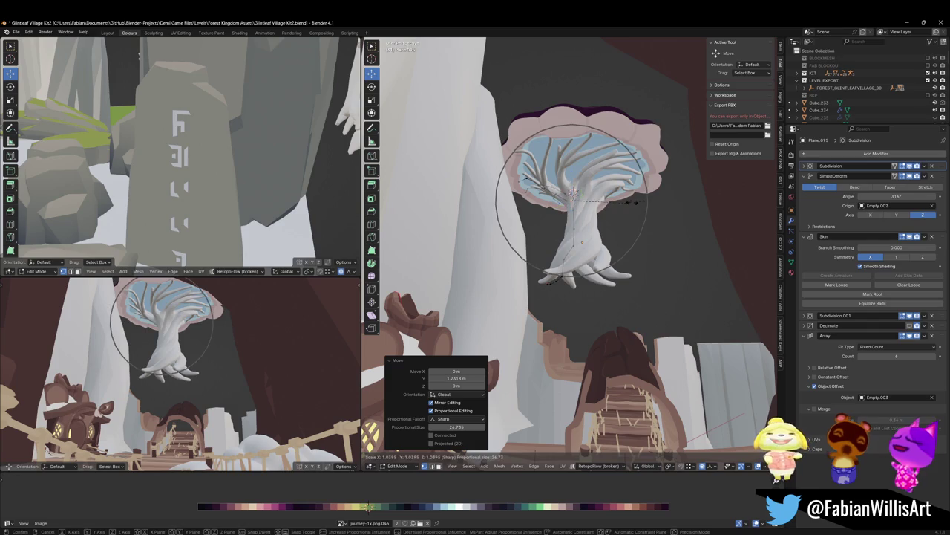
scroll(630, 200, "down", 2)
scroll(631, 199, "down", 5)
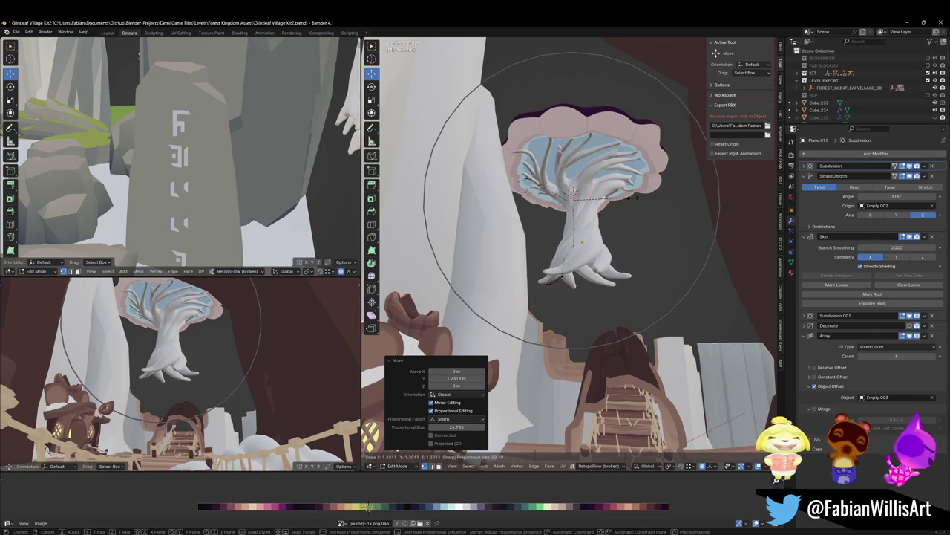
right_click(626, 199)
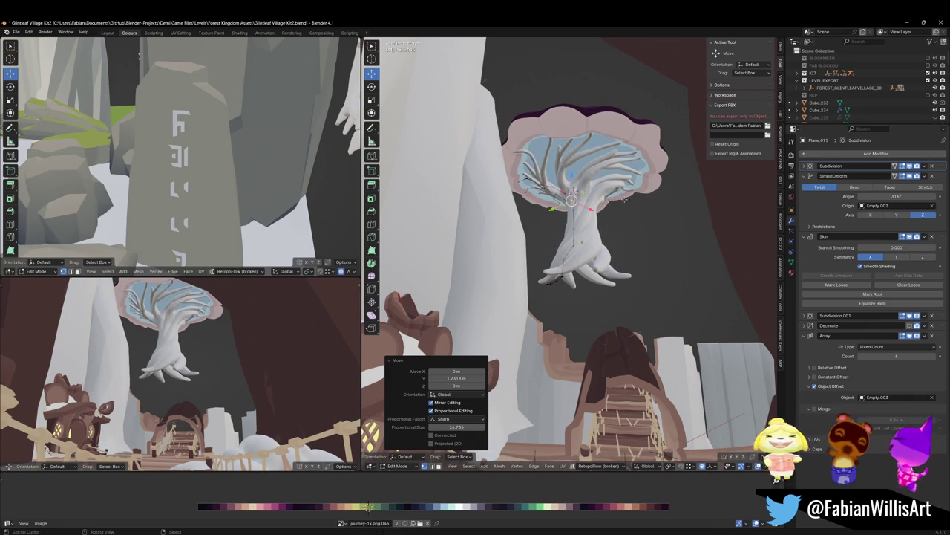
key("Tab")
key("ctrl+s")
middle_click_drag(570, 244, 569, 297)
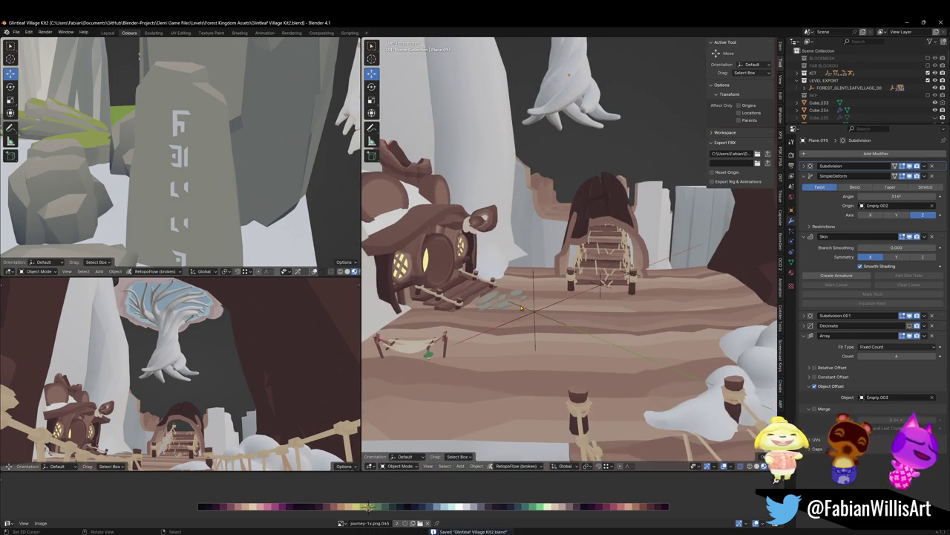
Select the FOREST_GLINTLEAF_VILLAGE_00 village object in the viewport.
left_click(698, 245)
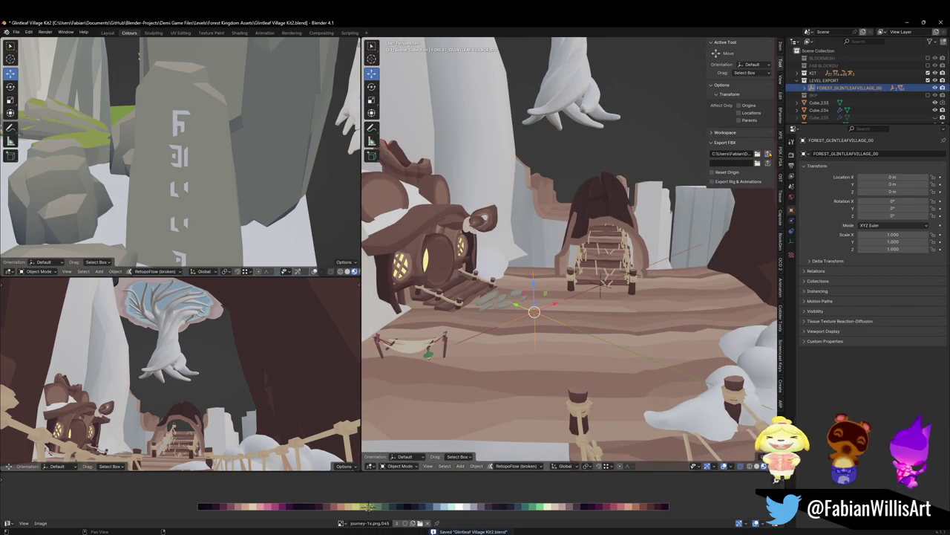
right_click(553, 268)
left_click(553, 268)
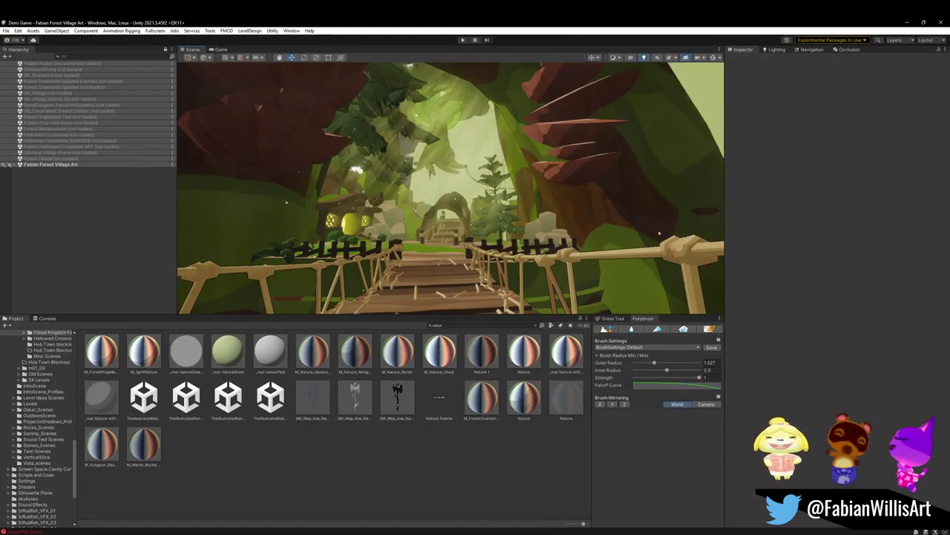
Fly along the bridge and inspect the Ring and FX_SmokeTrail(Clone) particle effects.
right_click_drag(524, 192, 520, 191)
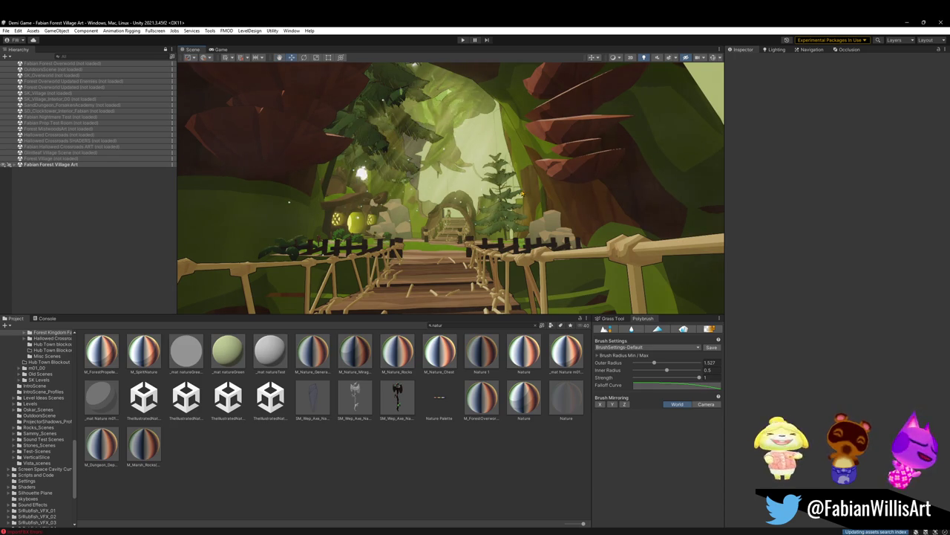
mouse_move(535, 253)
right_mouse_down()
mouse_move(536, 280)
mouse_move(451, 240)
mouse_move(457, 199)
mouse_move(446, 158)
right_mouse_up()
left_click(416, 160)
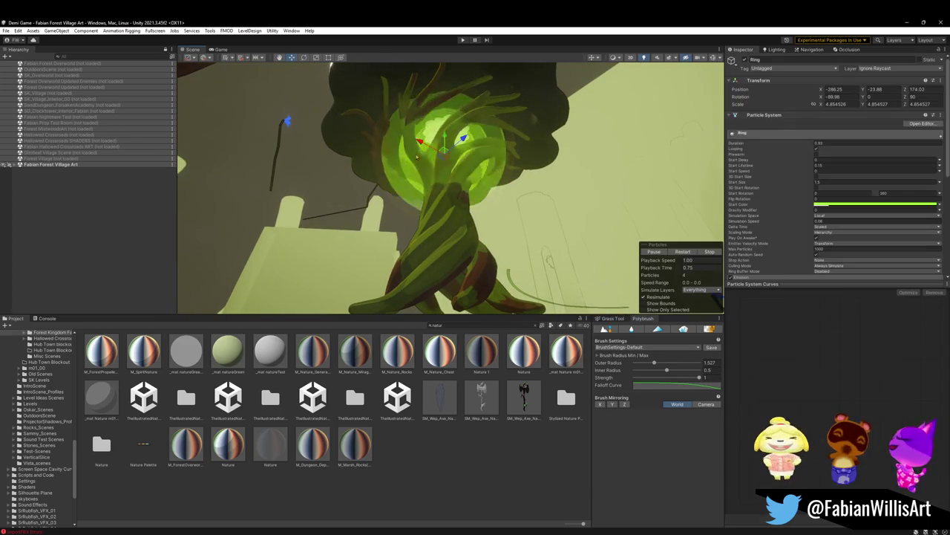
key("f")
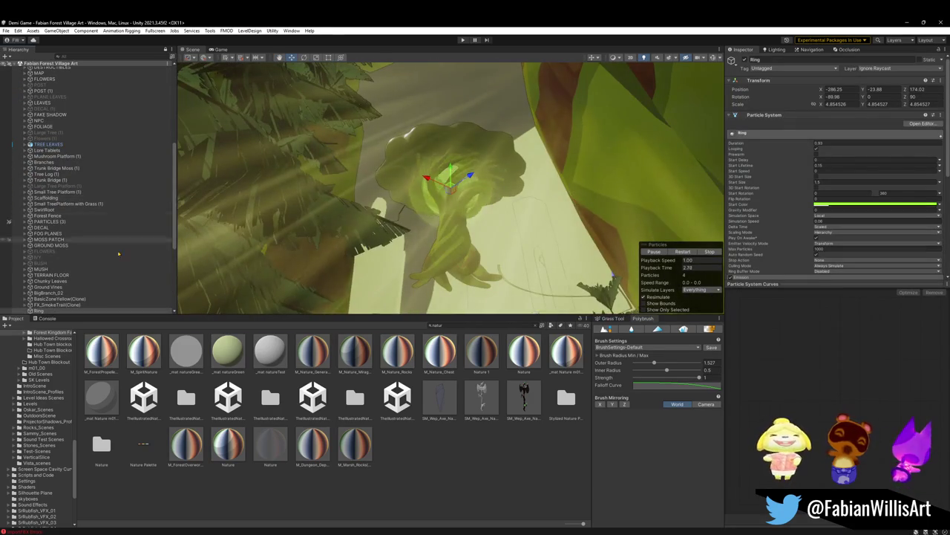
left_click(63, 304)
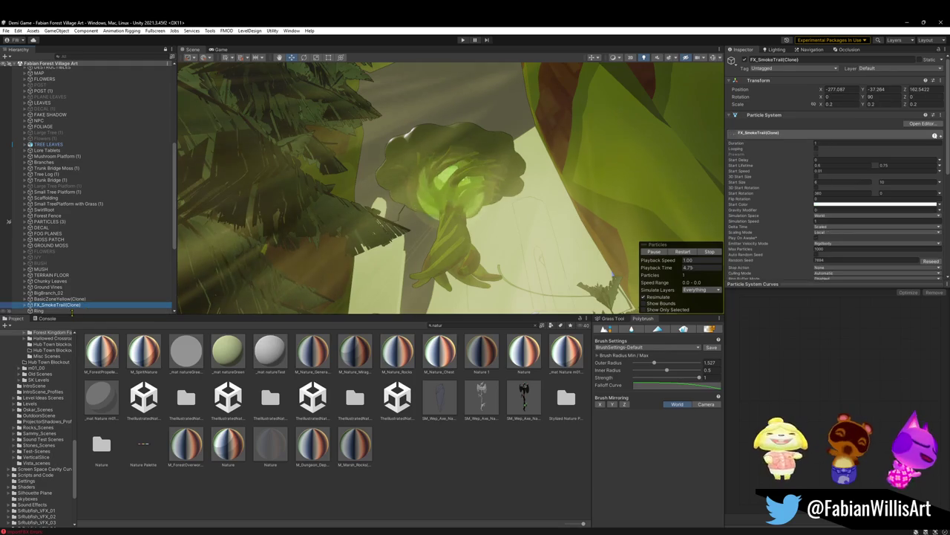
left_click(45, 311)
type("Pulse Particle")
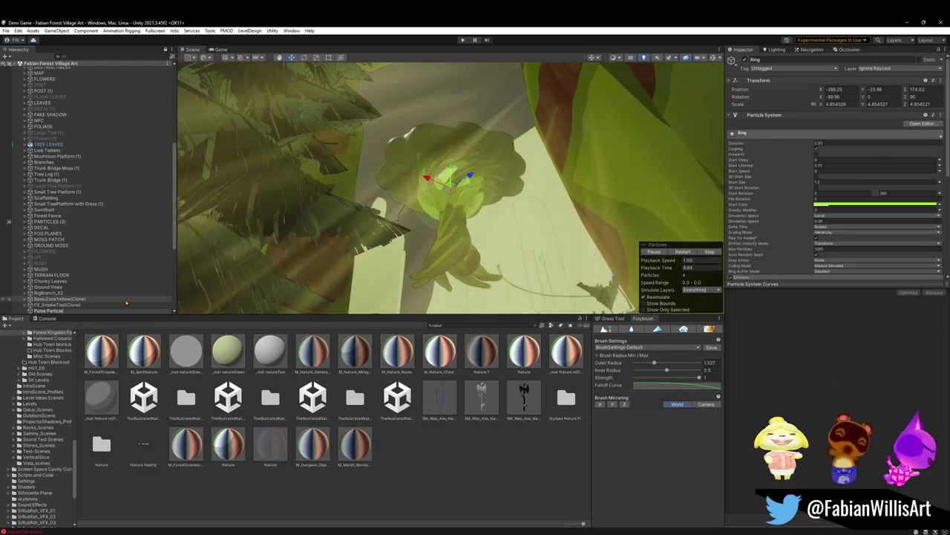
Deactivate Pulse Particle, then select the trunk bridge and open its material options.
left_click(126, 310)
type("Particle")
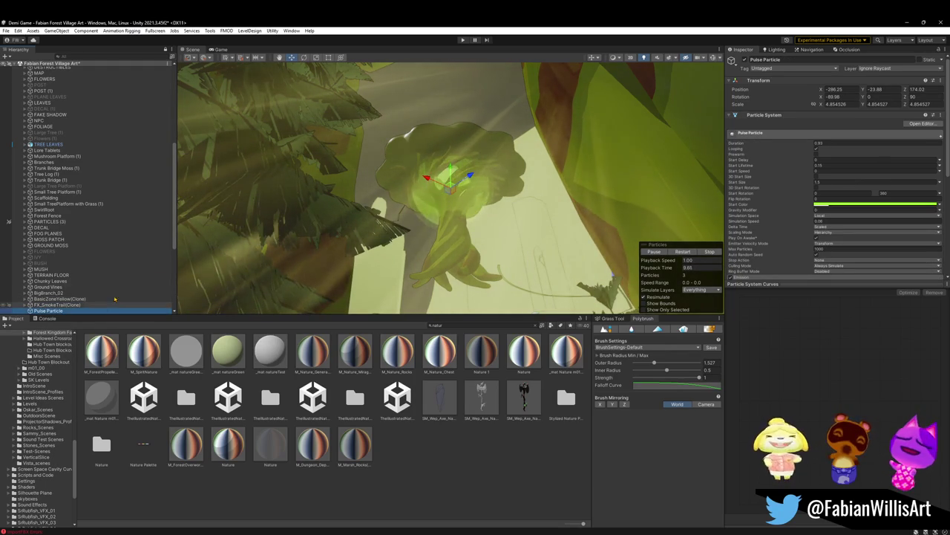
left_click(744, 60)
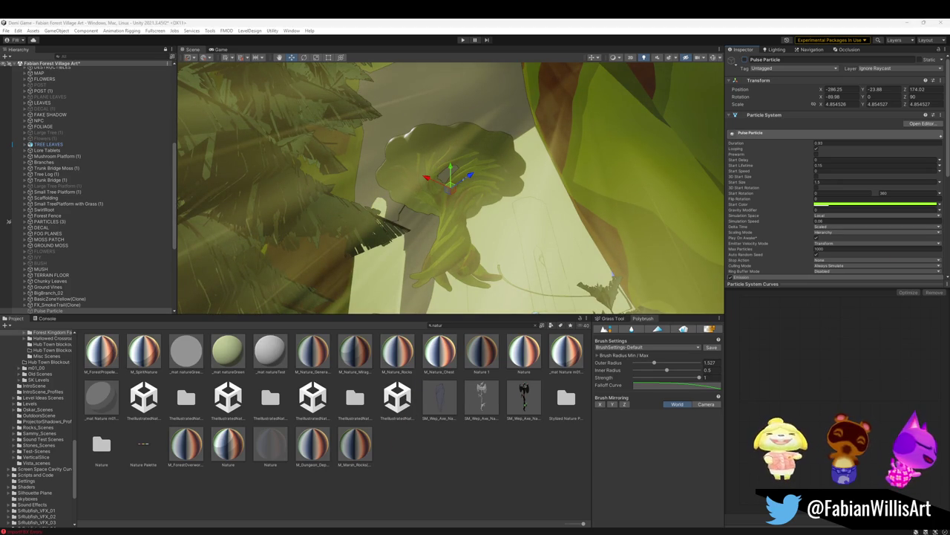
mouse_move(546, 204)
left_mouse_down("alt")
mouse_move(389, 220)
mouse_move(454, 156)
mouse_move(416, 245)
left_mouse_up("alt")
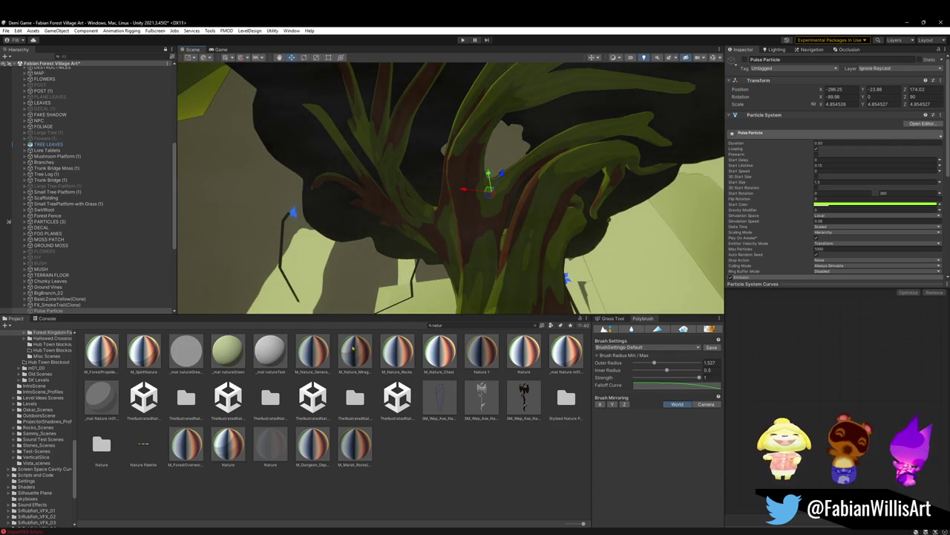
mouse_move(445, 245)
left_mouse_down("alt")
mouse_move(418, 269)
mouse_move(453, 271)
left_mouse_up("alt")
left_click(424, 271)
right_click(739, 291)
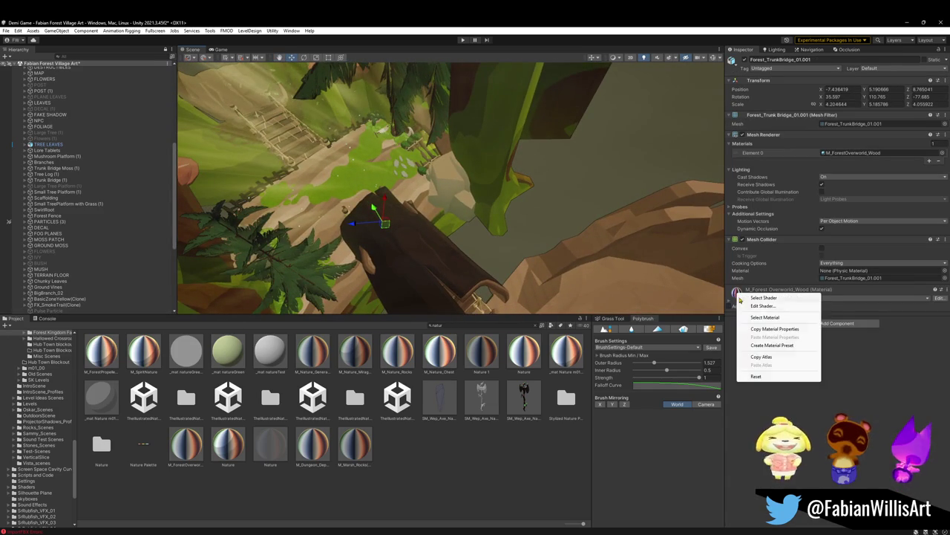
Drag the M_ForestOverworld material from the Forest Kingdom Fabian assets onto the tree crown.
left_click(765, 317)
mouse_move(446, 223)
left_mouse_down("alt")
mouse_move(474, 240)
mouse_move(312, 172)
left_mouse_up("alt")
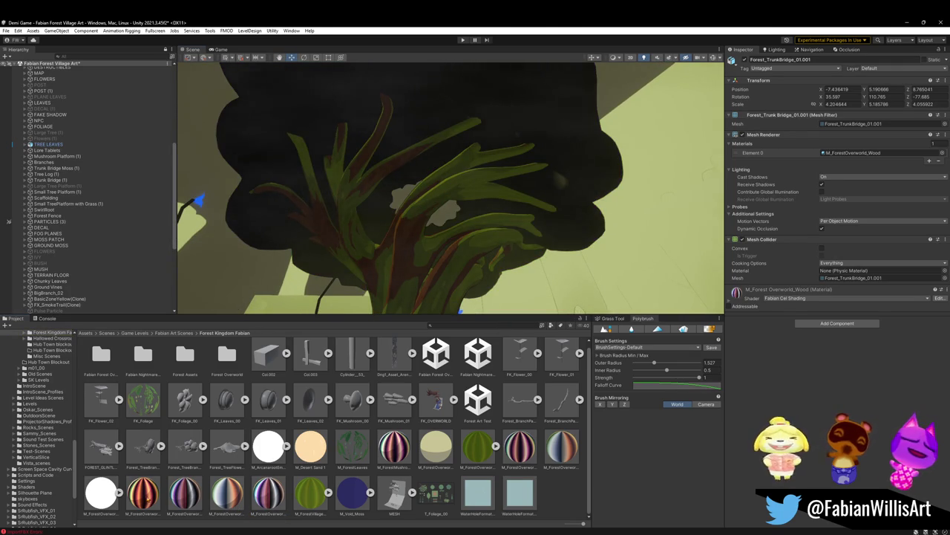
left_click(520, 444)
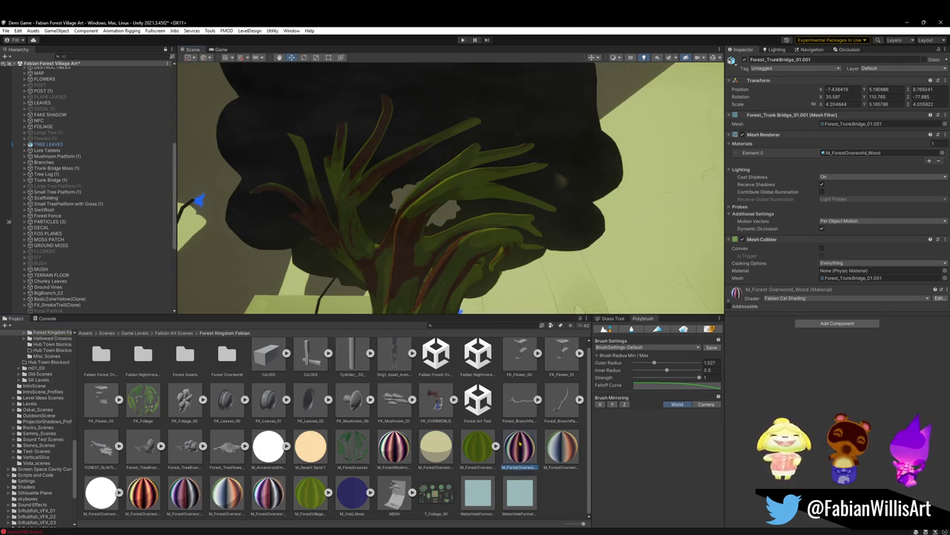
left_click_drag(520, 444, 279, 162)
mouse_move(274, 159)
right_mouse_down()
mouse_move(377, 210)
mouse_move(419, 253)
mouse_move(434, 251)
mouse_move(449, 244)
mouse_move(492, 146)
right_mouse_up()
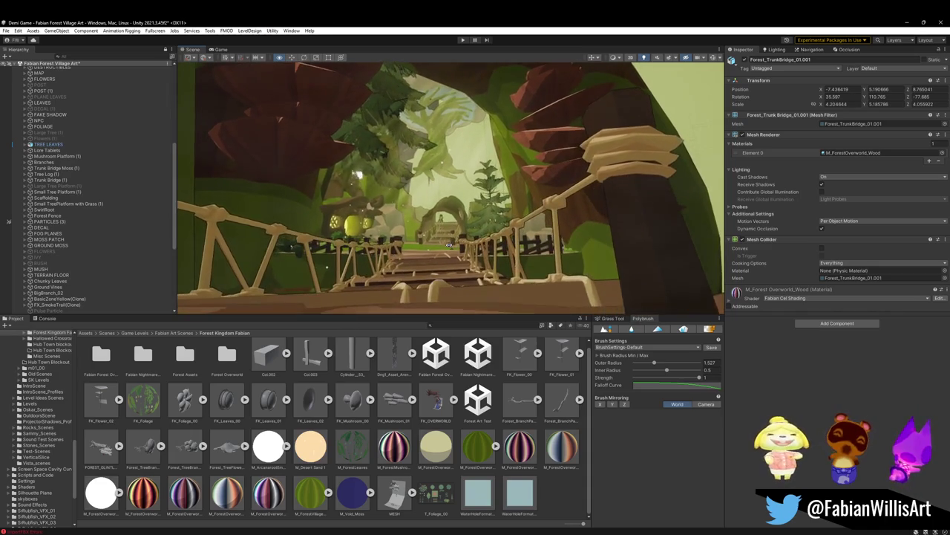
Select leaf plane Plane.267 in the canopy and lower its Z position to 83.4.
left_click(501, 151)
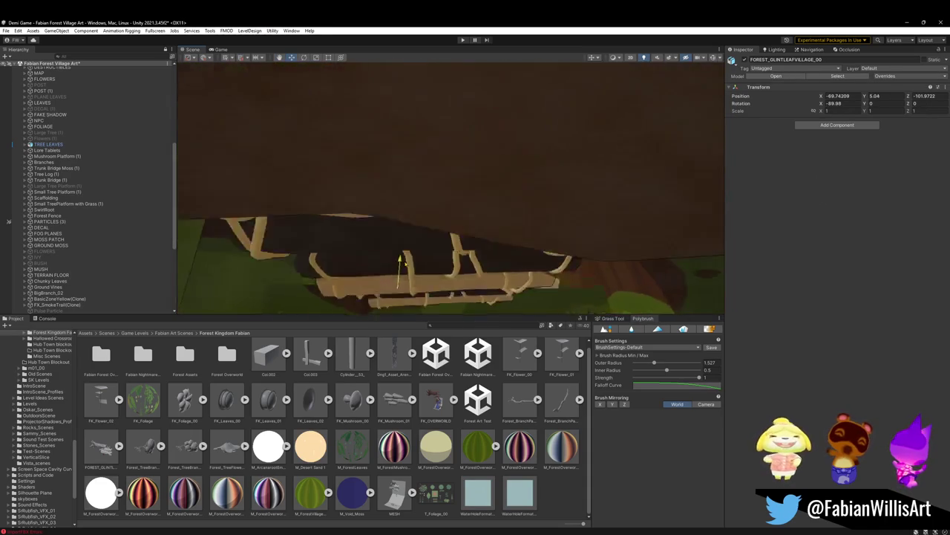
left_click(416, 281)
right_click_drag(416, 281, 420, 308)
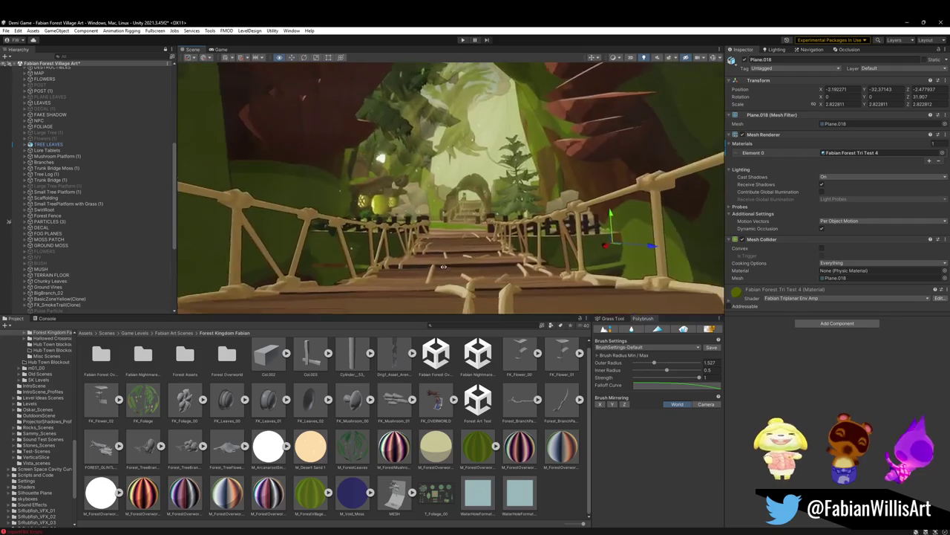
mouse_move(533, 223)
right_mouse_down()
mouse_move(534, 150)
mouse_move(417, 180)
right_mouse_up()
left_click(361, 223)
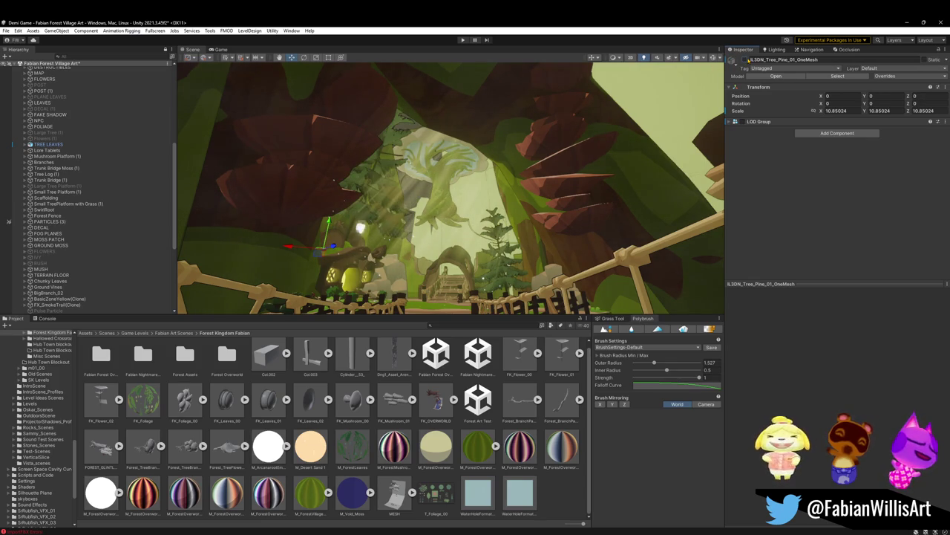
left_click(439, 178)
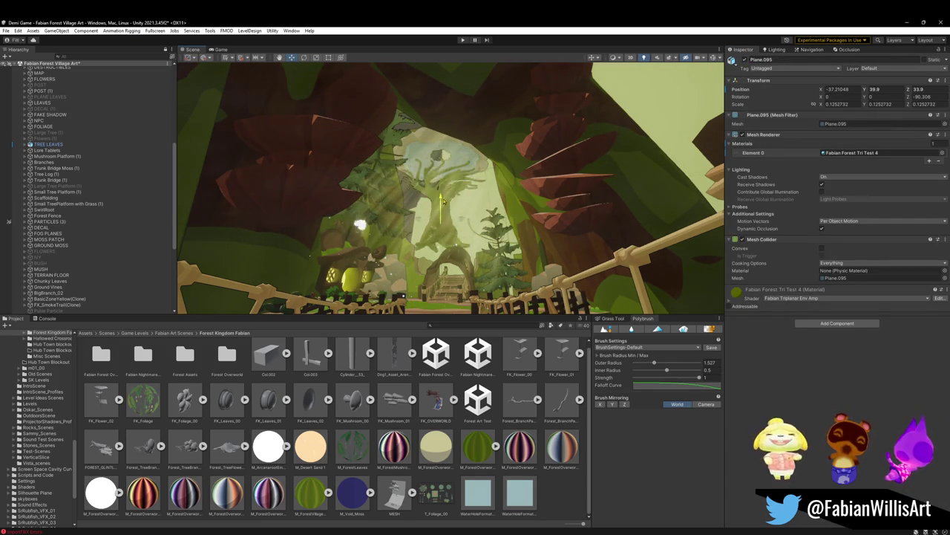
left_click(445, 135)
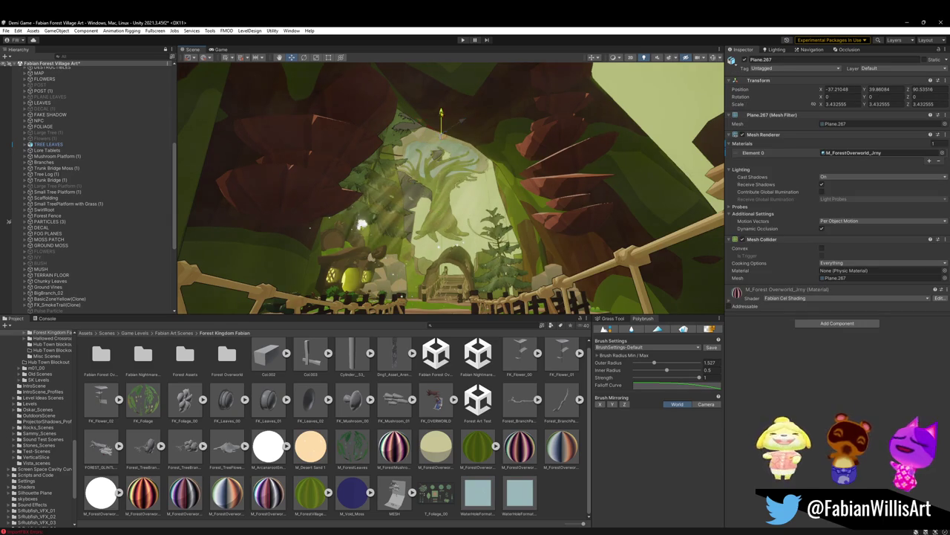
left_click_drag(441, 123, 444, 128)
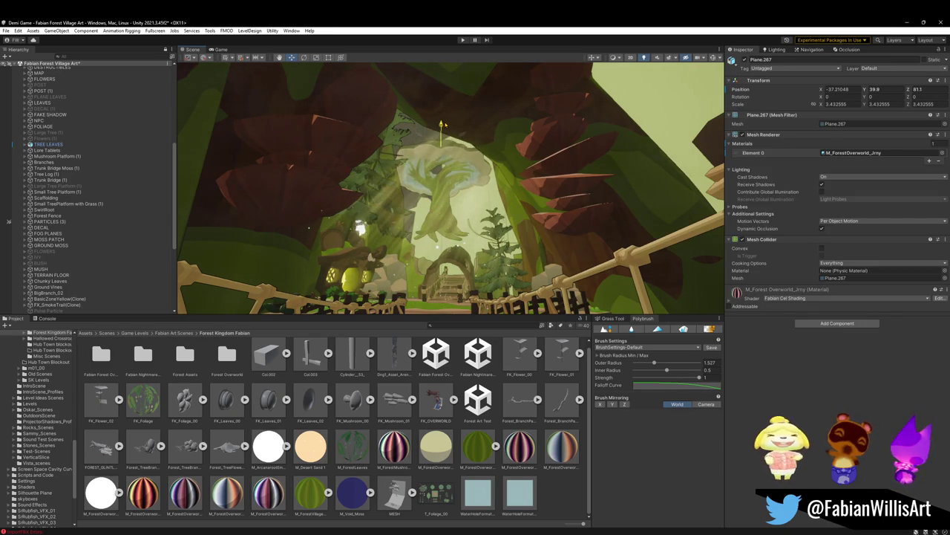
left_click_drag(443, 128, 438, 145)
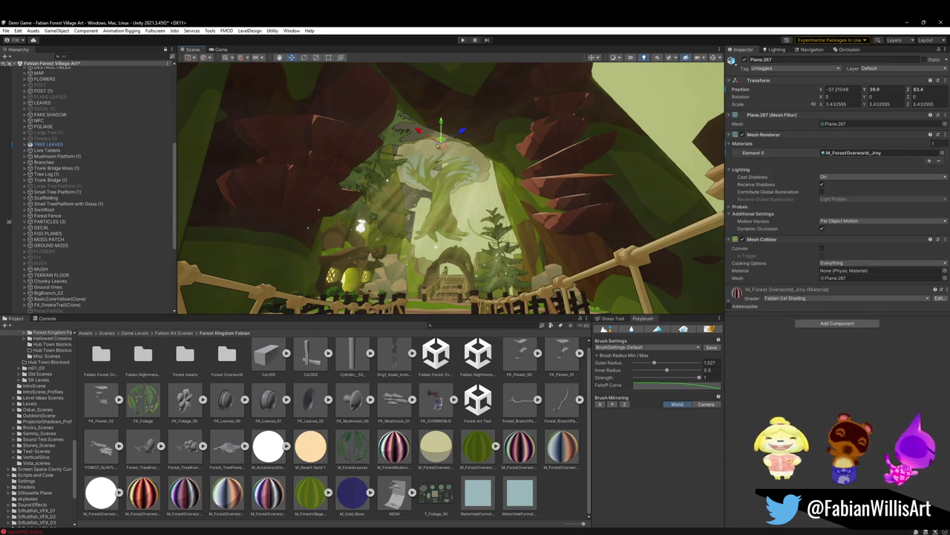
left_click(574, 491)
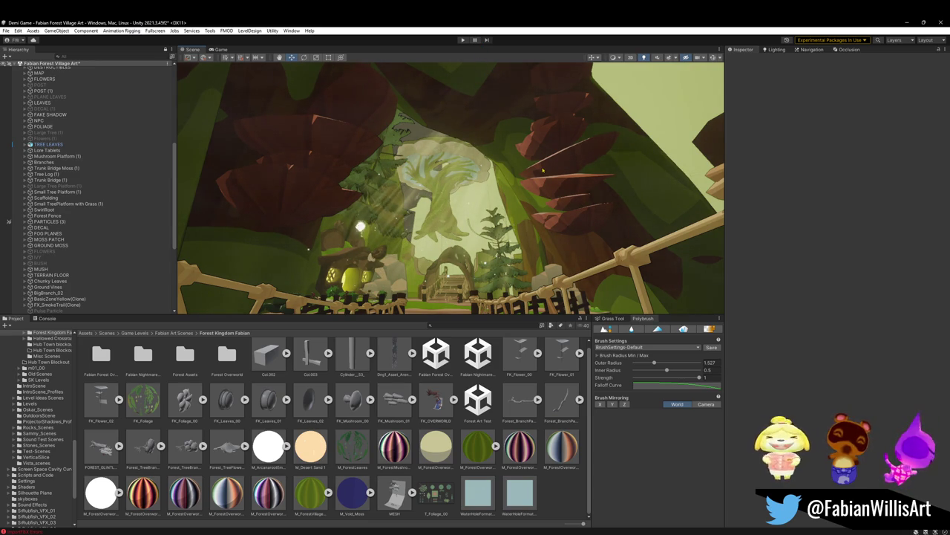
Turn scene fog back on in the Lighting window's Environment settings.
right_click_drag(454, 144, 490, 185)
left_click(782, 50)
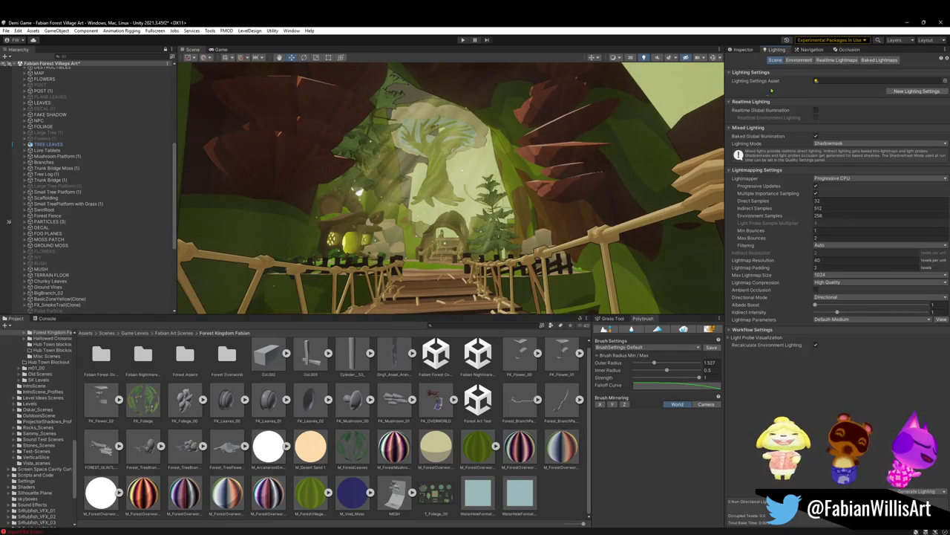
left_click(798, 60)
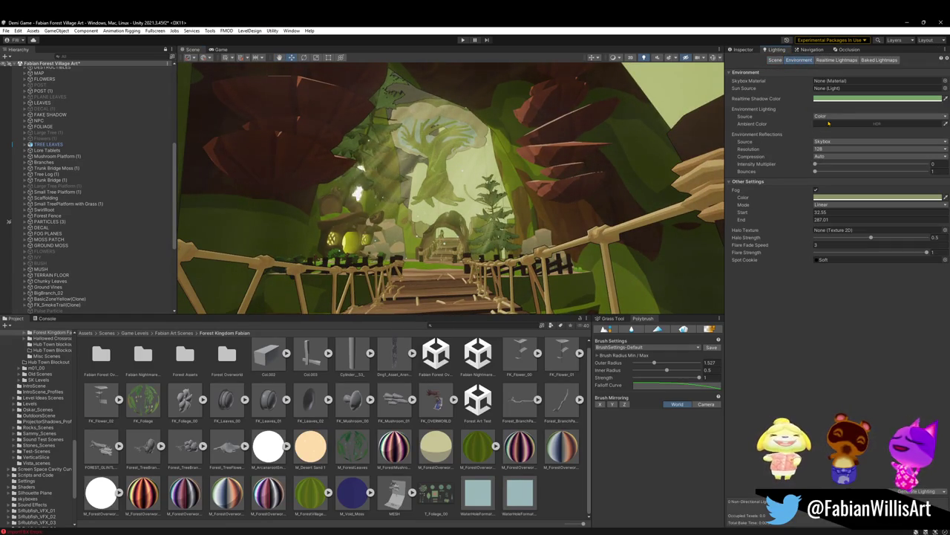
left_click(817, 191)
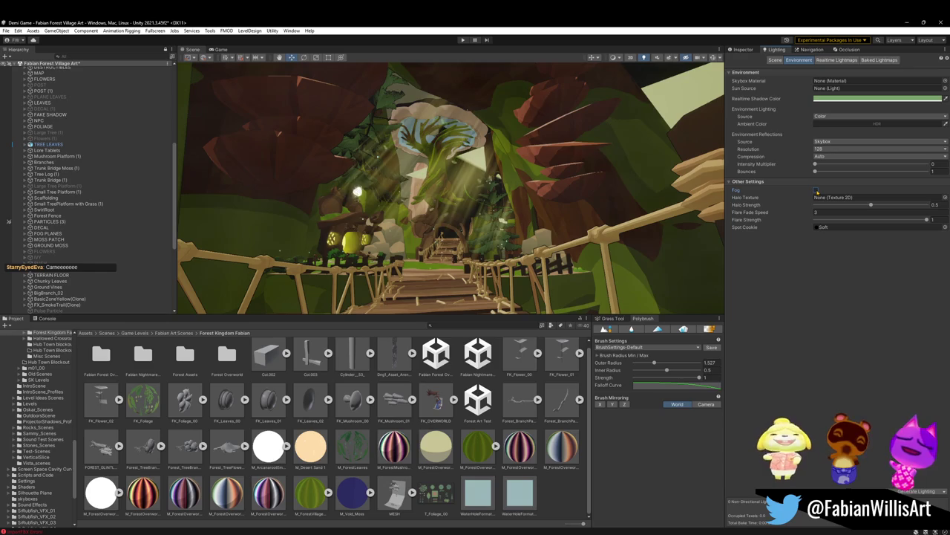
left_click(817, 191)
Adjust the linear fog distances to Start 32.55 and End 986.3 for a light haze.
mouse_move(741, 220)
left_mouse_down()
mouse_move(237, 182)
mouse_move(219, 232)
left_mouse_up()
left_click_drag(161, 294, 66, 279)
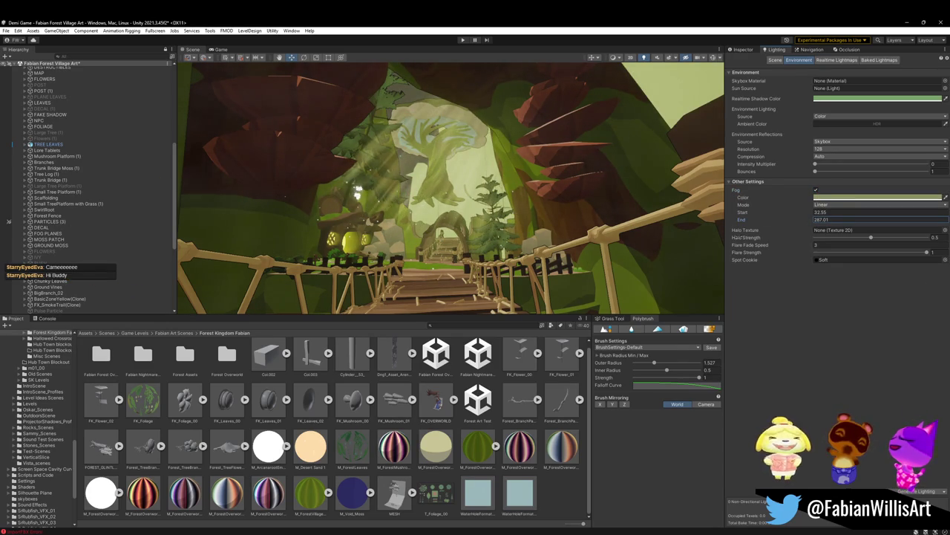
mouse_move(810, 214)
left_mouse_down()
mouse_move(783, 217)
mouse_move(943, 222)
mouse_move(96, 90)
left_mouse_up()
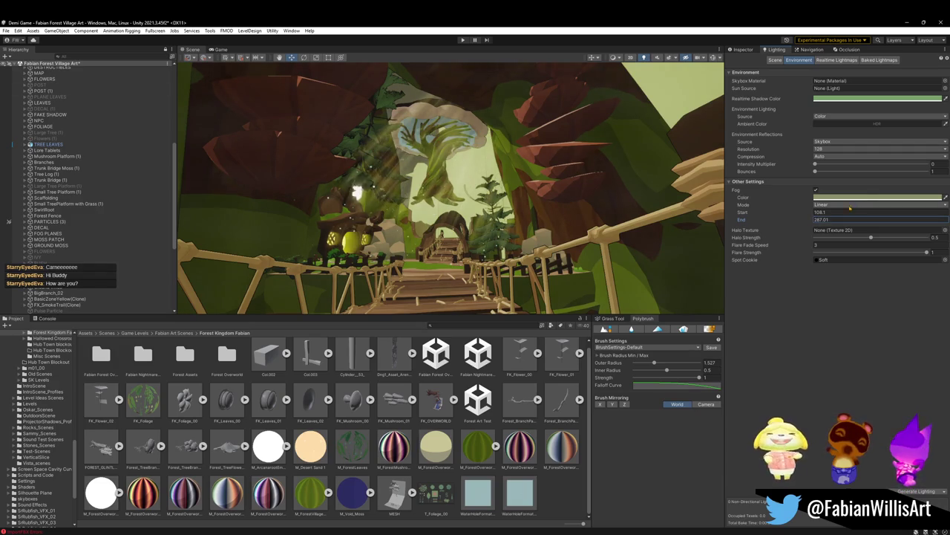
key("ctrl+z")
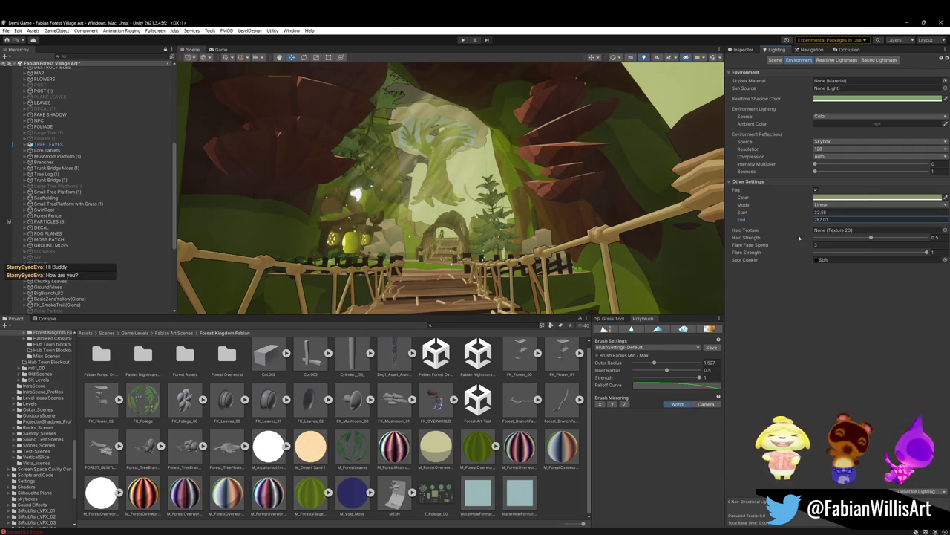
mouse_move(804, 221)
left_mouse_down()
mouse_move(425, 283)
mouse_move(300, 276)
left_mouse_up()
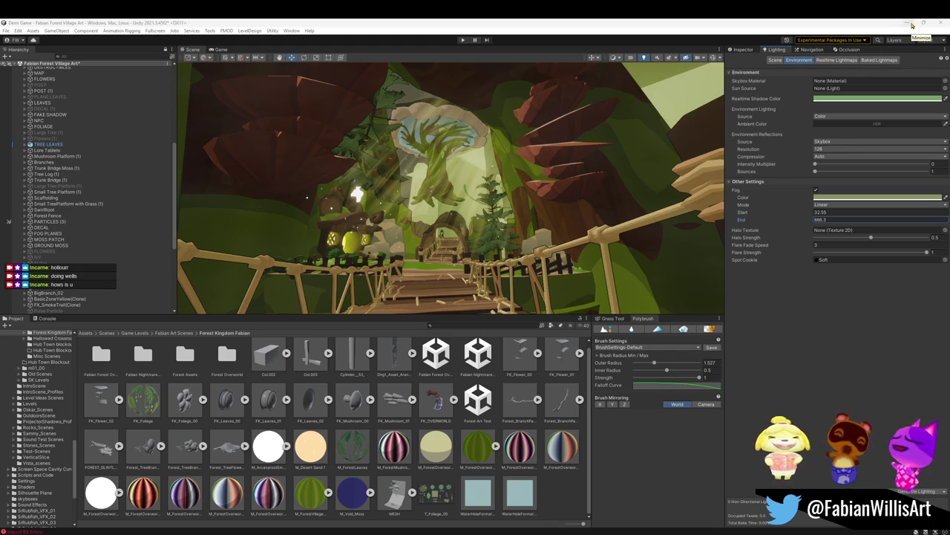
Return to Blender, walk the view toward the bridge, and select and frame the mushroom tree.
left_click(912, 26)
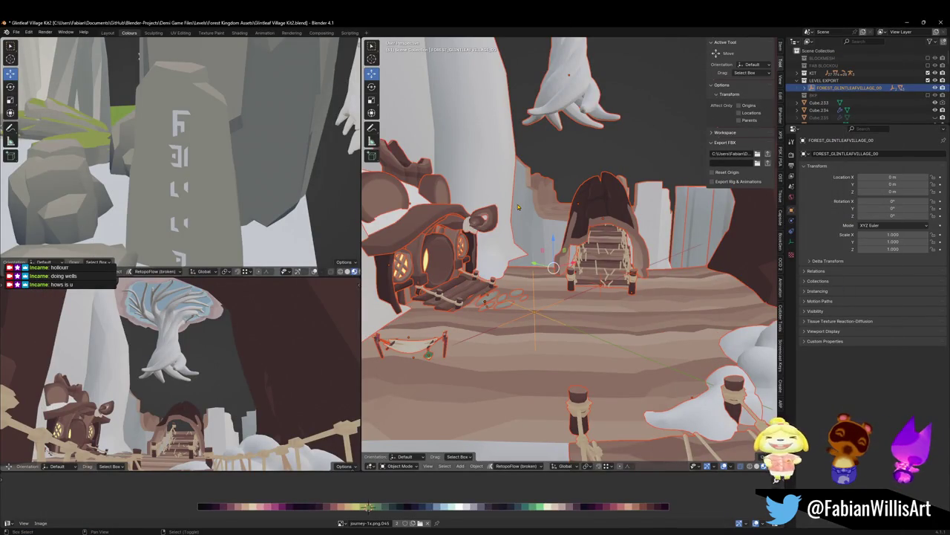
key("shift+grave")
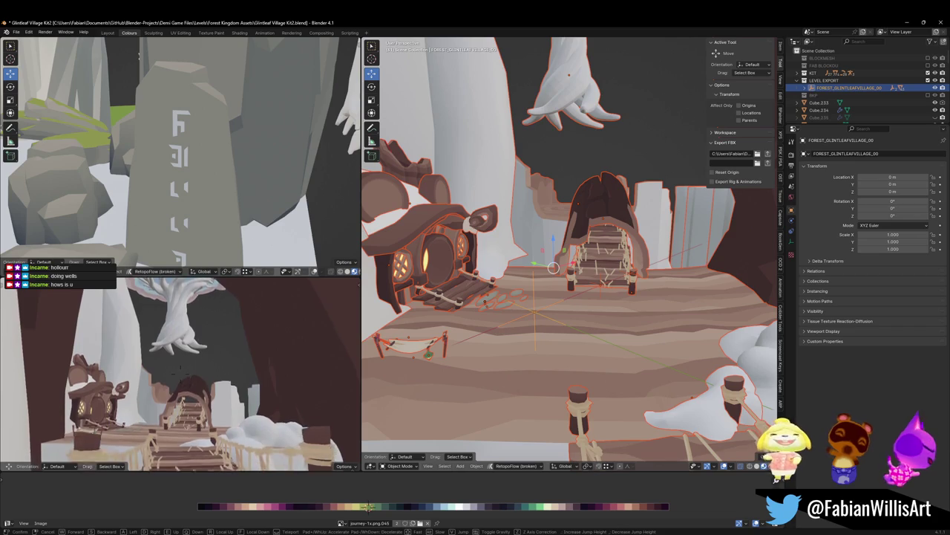
key("w")
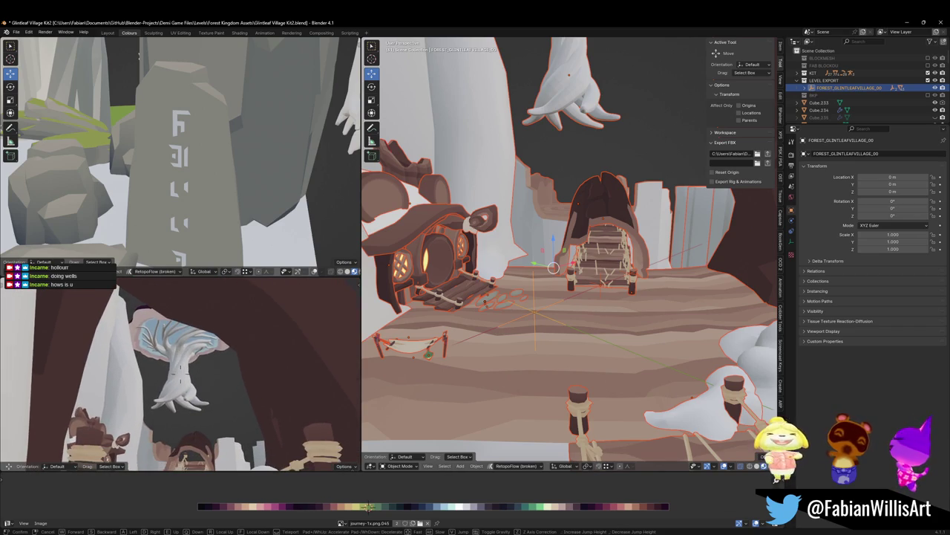
left_click(562, 193)
left_click(579, 80)
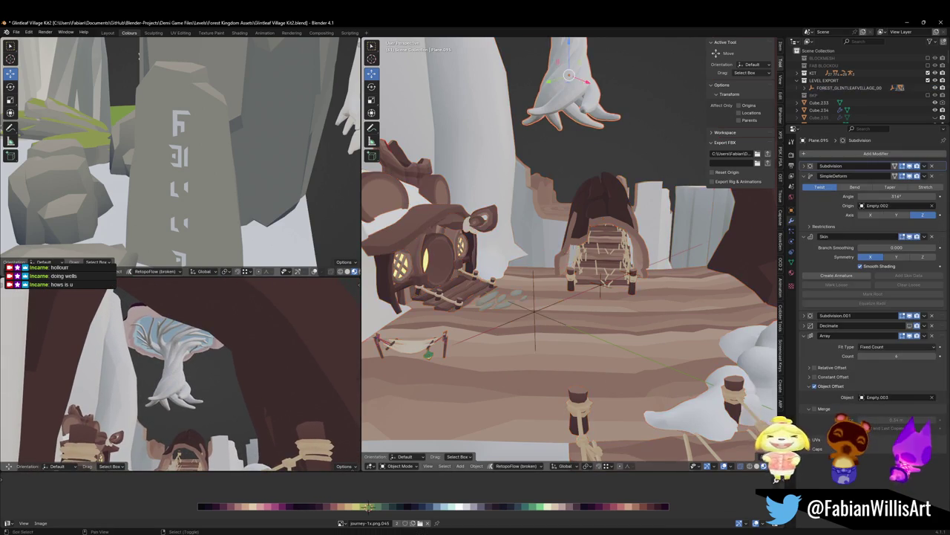
key("KP_Decimal")
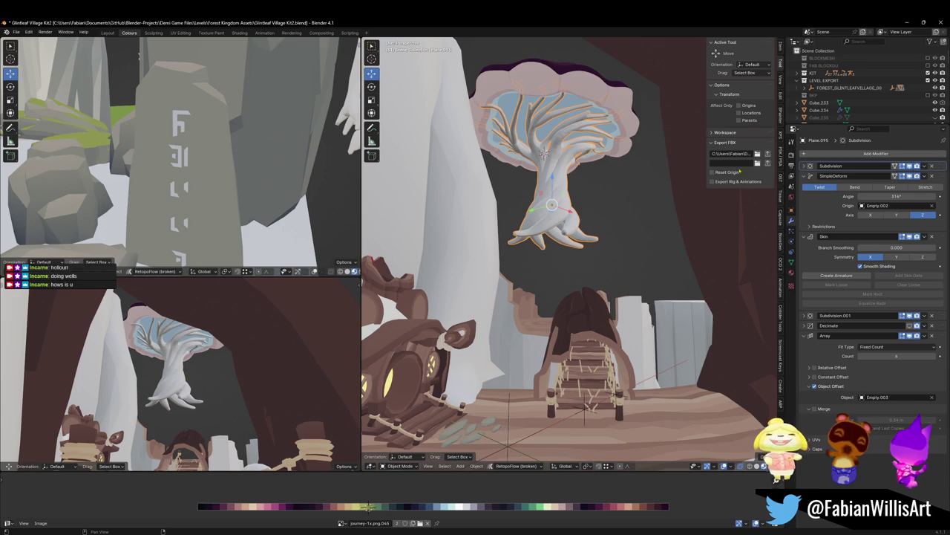
Apply the trunk's Subdivision, SimpleDeform and Skin modifiers, then select the decimated object as material source.
key("ctrl+a")
key("ctrl+a")
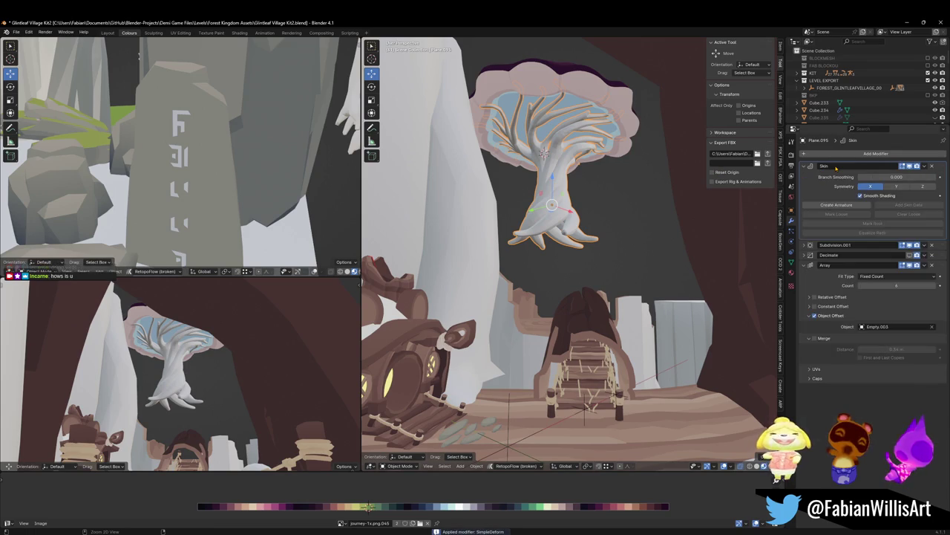
key("ctrl+a")
key("Tab")
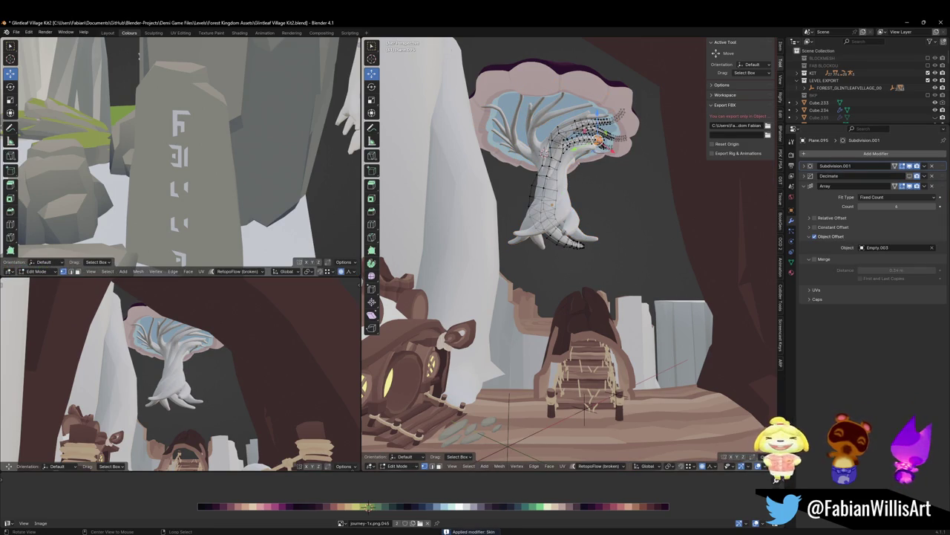
scroll(593, 220, "up", 4)
key("Tab")
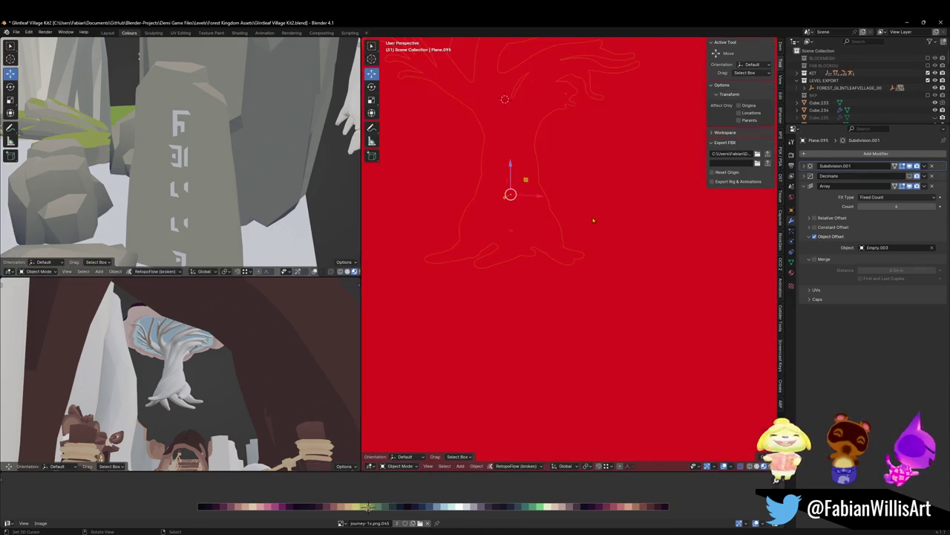
scroll(579, 219, "down", 3)
scroll(631, 148, "up", 2)
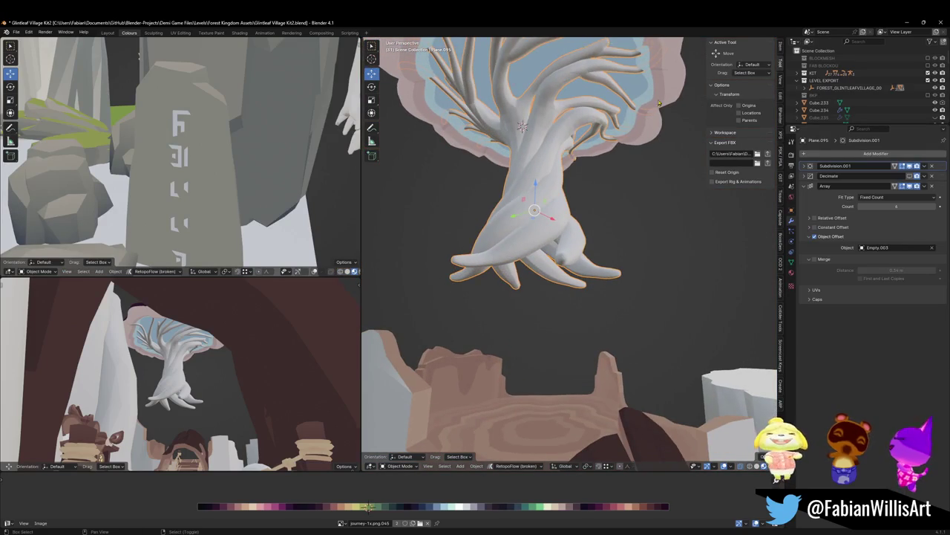
left_click(659, 104)
Link the decimated object's materials to the trunk Plane.095.
key("q")
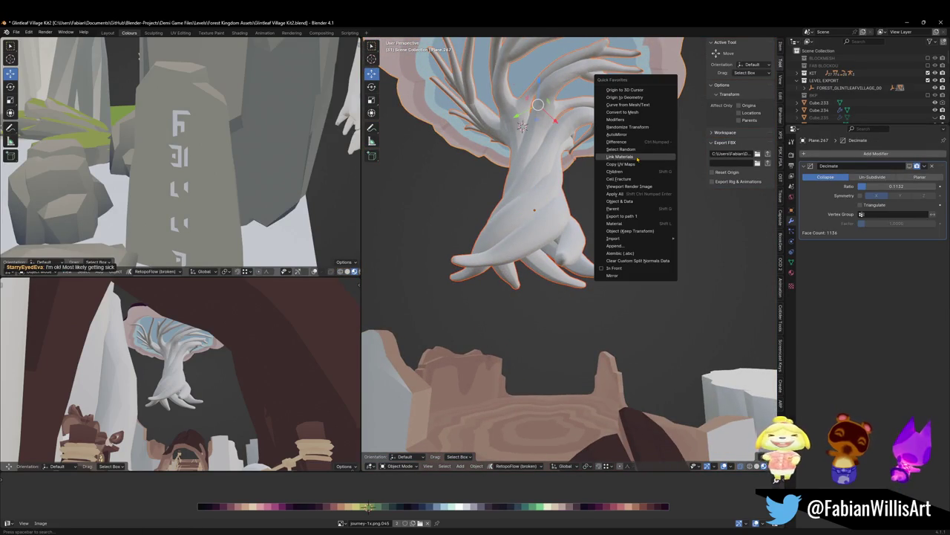
left_click(637, 158)
left_click(543, 197)
Project the trunk's UVs from view, then shift and scale them onto pale pink palette colours.
key("Tab")
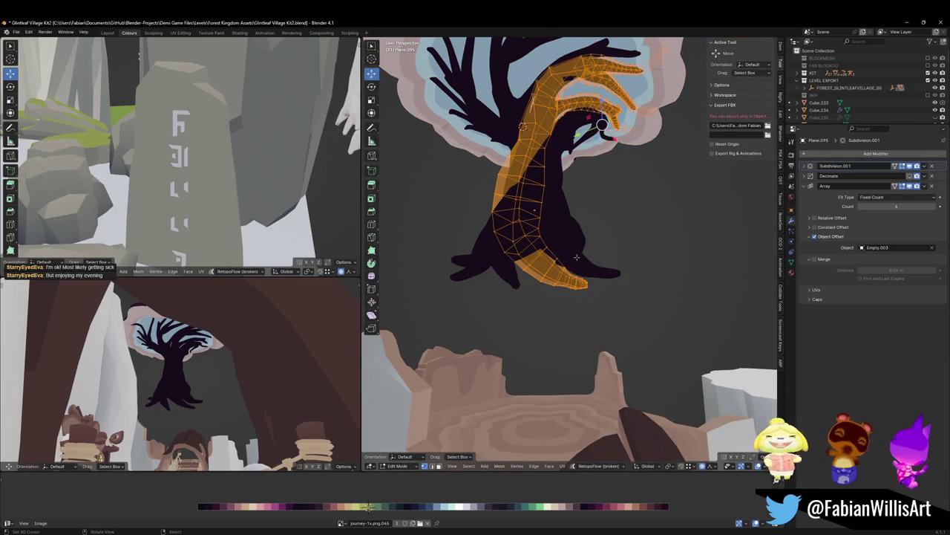
key("u")
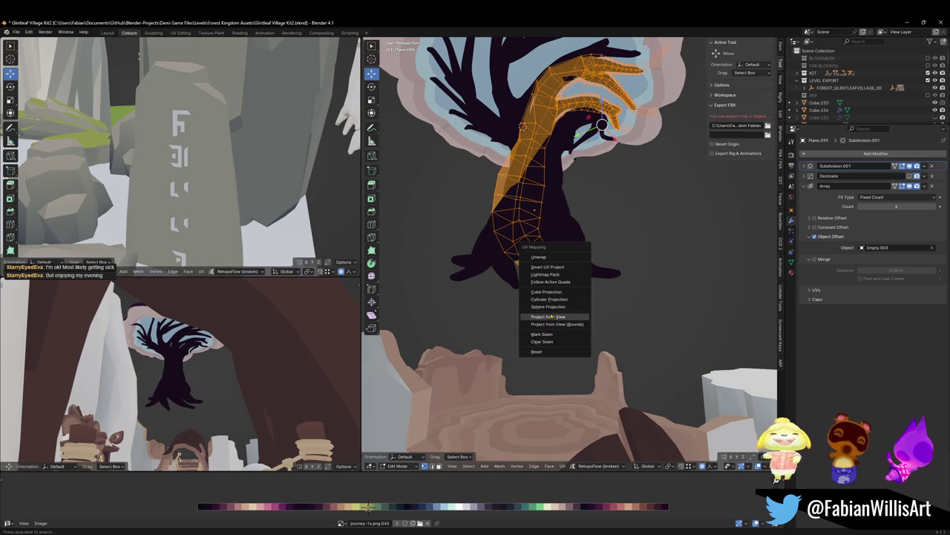
left_click(556, 318)
key("g")
key("x")
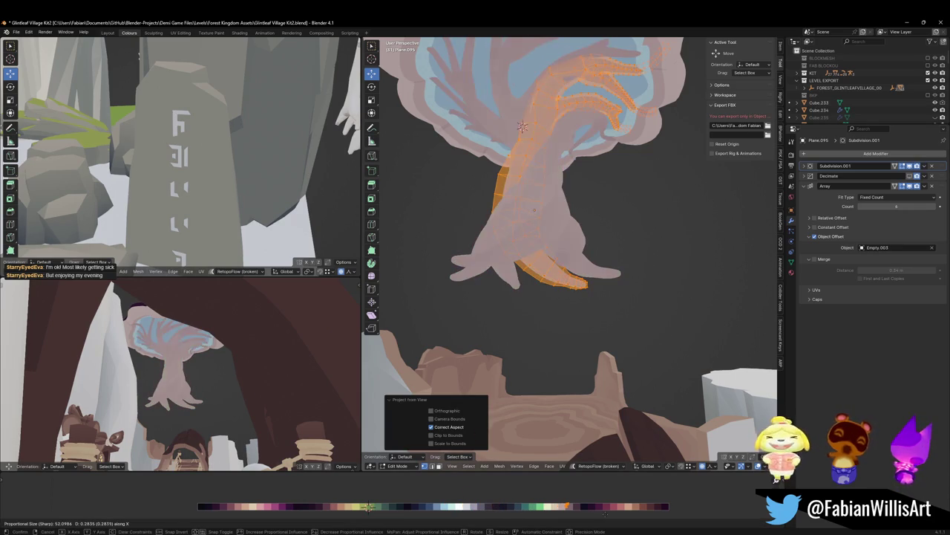
left_click(578, 518)
key("s")
left_click(578, 512)
Rotate the trunk UVs about 39° and slide them along X for pale pink with darker streaks.
key("r")
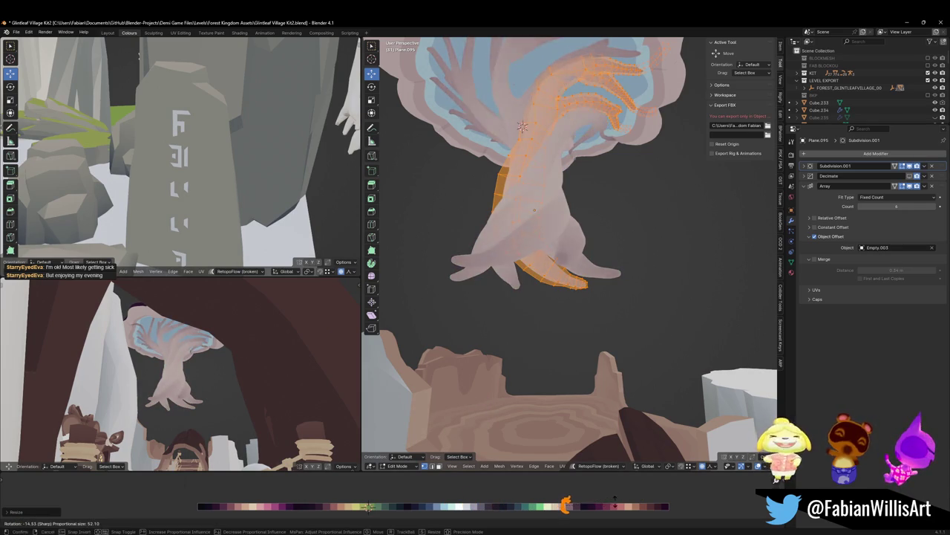
key("Escape")
key("g")
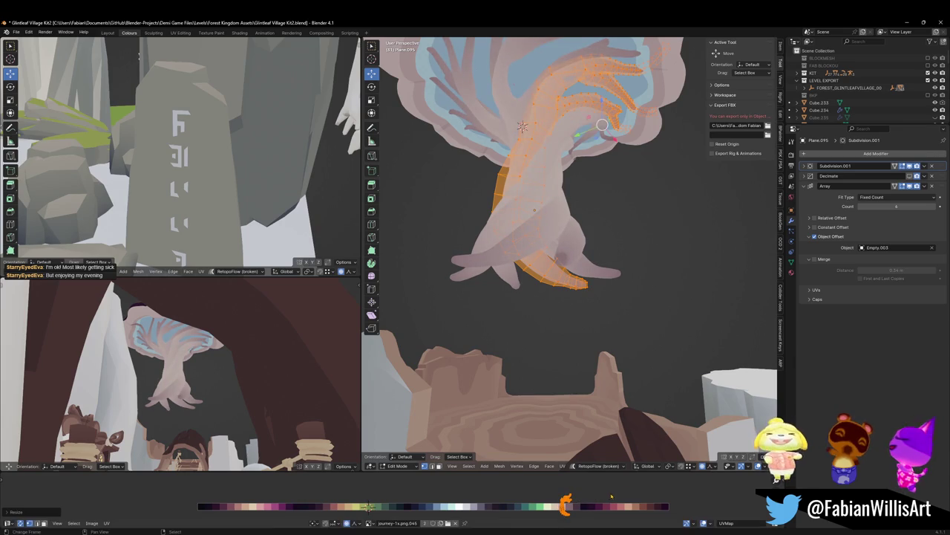
key("x")
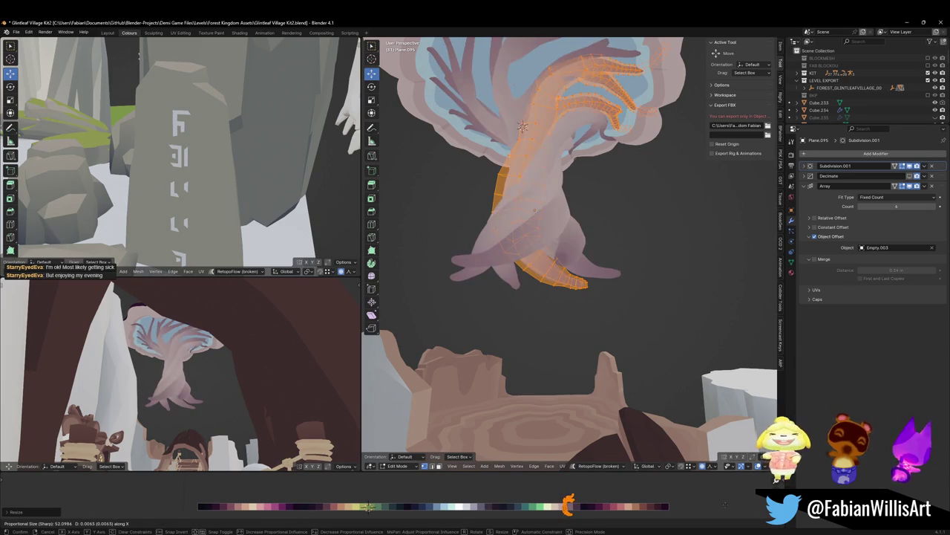
left_click(728, 506)
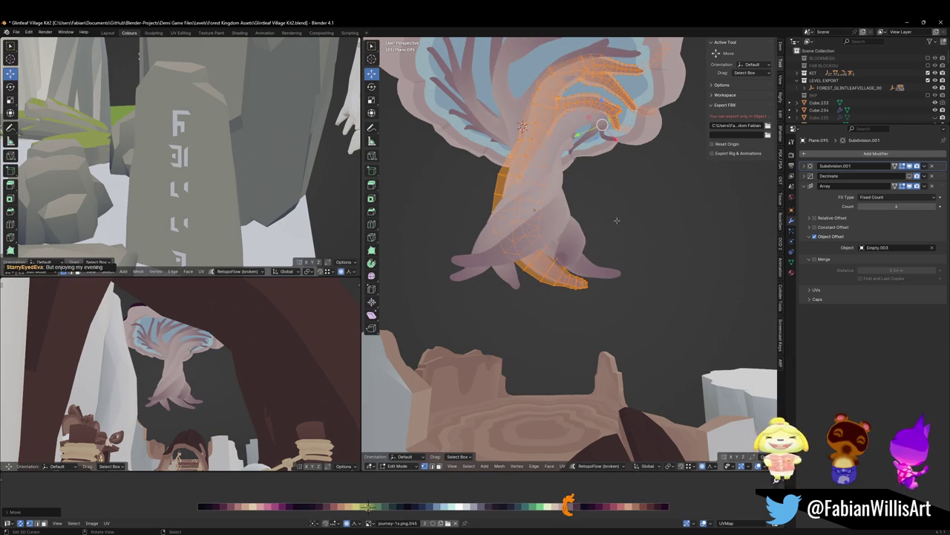
key("r")
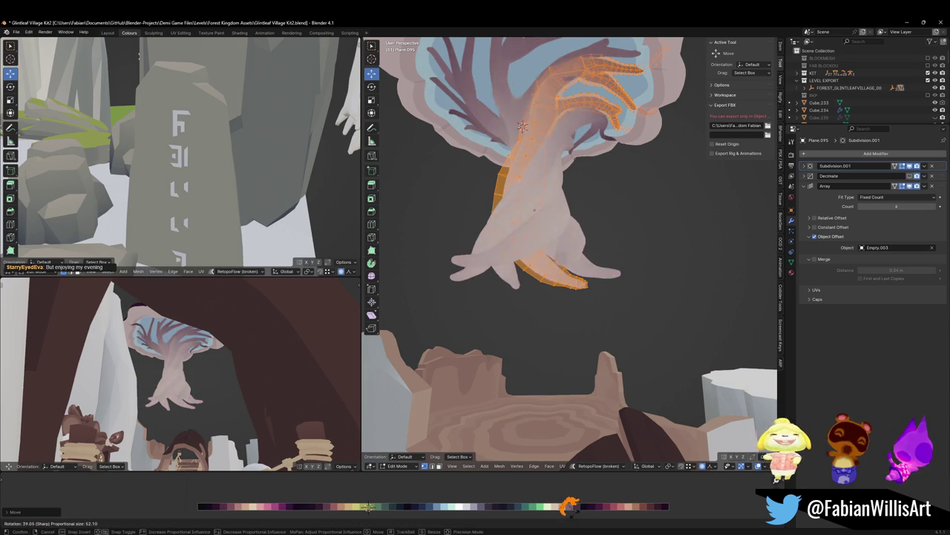
left_click(574, 516)
key("g")
key("x")
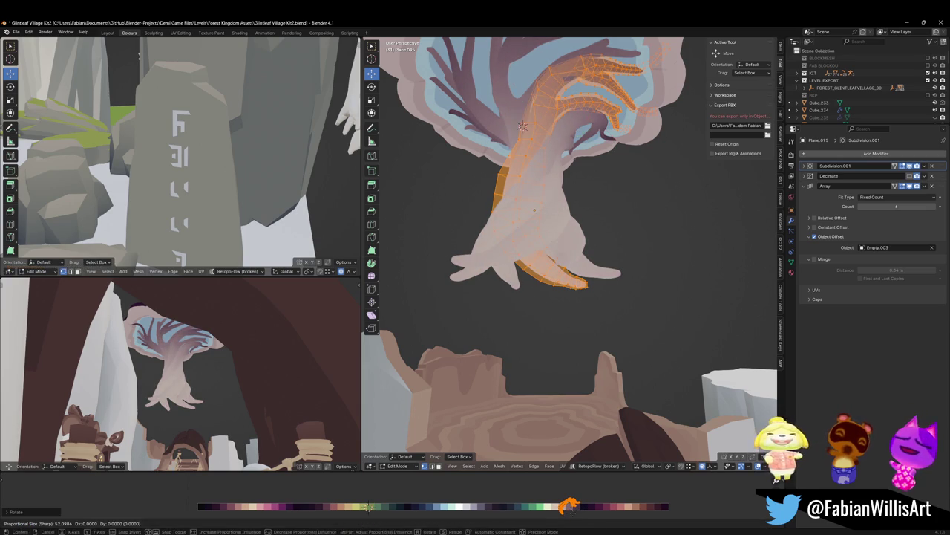
left_click(369, 508)
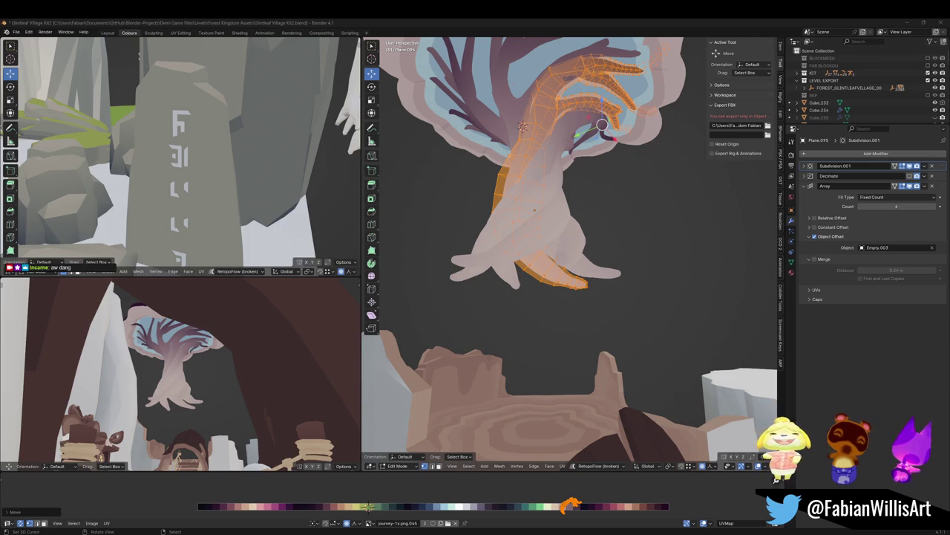
Clear the mesh selection and orbit beneath the mushroom cap to a low view of the root.
mouse_move(520, 240)
middle_mouse_down()
mouse_move(600, 278)
mouse_move(571, 123)
mouse_move(629, 151)
middle_mouse_up()
scroll(565, 259, "up", 3)
scroll(579, 164, "down", 2)
left_click(555, 129)
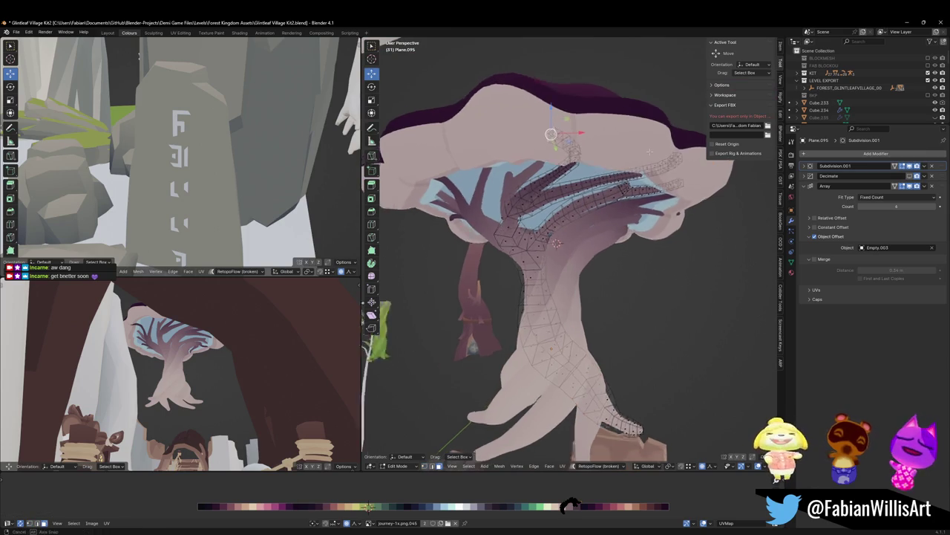
mouse_move(589, 243)
middle_mouse_down()
mouse_move(568, 210)
mouse_move(580, 223)
mouse_move(571, 237)
mouse_move(605, 228)
mouse_move(590, 245)
mouse_move(600, 268)
mouse_move(623, 238)
mouse_move(575, 290)
middle_mouse_up()
scroll(586, 274, "up", 3)
mouse_move(570, 369)
middle_mouse_down()
mouse_move(554, 286)
mouse_move(654, 408)
middle_mouse_up()
scroll(553, 286, "up", 3)
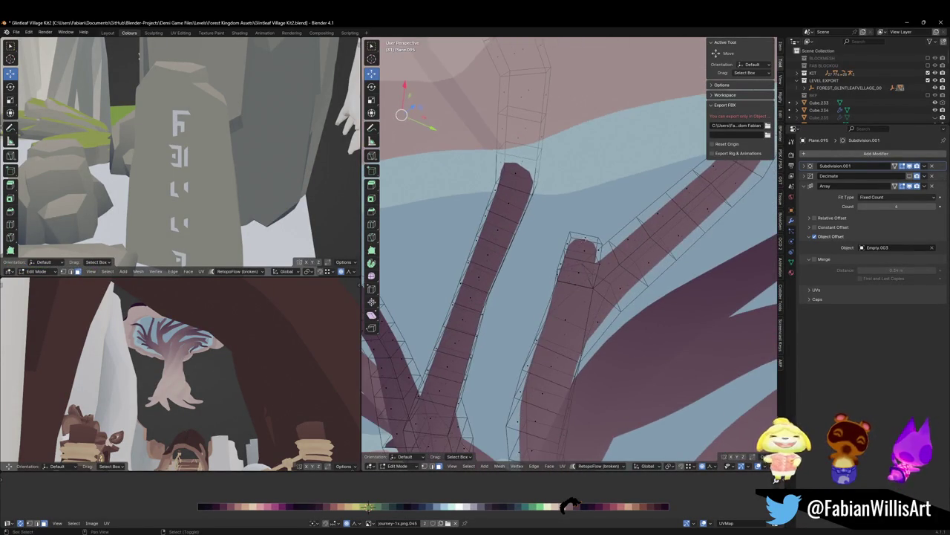
scroll(653, 408, "down", 3)
mouse_move(586, 239)
middle_mouse_down()
mouse_move(581, 288)
mouse_move(556, 223)
middle_mouse_up()
scroll(580, 288, "up", 2)
scroll(573, 286, "down", 2)
scroll(579, 282, "up", 3)
mouse_move(579, 282)
middle_mouse_down()
mouse_move(643, 286)
mouse_move(619, 265)
mouse_move(592, 304)
mouse_move(492, 113)
mouse_move(622, 255)
middle_mouse_up()
scroll(592, 304, "up", 3)
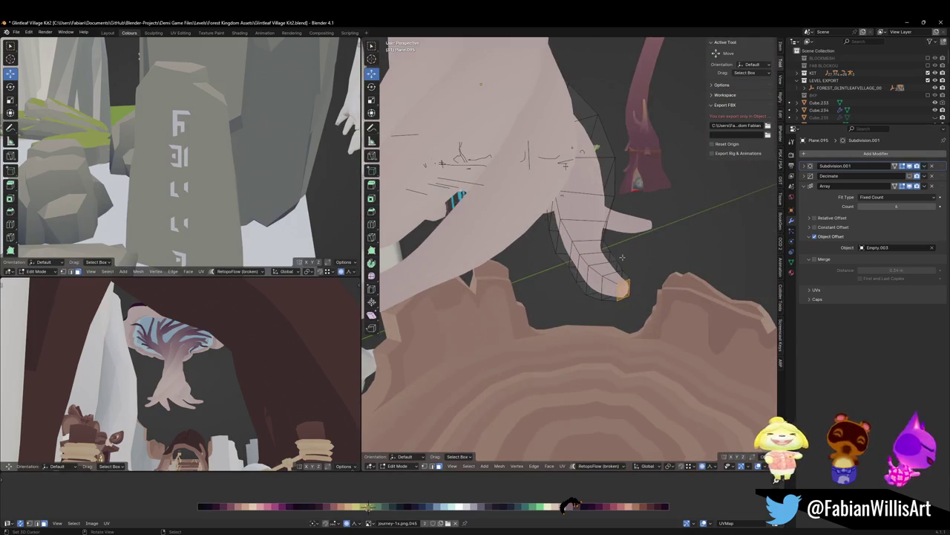
scroll(624, 260, "up", 2)
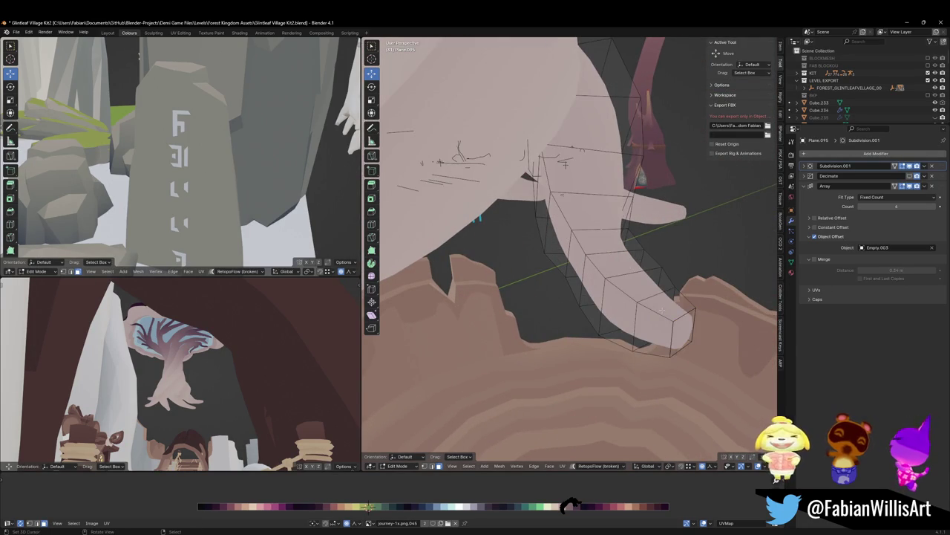
Select a lengthwise strip of faces along the root and shift its UVs along X.
left_click(669, 255, "alt")
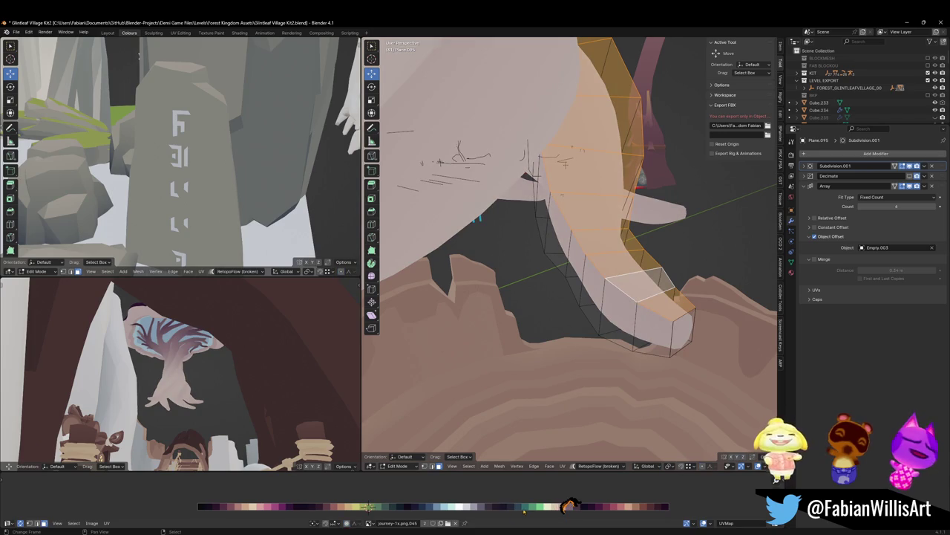
key("g")
key("x")
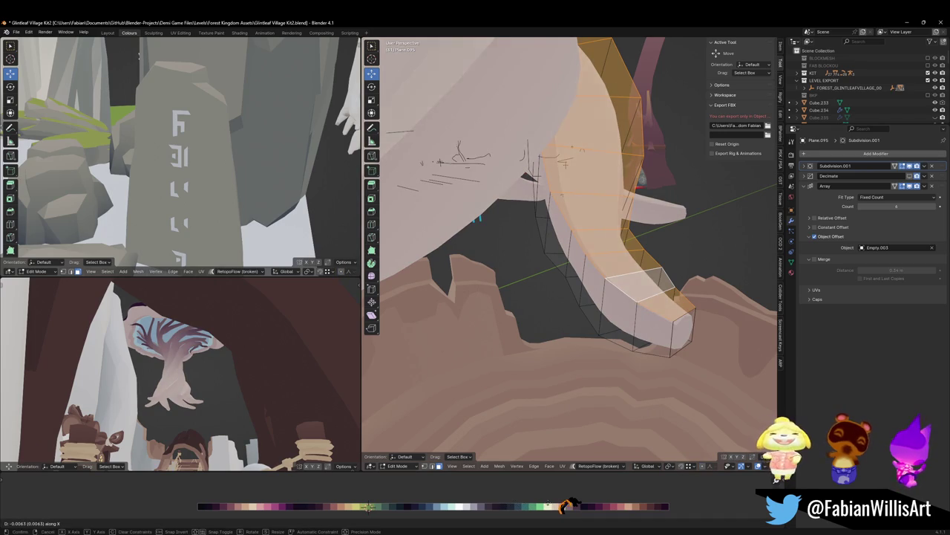
left_click(568, 507)
middle_click_drag(568, 506, 567, 505)
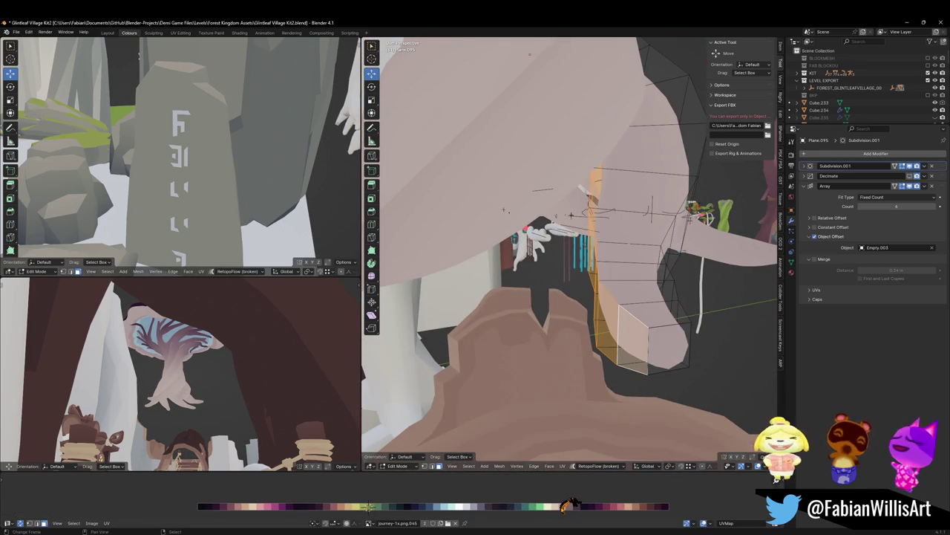
key("g")
key("x")
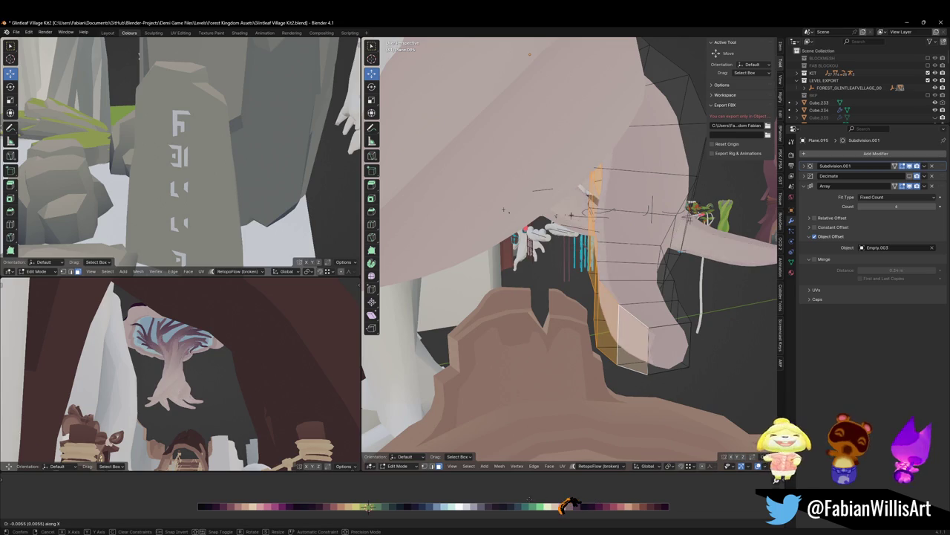
key("Return")
Keep nudging the root strip's UVs along X until the beam reads warm tan.
middle_click_drag(171, 372, 189, 375)
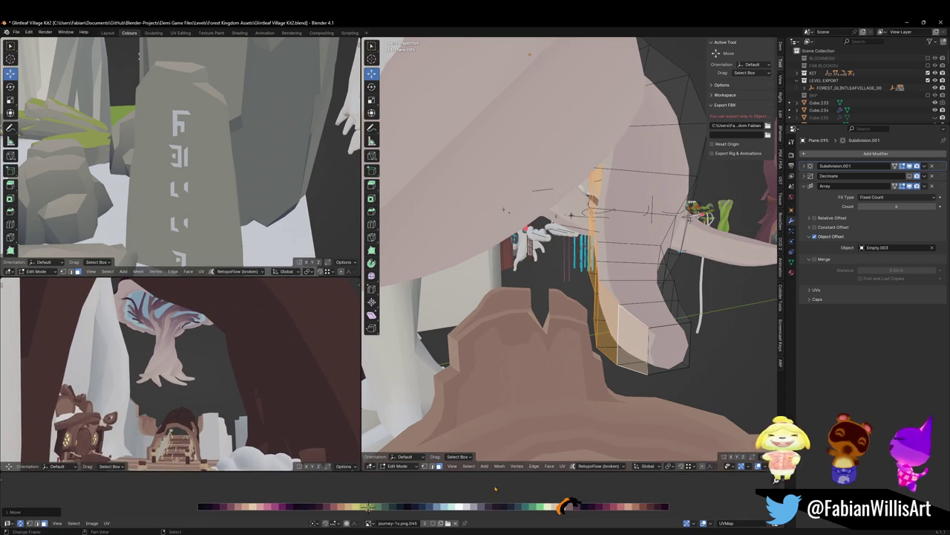
key("g")
key("x")
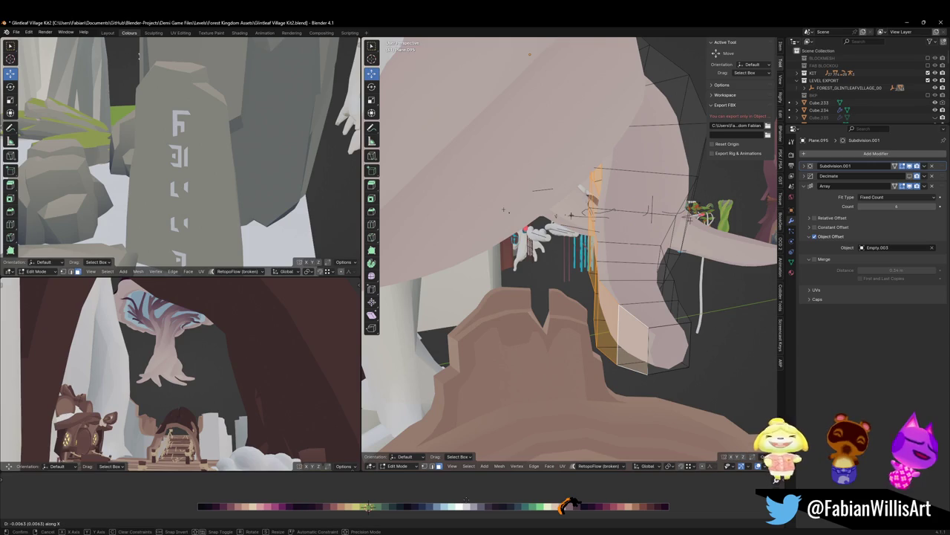
left_click(504, 210)
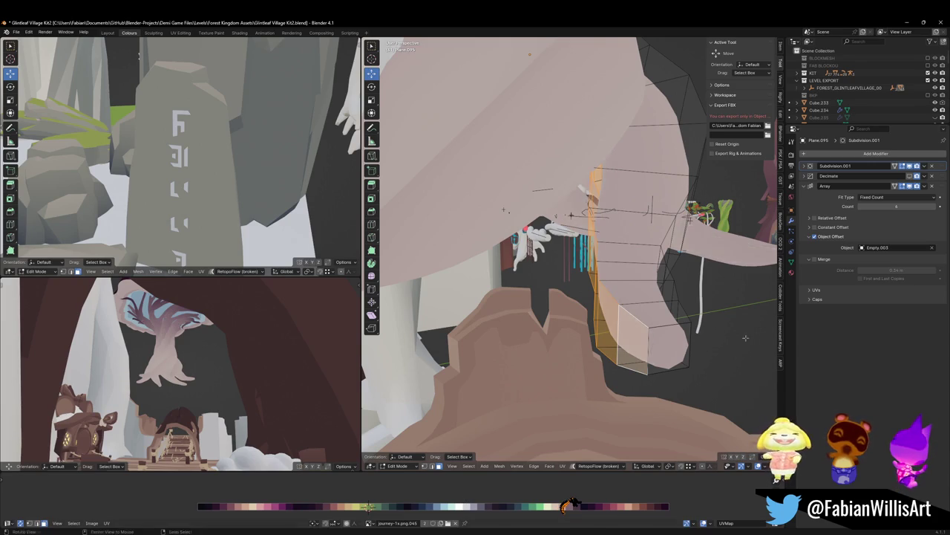
middle_click_drag(504, 210, 564, 245)
key("g")
key("x")
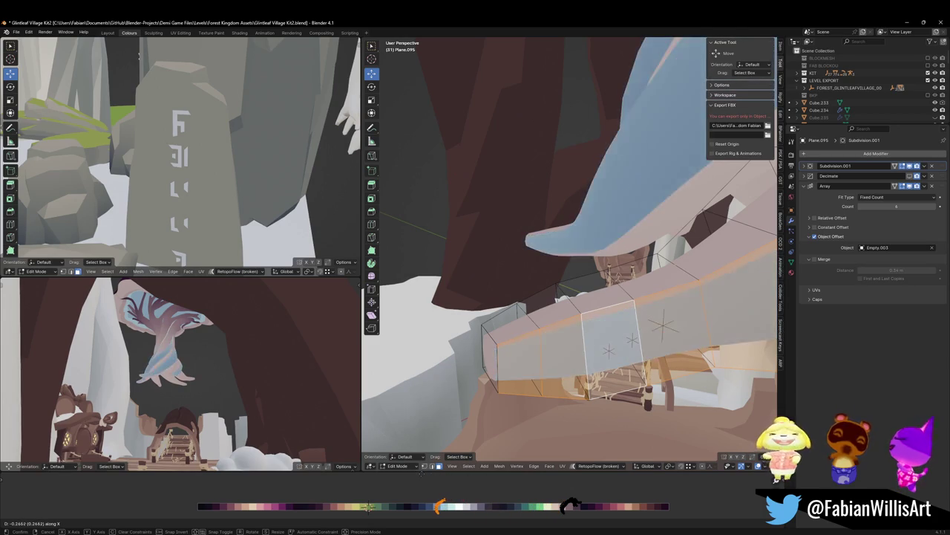
left_click(427, 475)
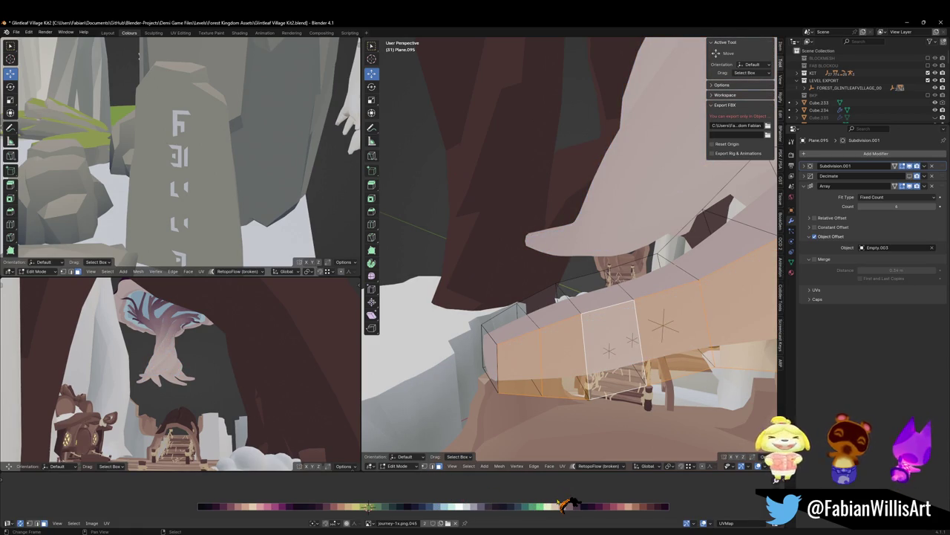
key("g")
key("x")
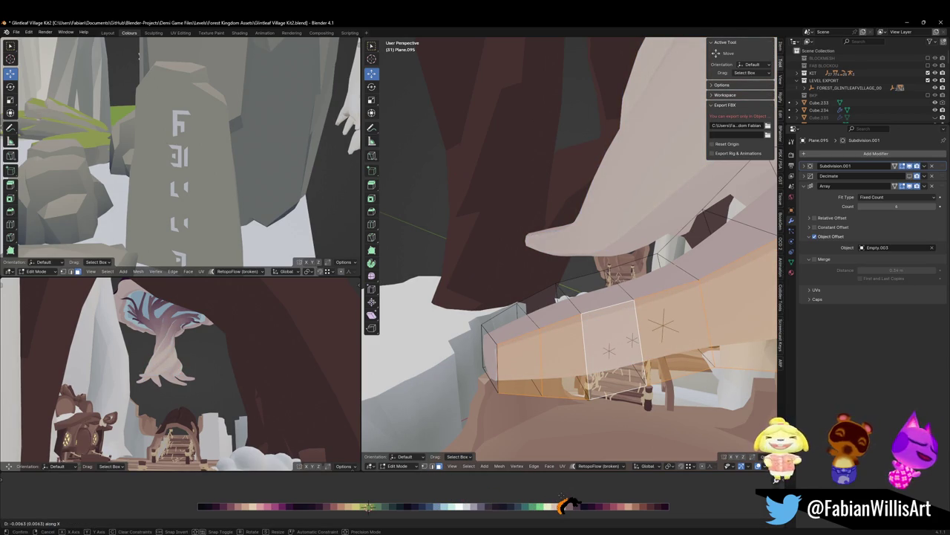
key("Return")
Select the edge loop along the tube branch and nudge it slightly along X.
key("grave")
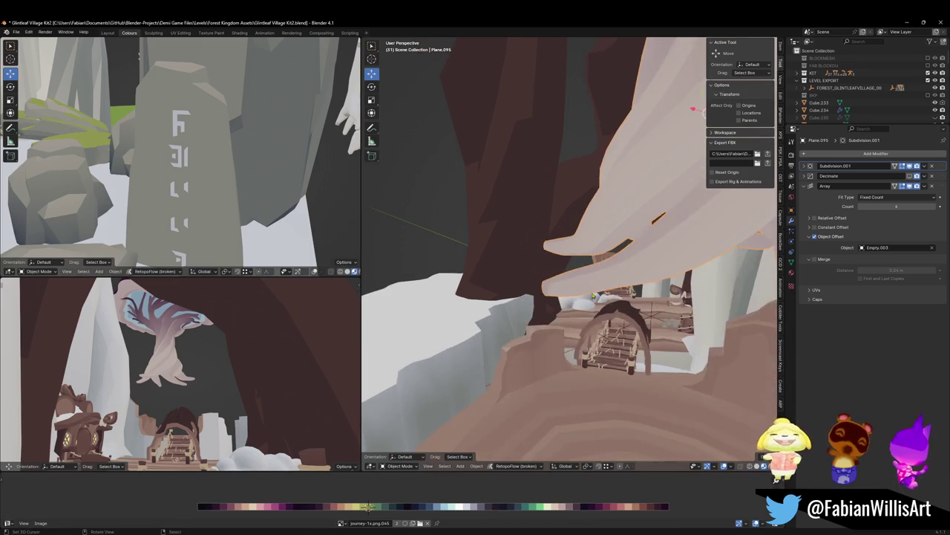
middle_click_drag(628, 331, 607, 291)
left_click(603, 293, "alt")
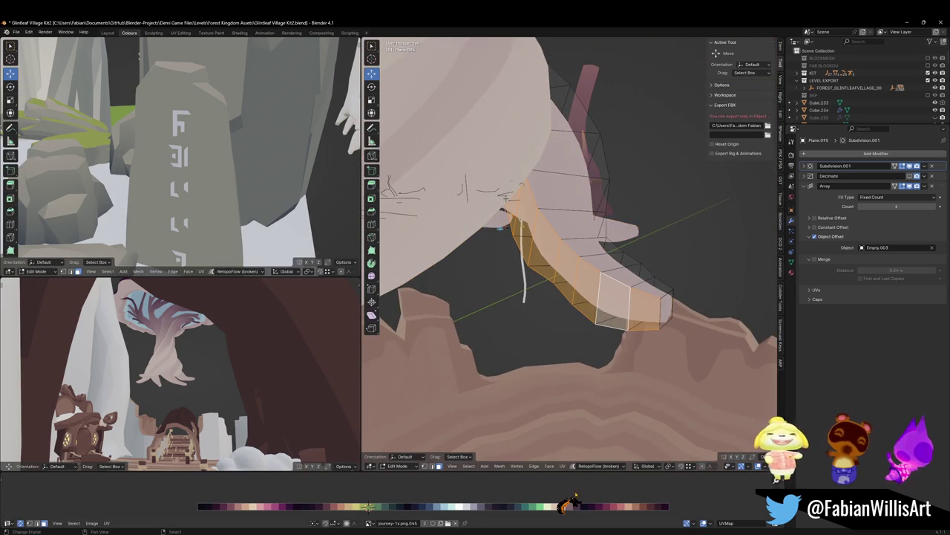
key("g")
key("x")
key("Return")
key("shift+grave")
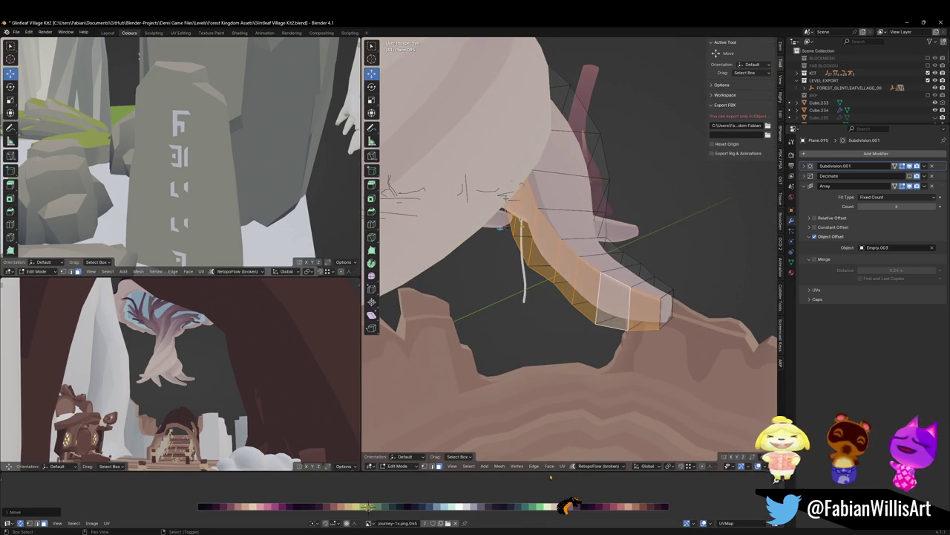
key("w")
key("w")
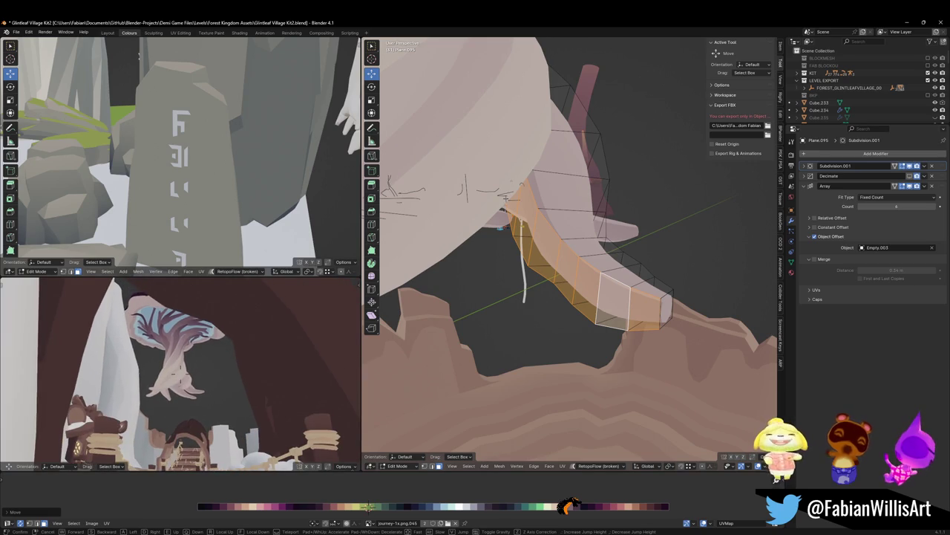
key("Return")
Reselect the mushroom tree in Object Mode while inspecting the canopy underside.
key("Tab")
left_click(565, 228)
scroll(565, 227, "down", 3)
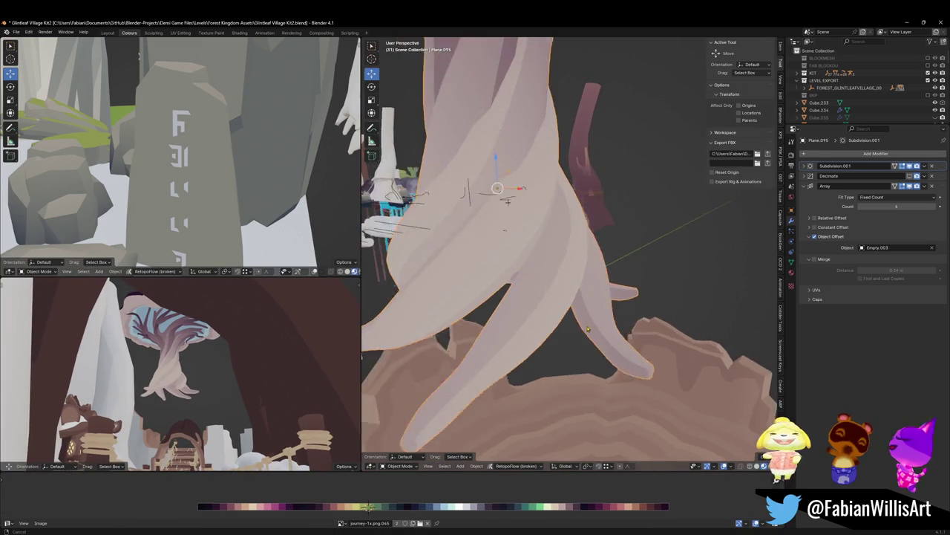
scroll(579, 228, "down", 3)
middle_click_drag(590, 150, 584, 161)
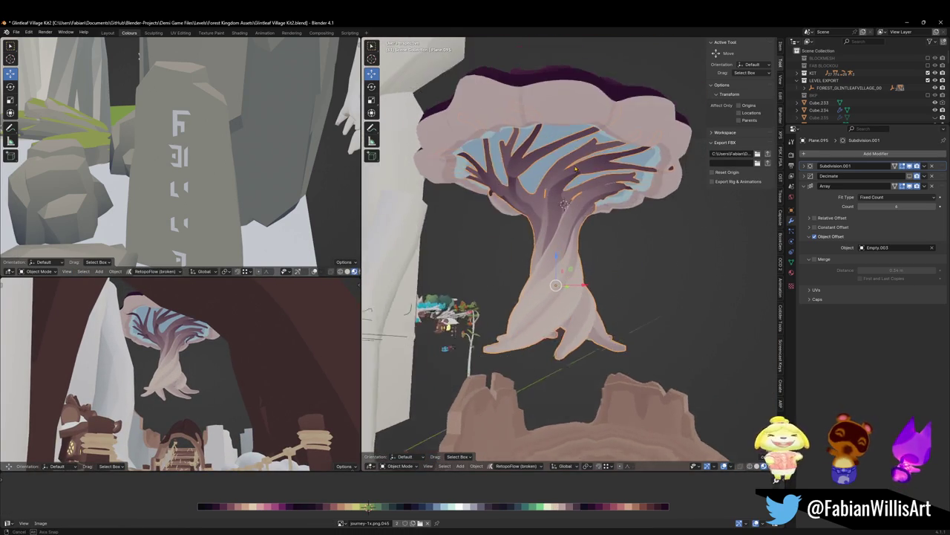
key("alt+a")
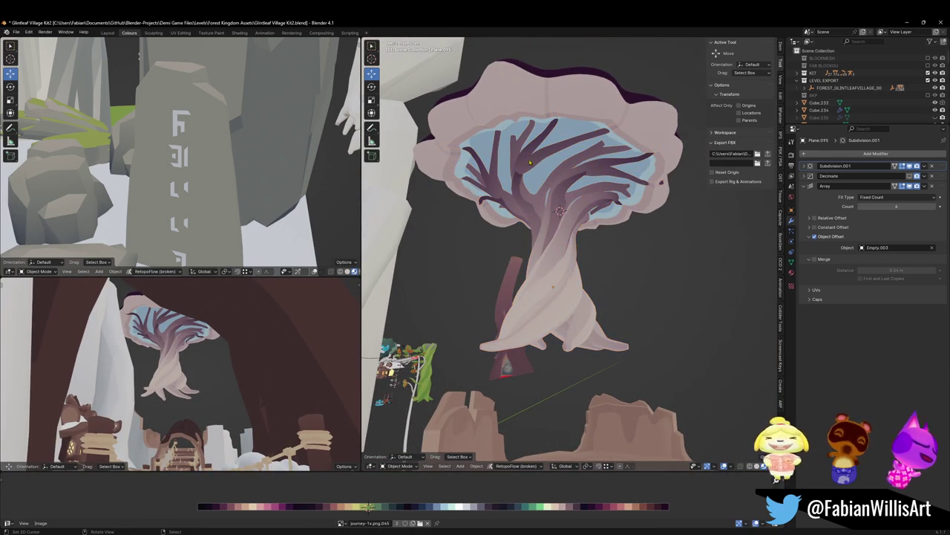
left_click(571, 100)
key("g")
key("z")
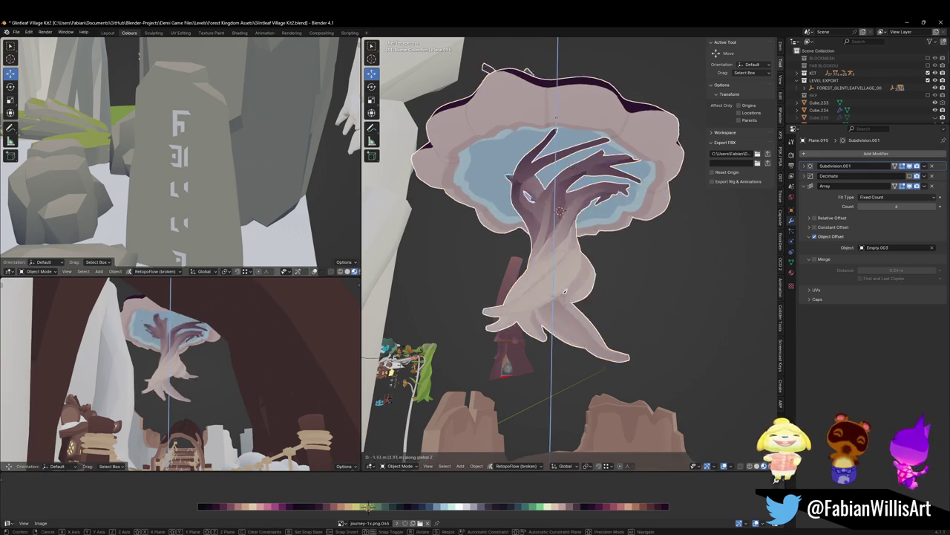
key("Escape")
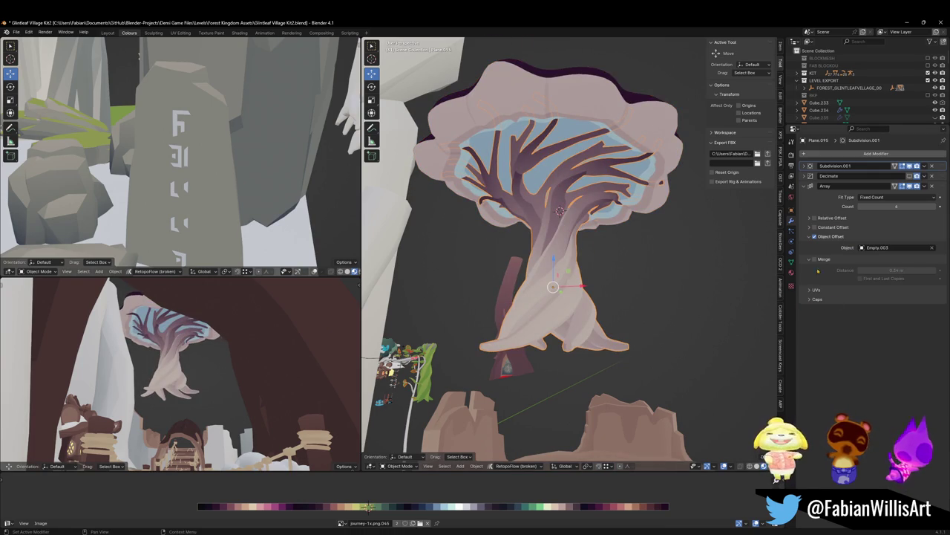
Apply the Array and Subdivision.001 modifiers and delete the Decimate modifier.
double_click(848, 167)
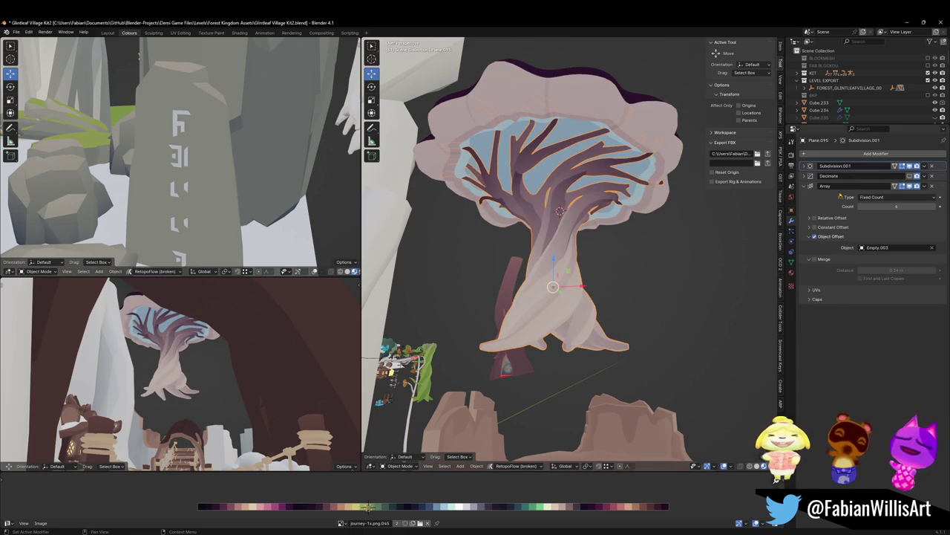
key("ctrl+a")
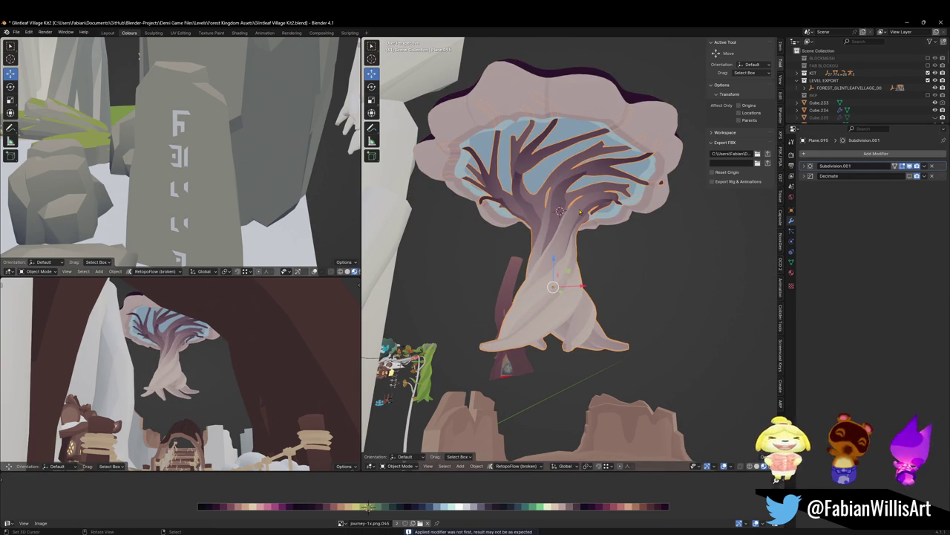
key("ctrl+a")
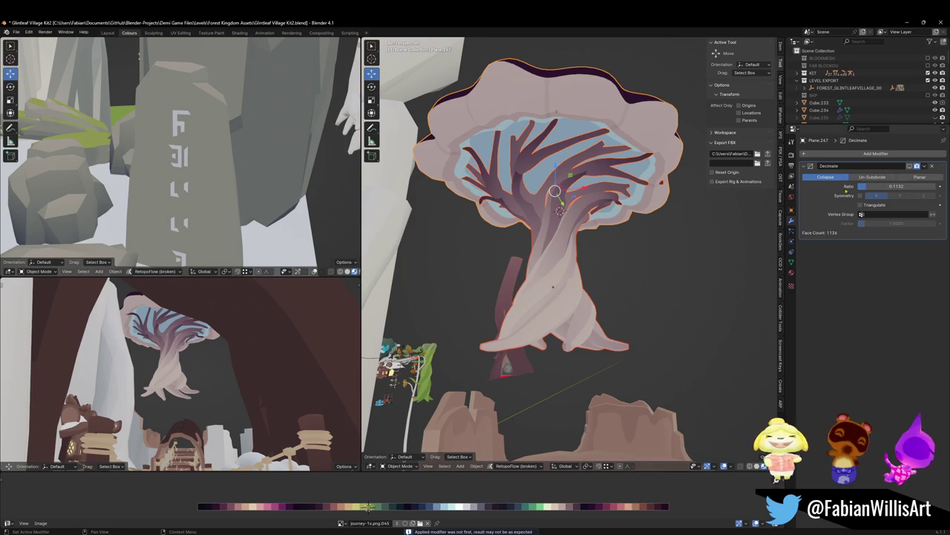
right_click(823, 183)
key("Escape")
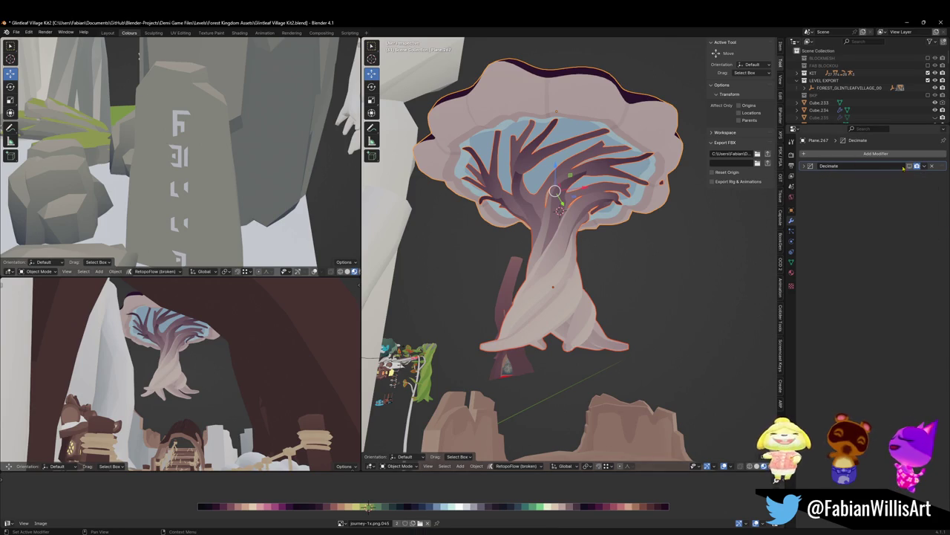
left_click(911, 166)
left_click(910, 166)
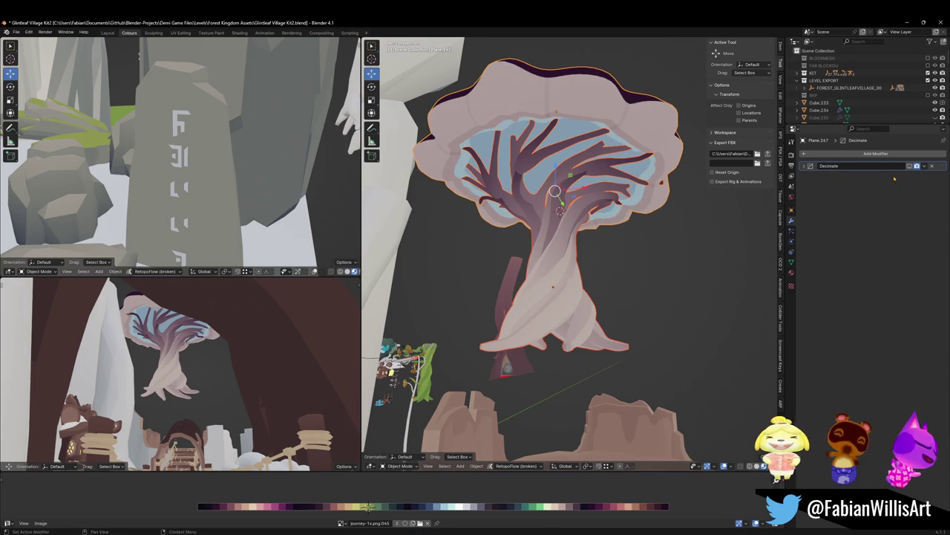
left_click(934, 166)
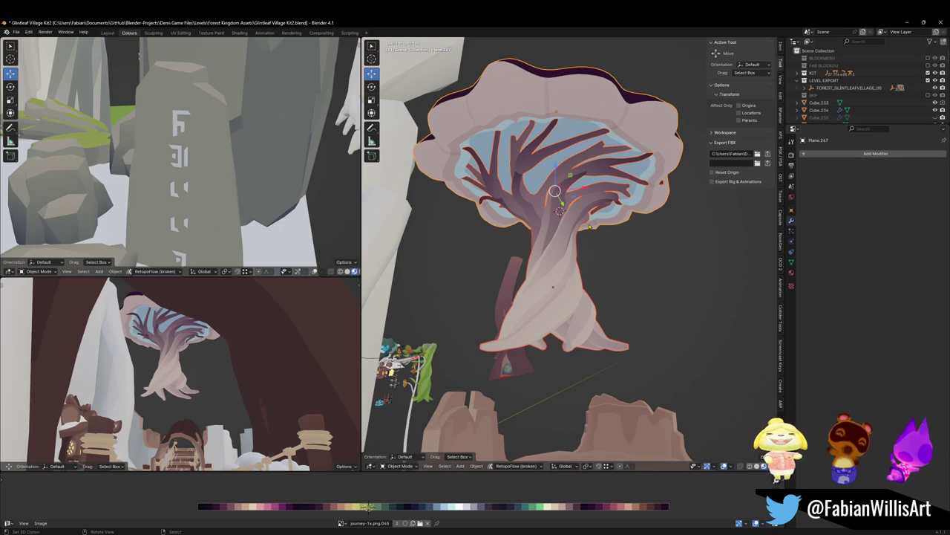
key("Tab")
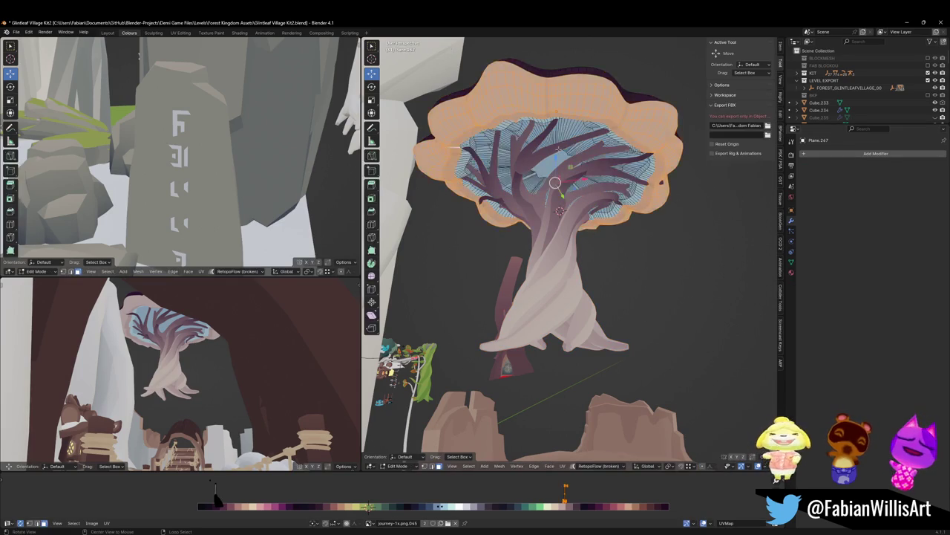
Select the whole inner canopy of the mushroom cap in Edit Mode.
scroll(552, 152, "up", 5)
key("alt+a")
left_click(524, 286)
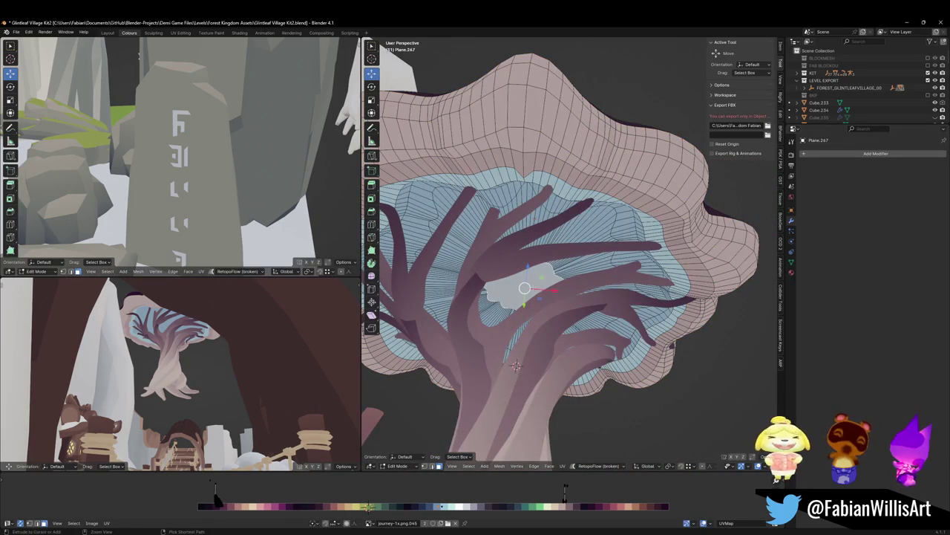
key("ctrl+t")
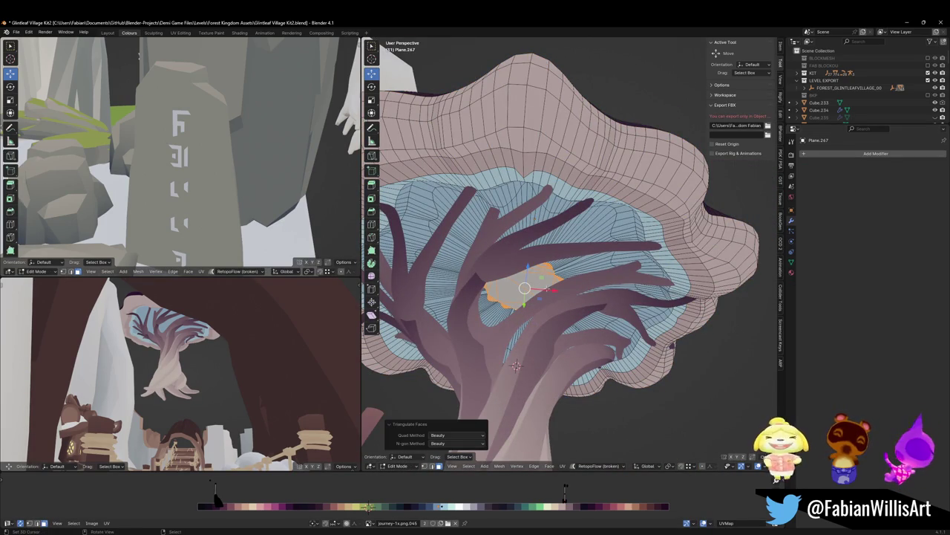
key("ctrl+z")
key("ctrl+l")
Try Door_Emission_3 on the existing material slot, then revert to Jmy.004.
left_click(791, 272)
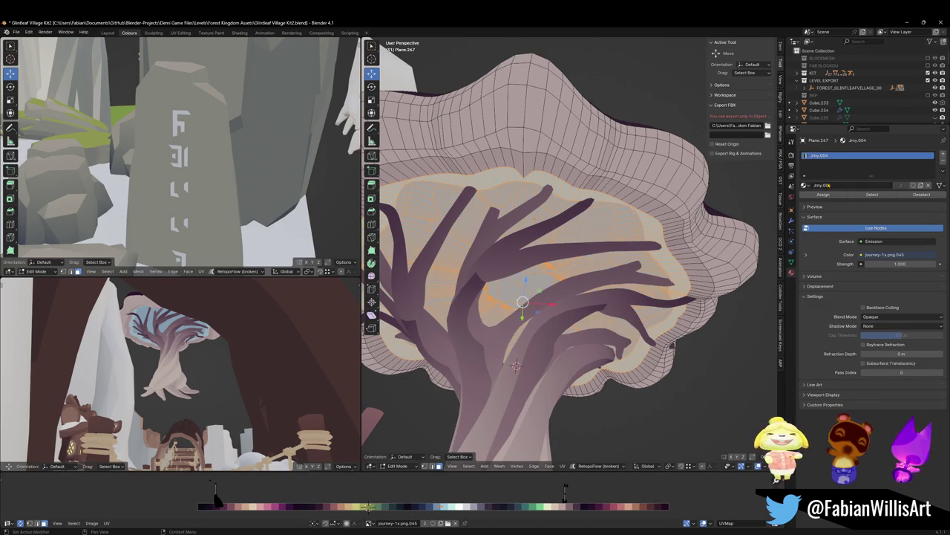
left_click(806, 185)
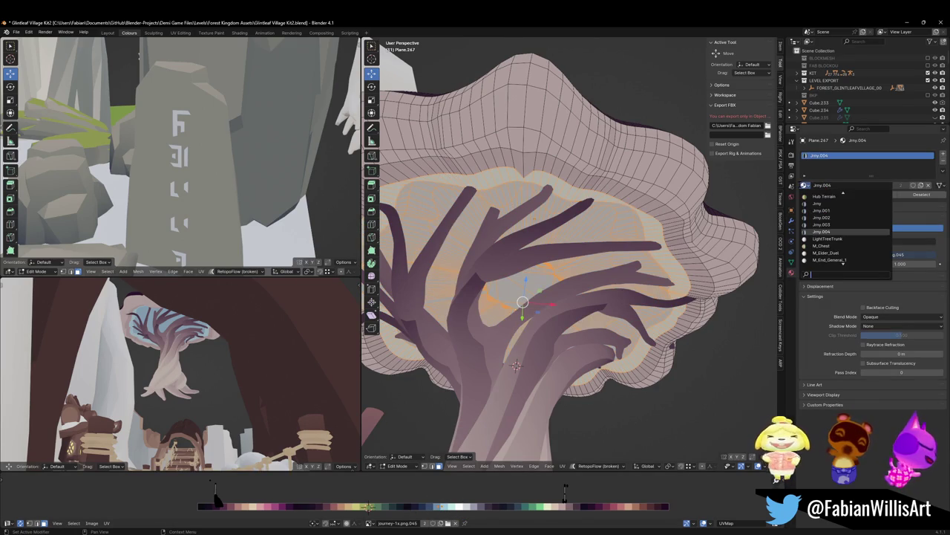
type("emiss")
key("Down")
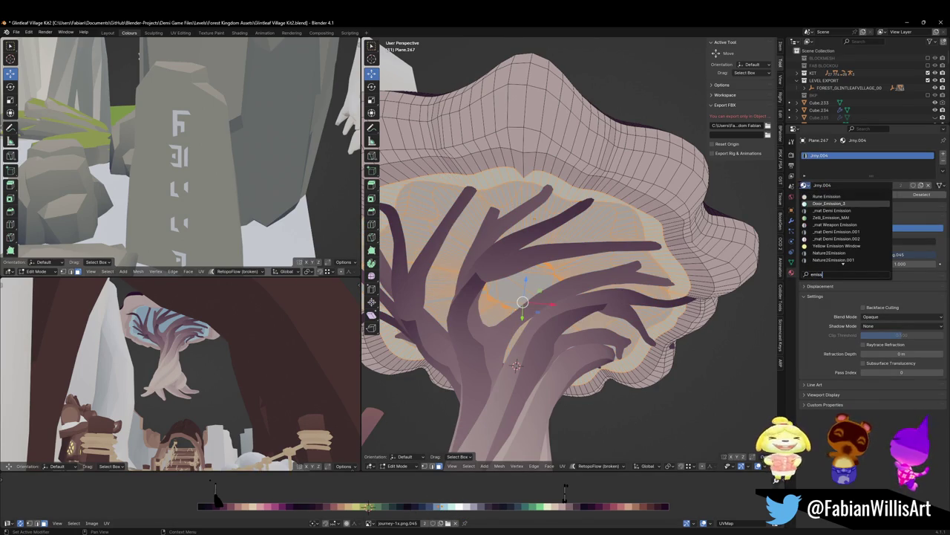
key("Return")
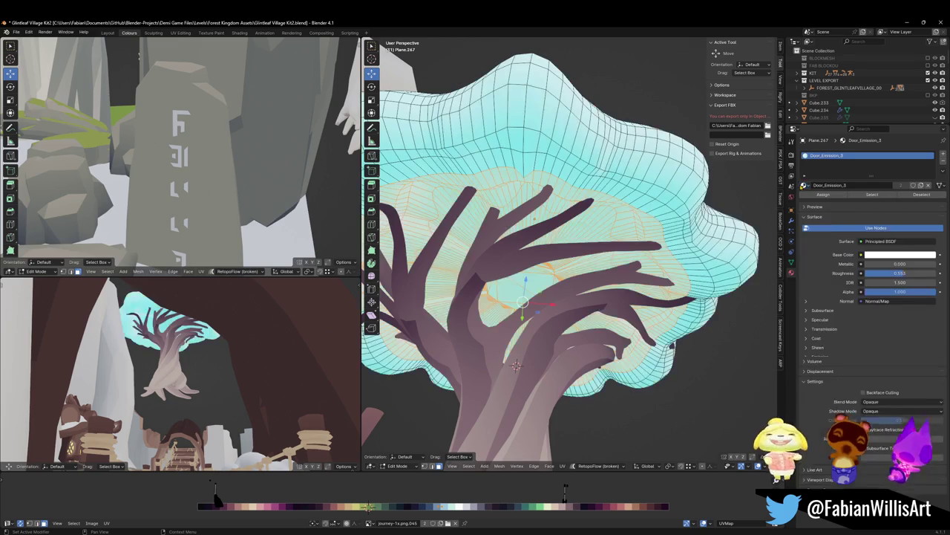
key("ctrl+z")
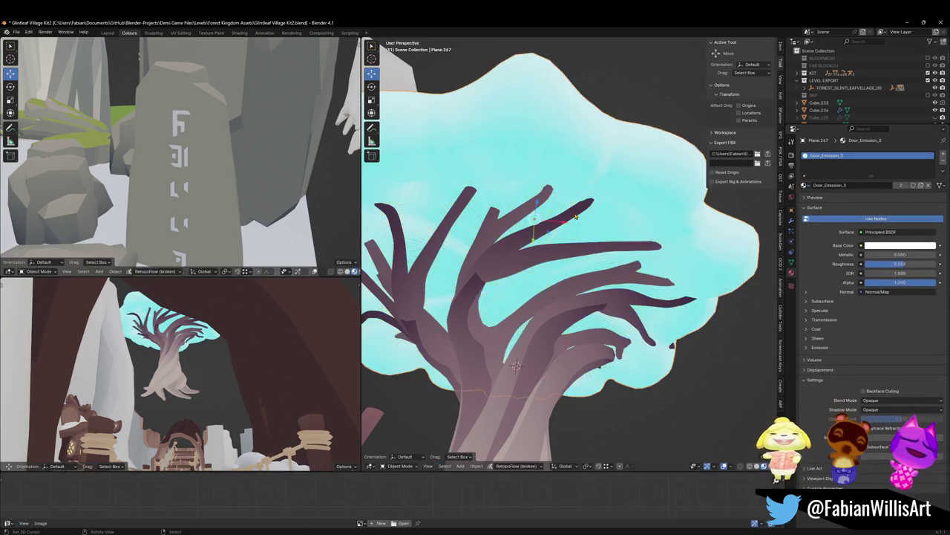
key("ctrl+z")
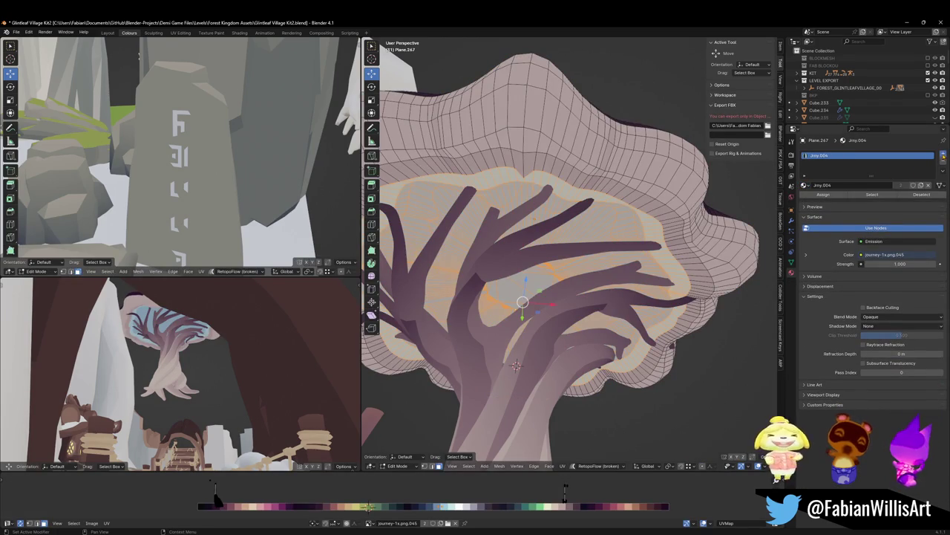
Add a second material slot with Door_Emission_3 and assign it to the canopy faces.
left_click(943, 155)
left_click(807, 199)
type("emiss")
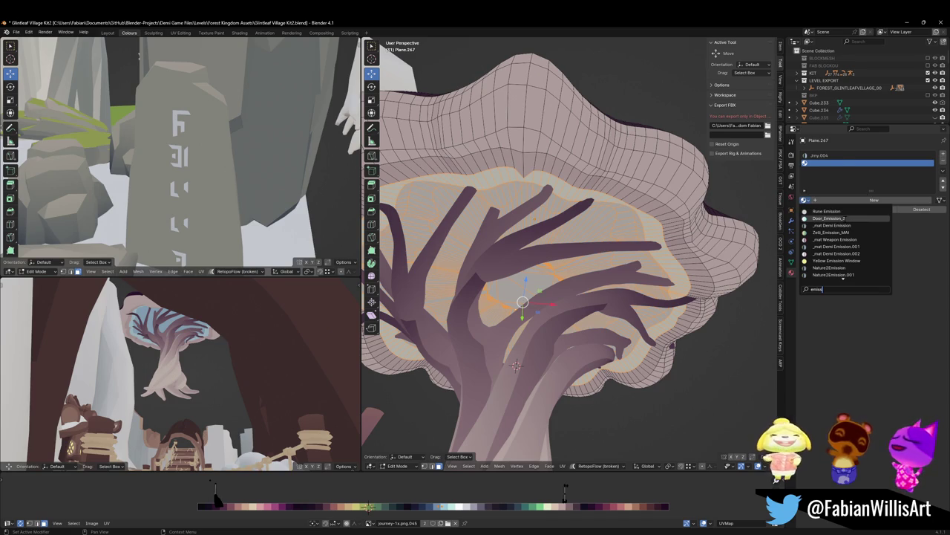
left_click(846, 219)
left_click(840, 211)
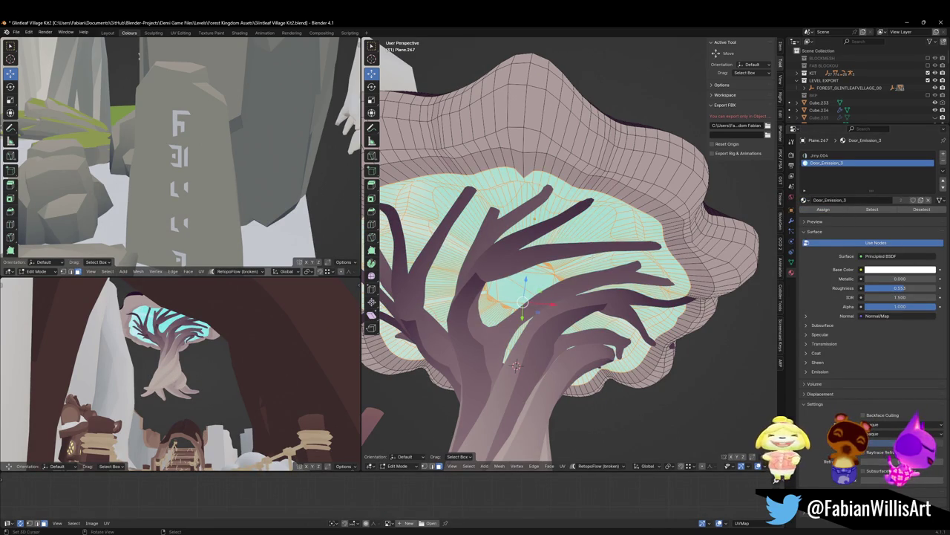
scroll(589, 248, "down", 1)
scroll(589, 249, "down", 1)
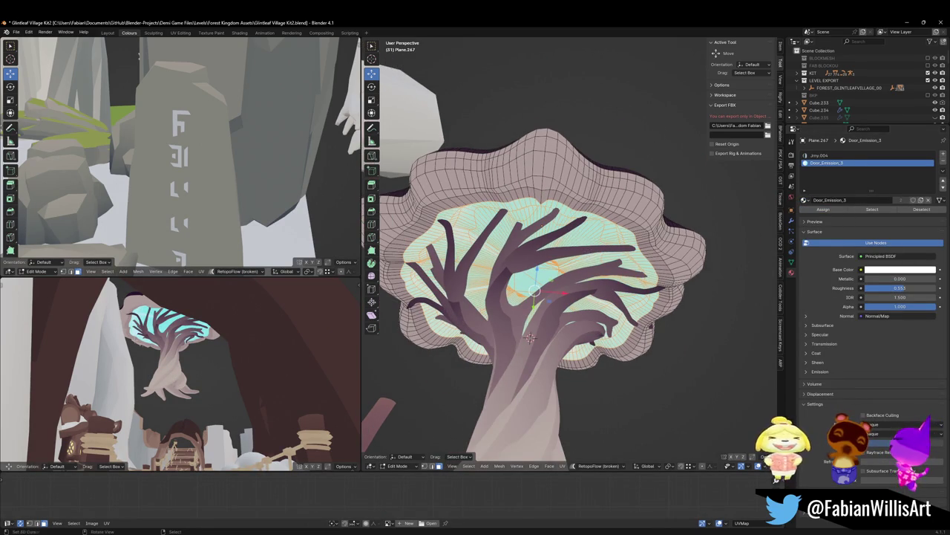
middle_click(194, 320, "alt")
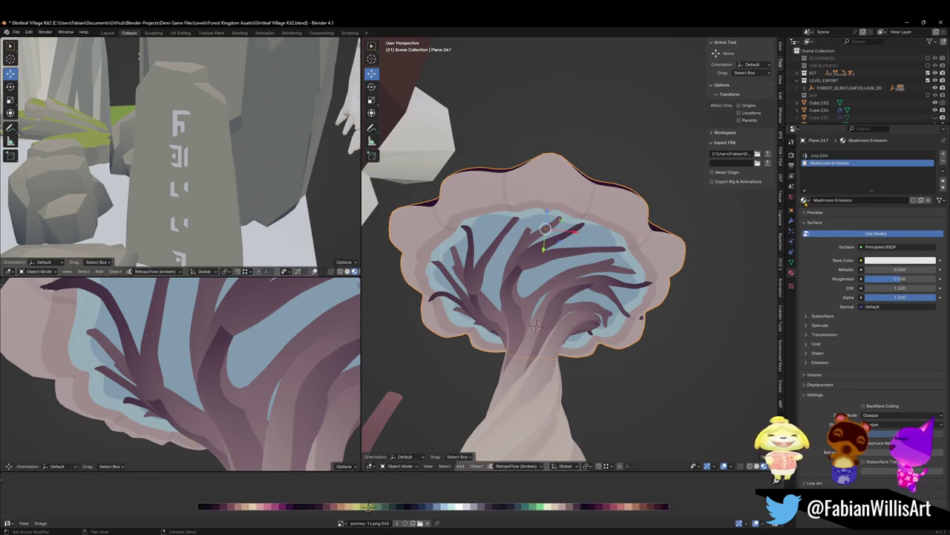
Assign Mushroom Emission to the canopy as a light blue Emission shader.
left_click(824, 209)
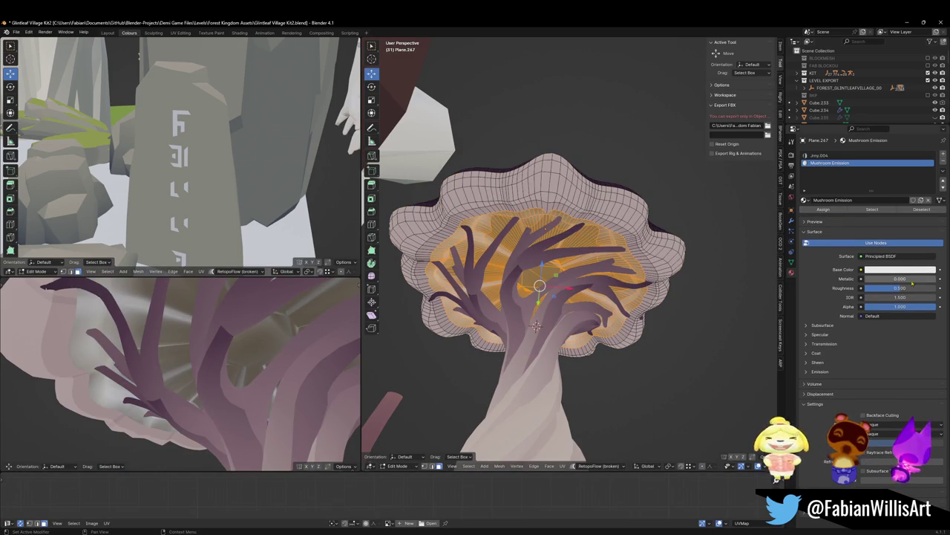
left_click(881, 255)
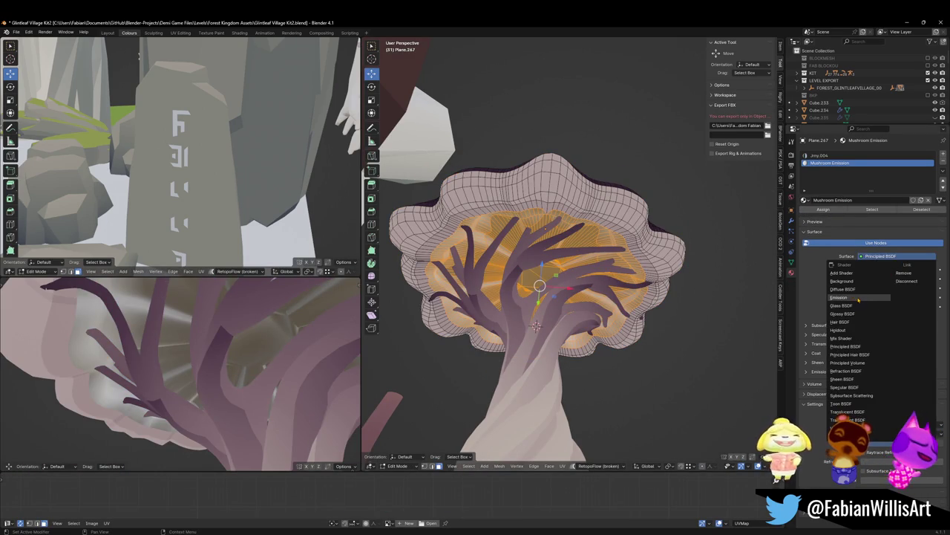
left_click(839, 297)
left_click(897, 270)
left_click_drag(905, 179, 883, 187)
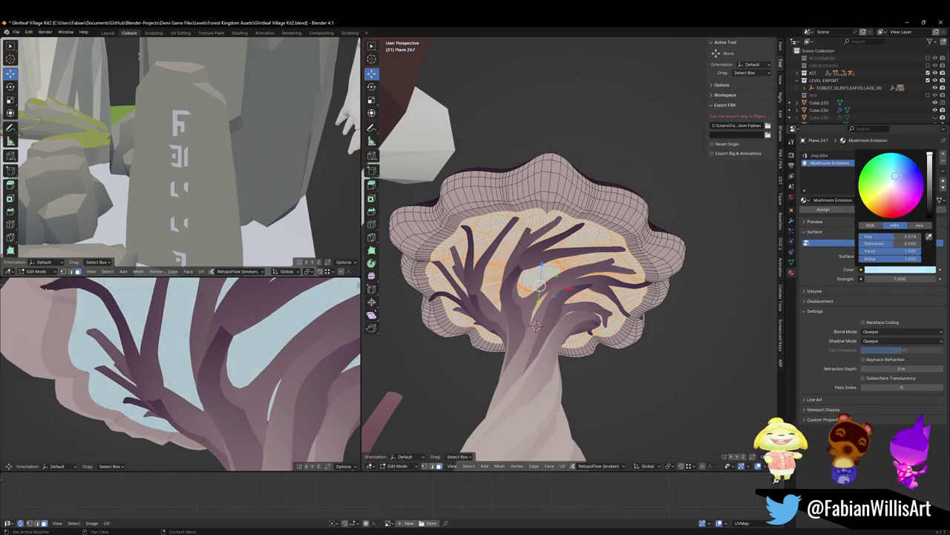
Walk through the lower-left view to see the houses beneath the tree.
key("shift+grave")
key("s")
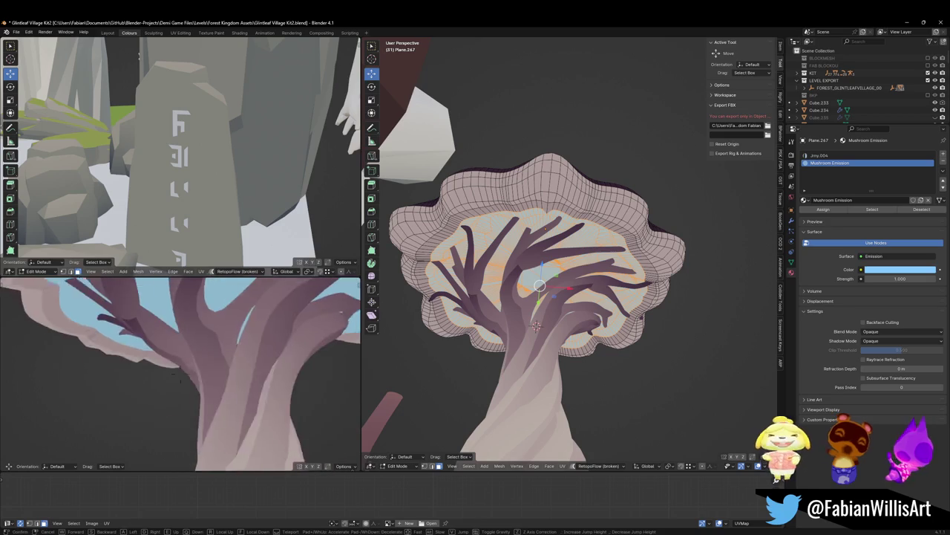
key("s")
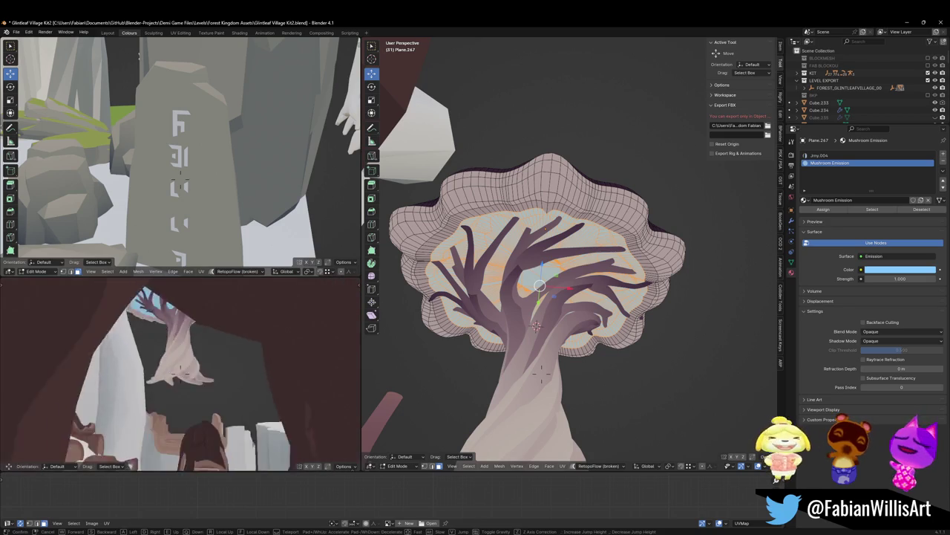
key("w")
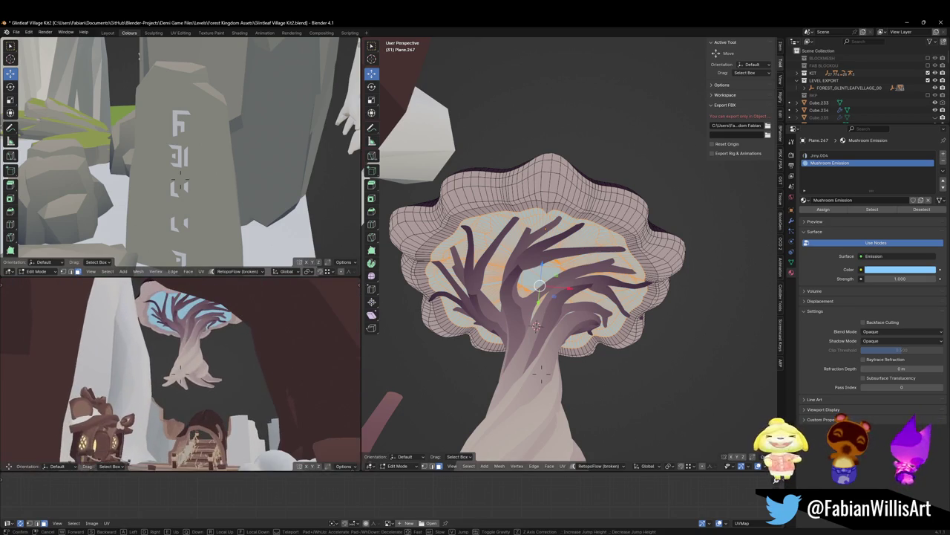
left_click(173, 369)
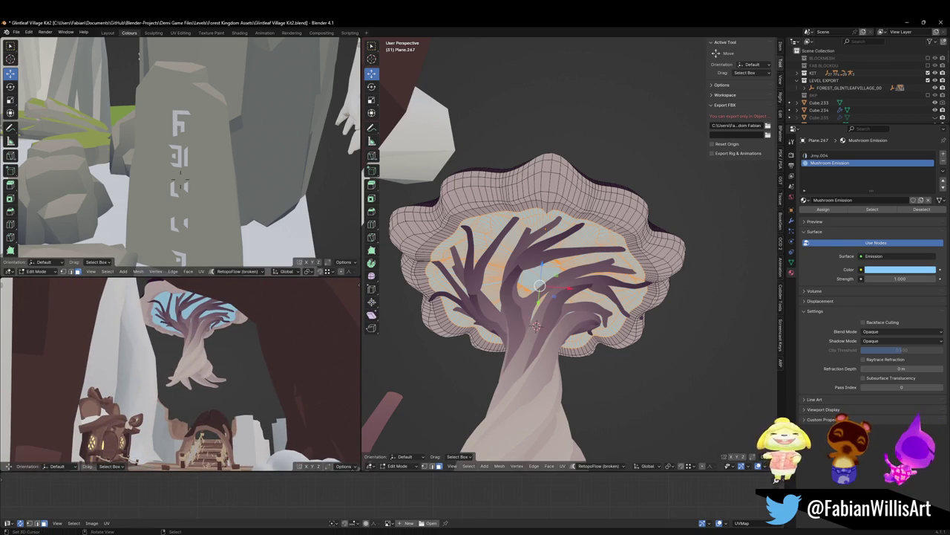
Raise the emission strength to 2.100 and return to Object Mode.
left_click(898, 270)
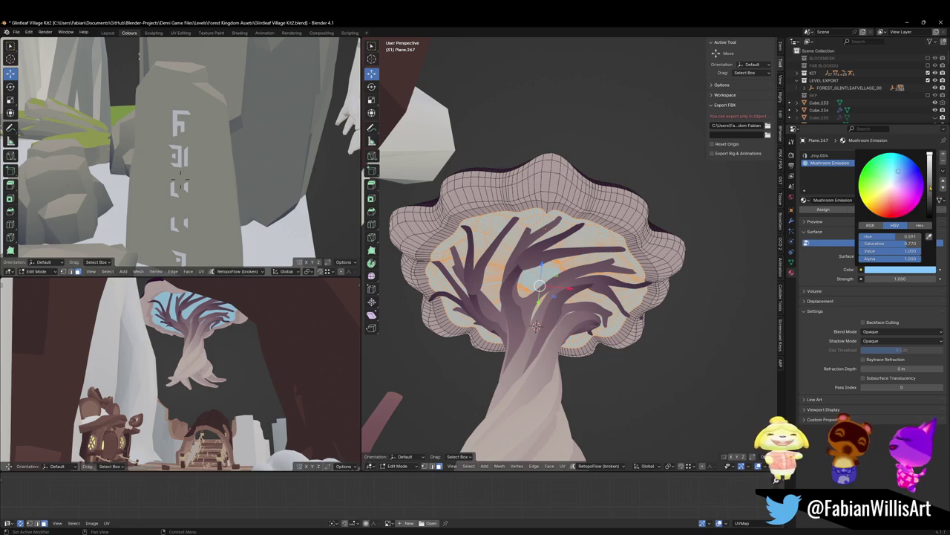
mouse_move(891, 279)
left_mouse_down()
mouse_move(917, 278)
mouse_move(891, 279)
left_mouse_up()
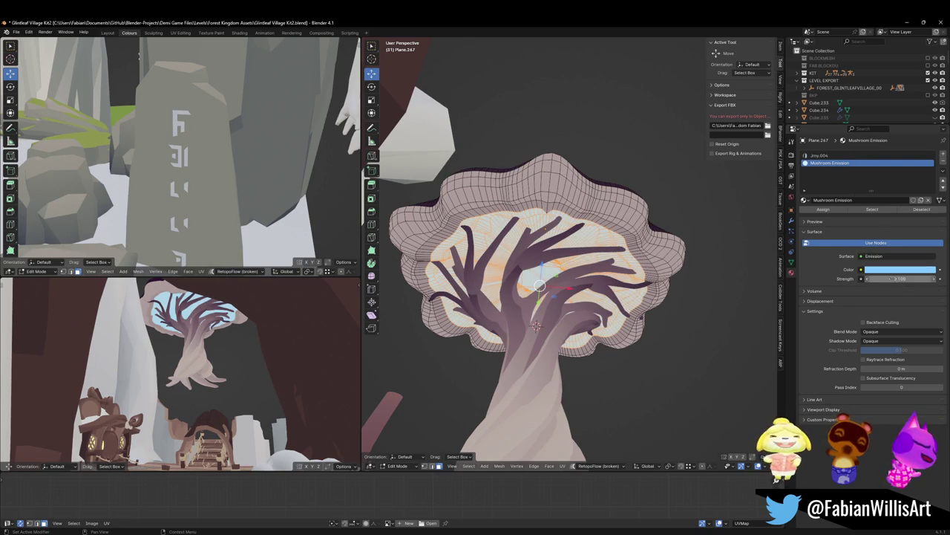
type("2.100")
key("Tab")
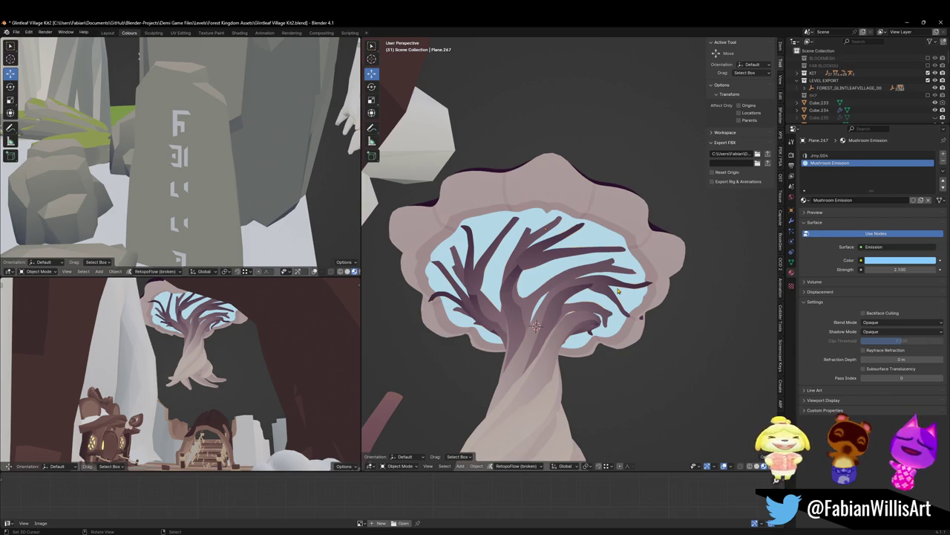
Walk around the scene to inspect the platform, house and mushroom tree.
left_click(617, 291)
key("alt+a")
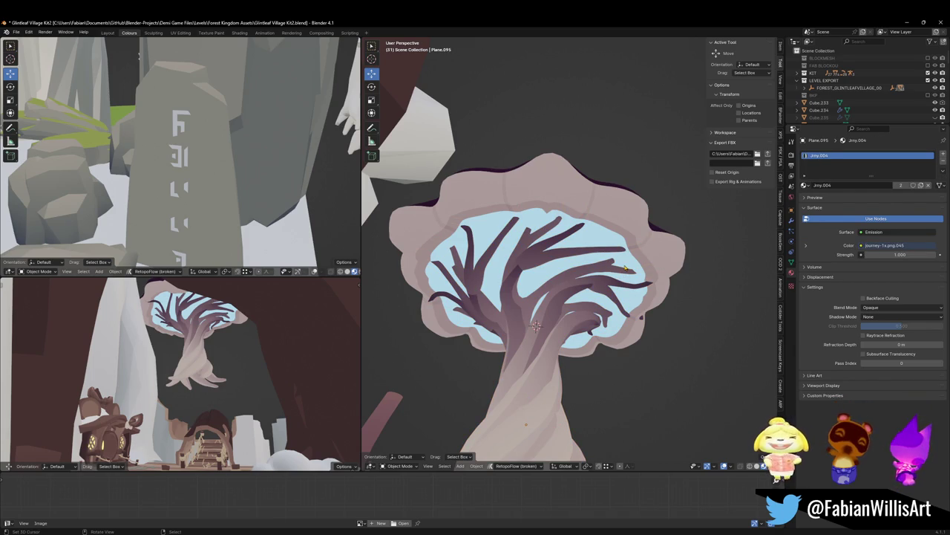
key("shift+grave")
key("s")
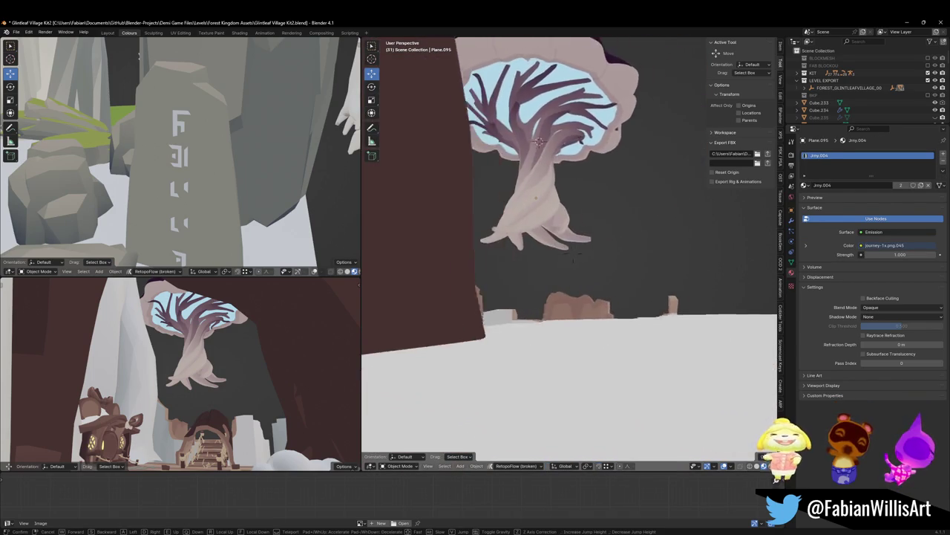
key("w")
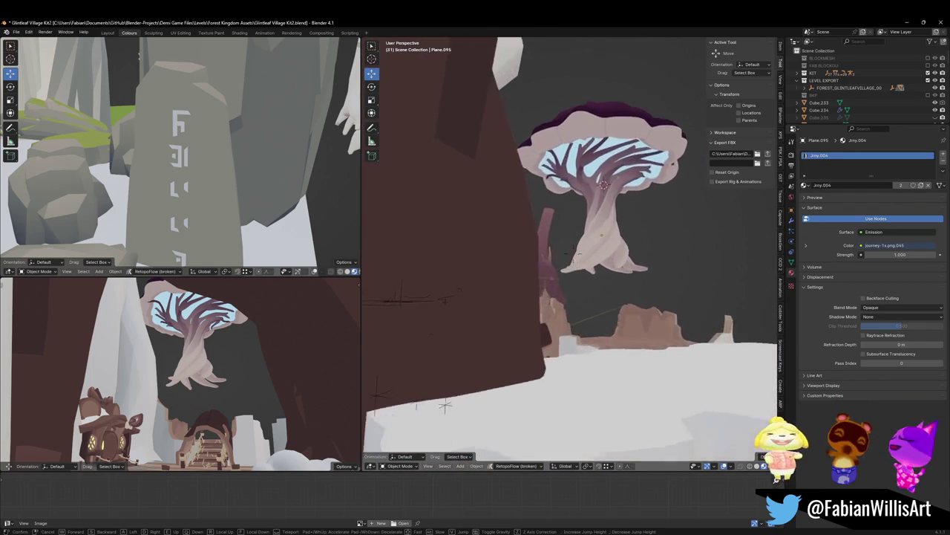
key("w")
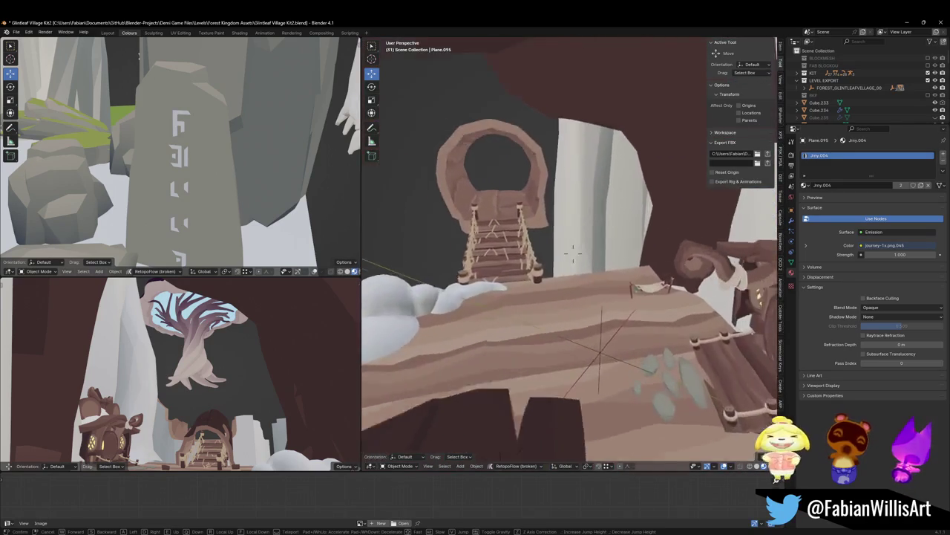
key("s")
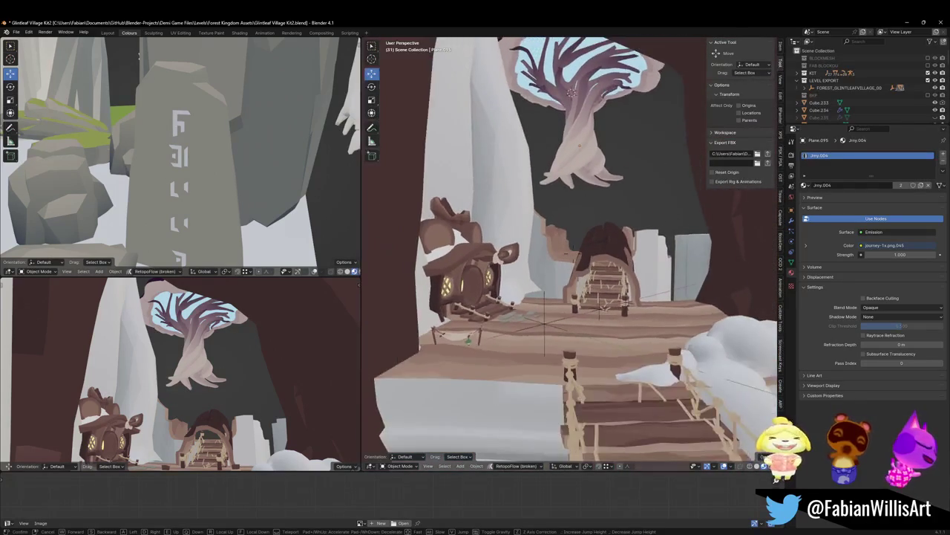
left_click(542, 334)
Save the blend file and export all FOREST_GLINTLEAF_VILLAGE_00 objects to the Unity project.
key("ctrl+s")
left_click(542, 334)
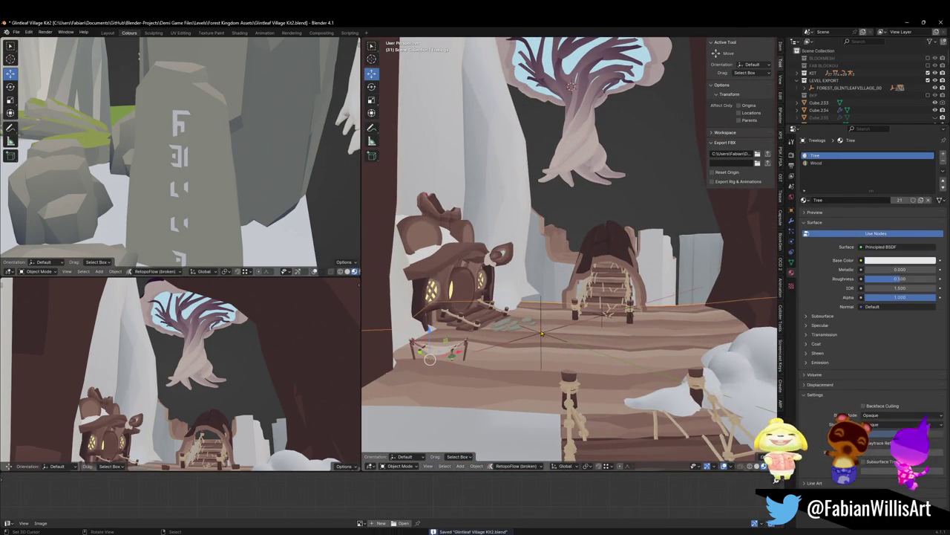
key("g")
key("Escape")
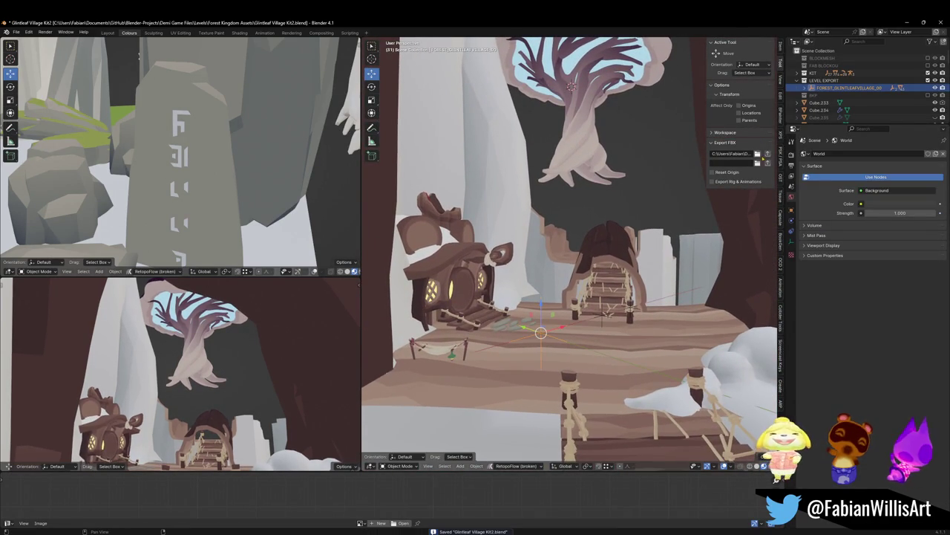
key("a")
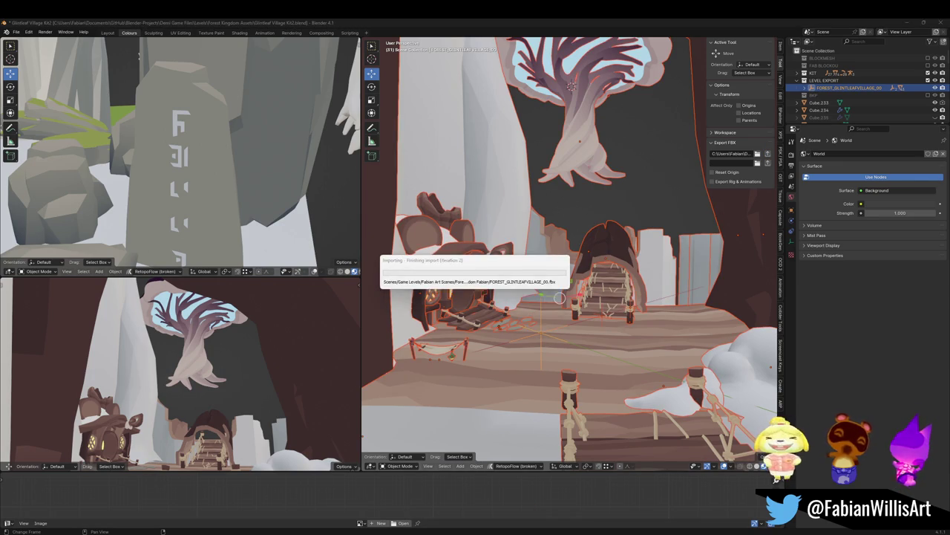
key("alt+Tab")
mouse_move(488, 234)
right_mouse_down()
mouse_move(462, 150)
mouse_move(512, 112)
right_mouse_up()
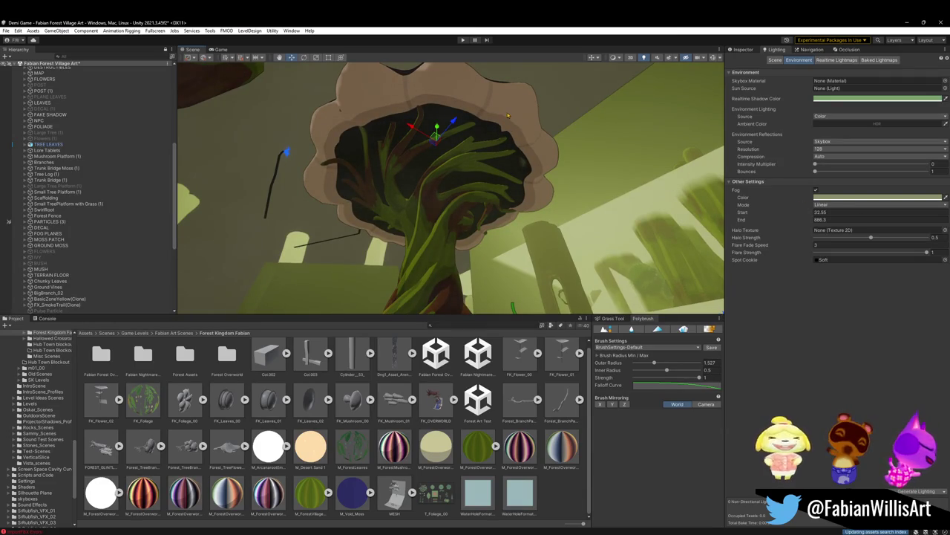
Check Plane.267's two materials and orbit up under its dark canopy underside.
left_click(743, 49)
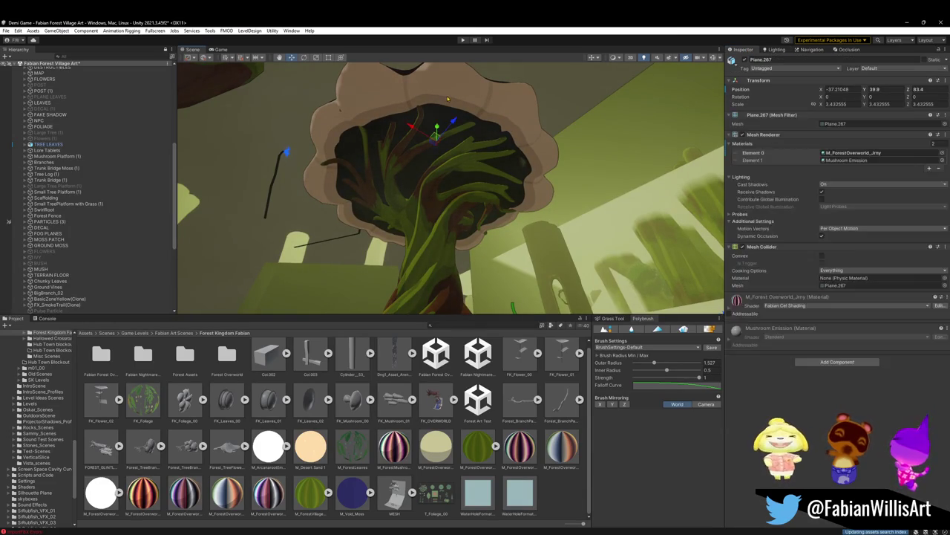
right_click_drag(526, 114, 756, 240)
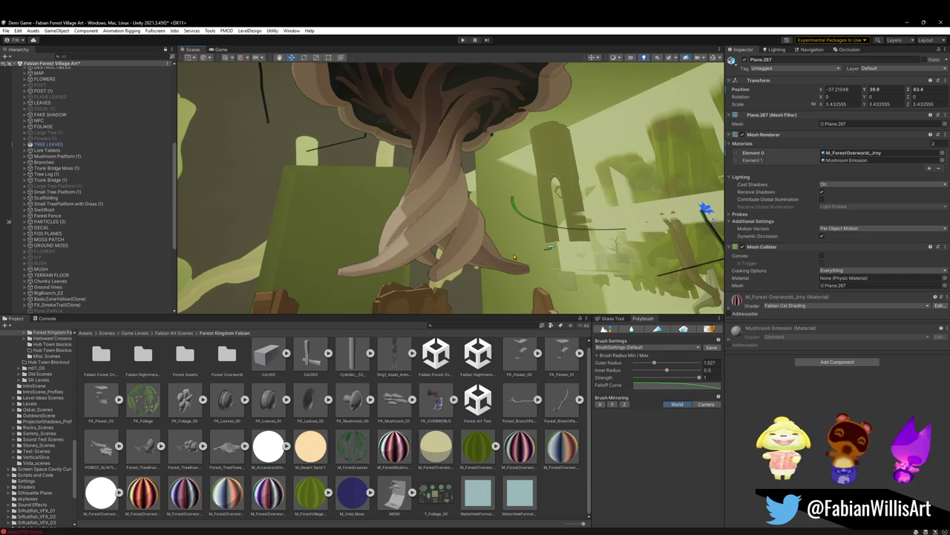
right_click_drag(516, 262, 525, 227)
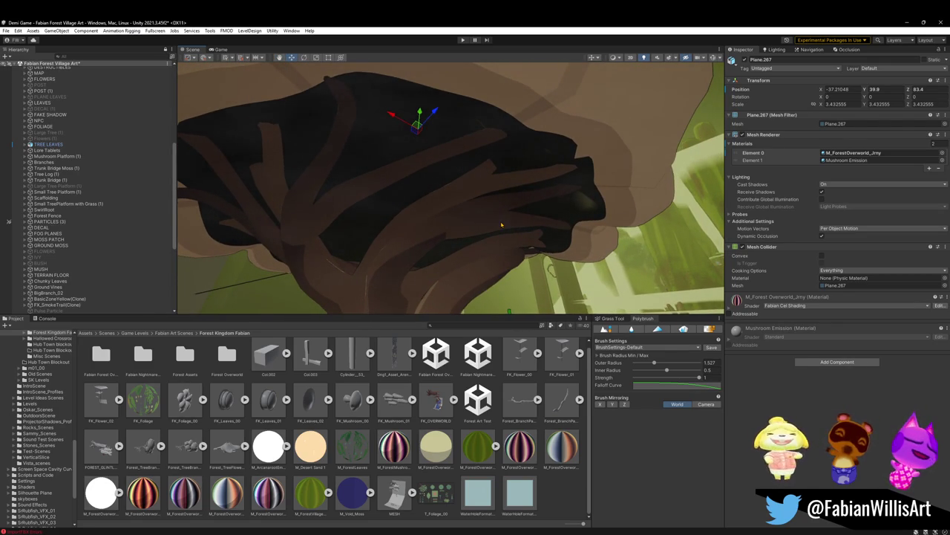
scroll(498, 232, "down", 2)
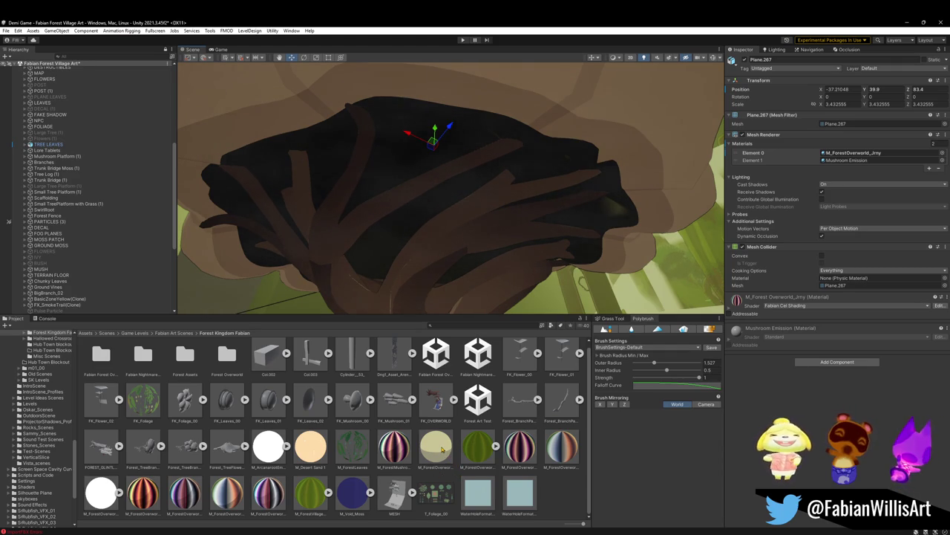
right_click(442, 449)
Duplicate M_ForestOverworld_Grass, apply the copy to the canopy and rename it M_MushroomEmission.
left_click(433, 457)
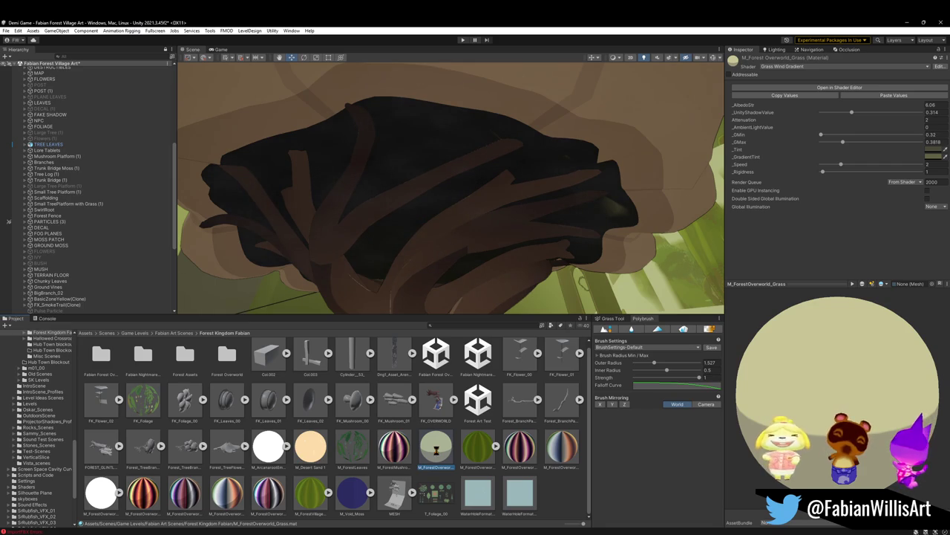
key("ctrl+d")
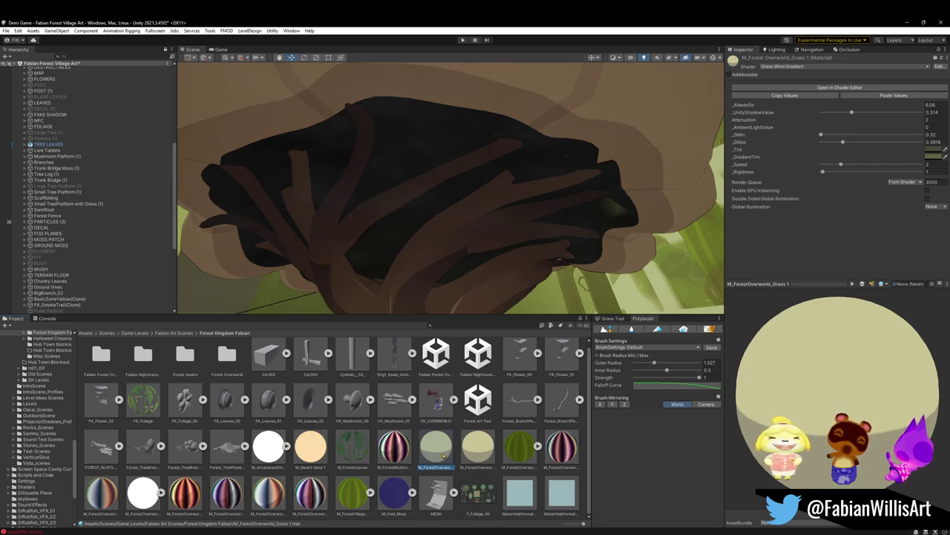
mouse_move(443, 454)
left_mouse_down()
mouse_move(407, 143)
mouse_move(413, 291)
left_mouse_up()
right_click_drag(413, 291, 573, 299)
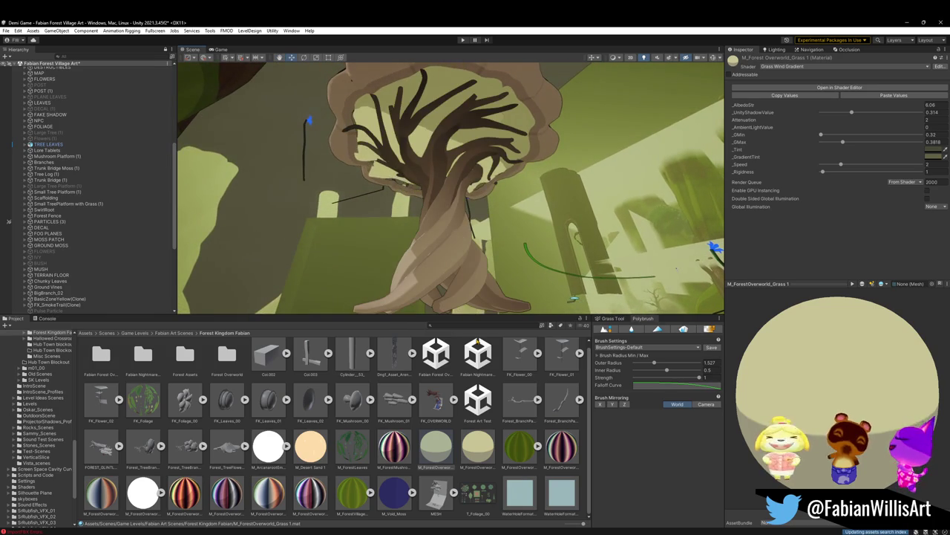
left_click(436, 445)
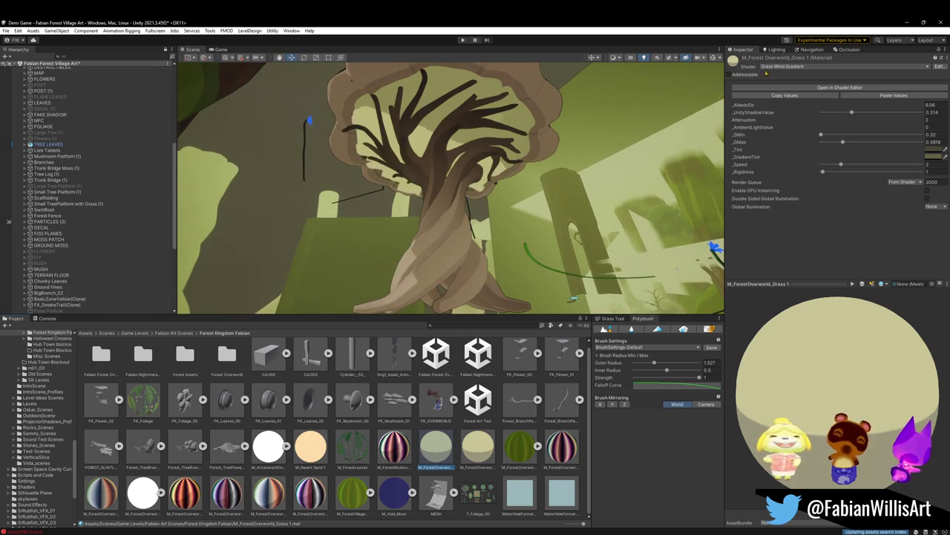
type("M_Mushroom")
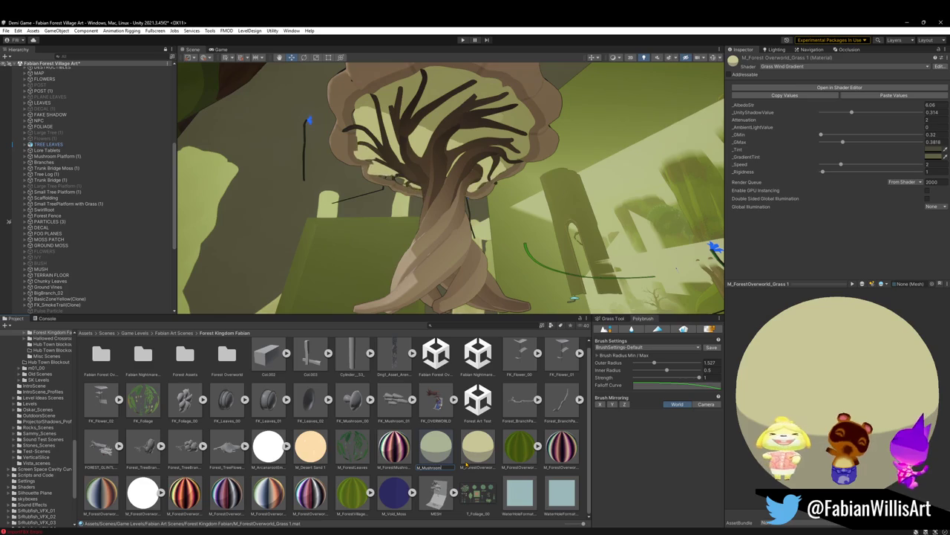
type("Emission")
key("Return")
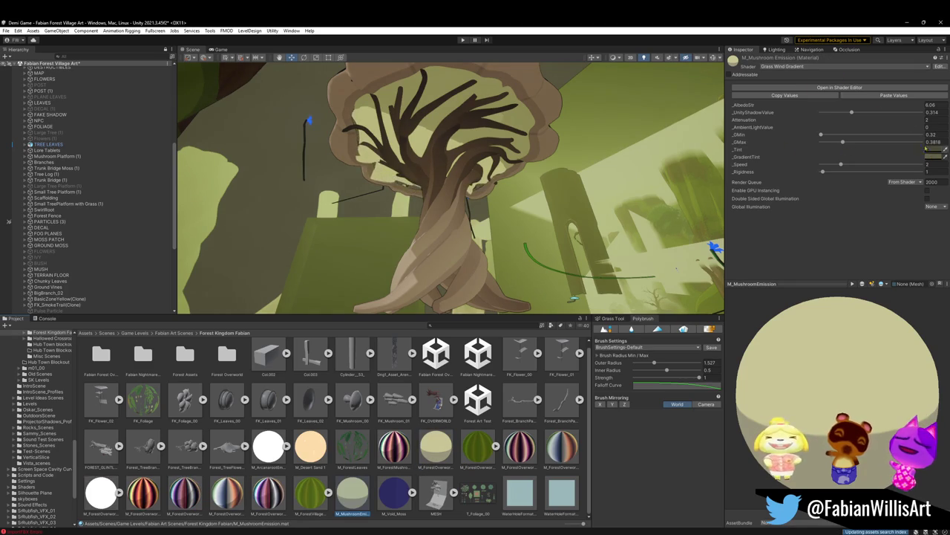
left_click(848, 67)
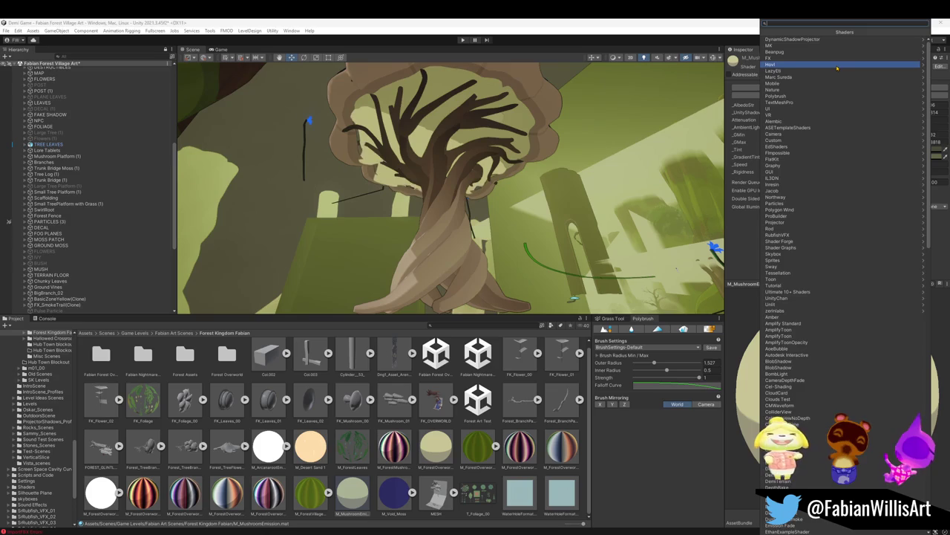
Switch M_MushroomEmission to Fabian Cel Shading with the journey-1x palette as albedo.
type("fab")
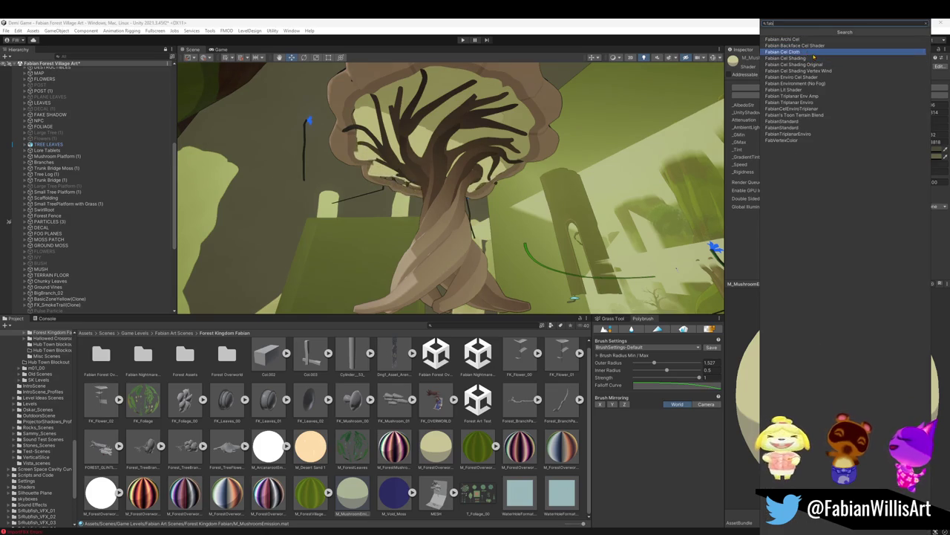
left_click(815, 58)
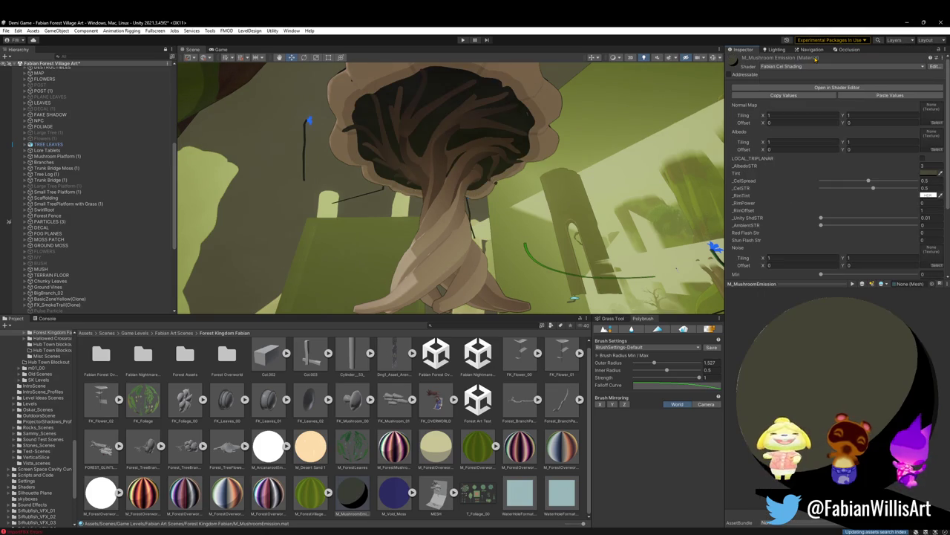
left_click(939, 128)
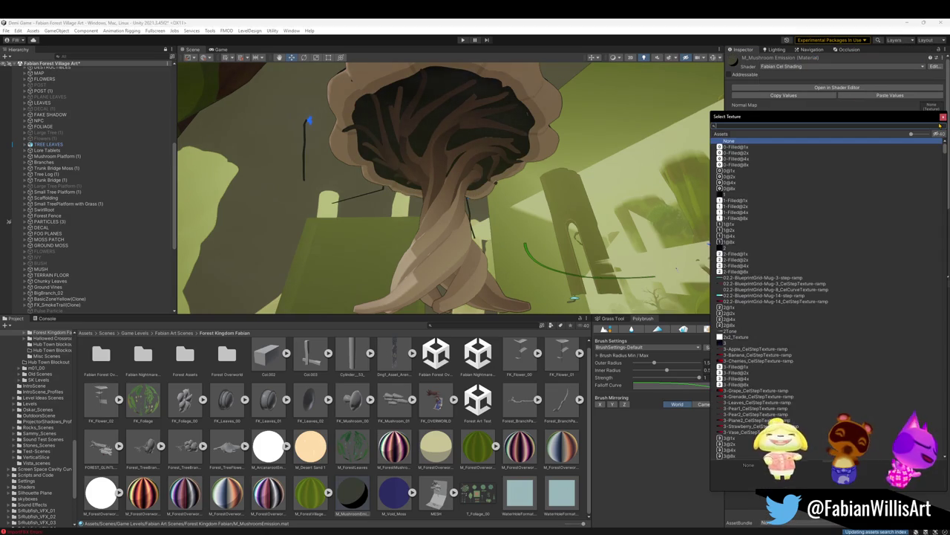
key("Escape")
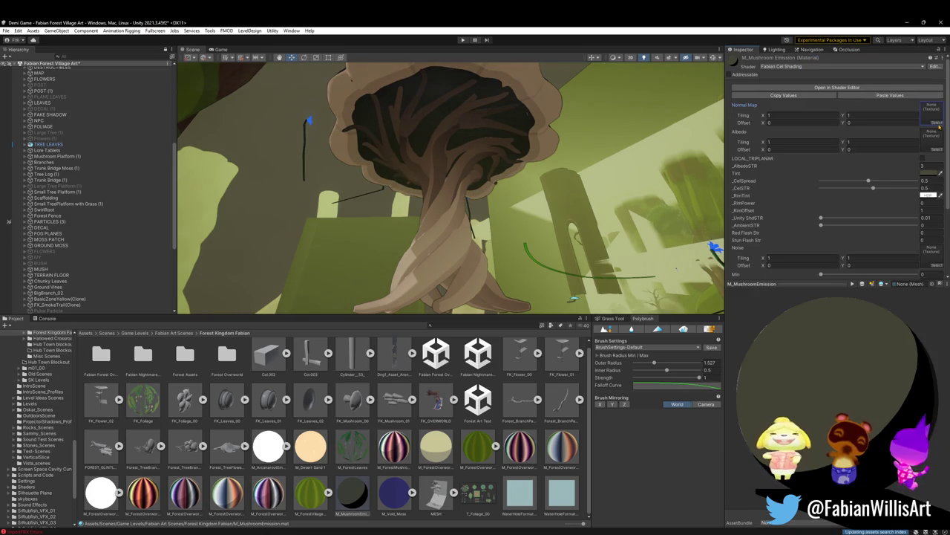
left_click(938, 149)
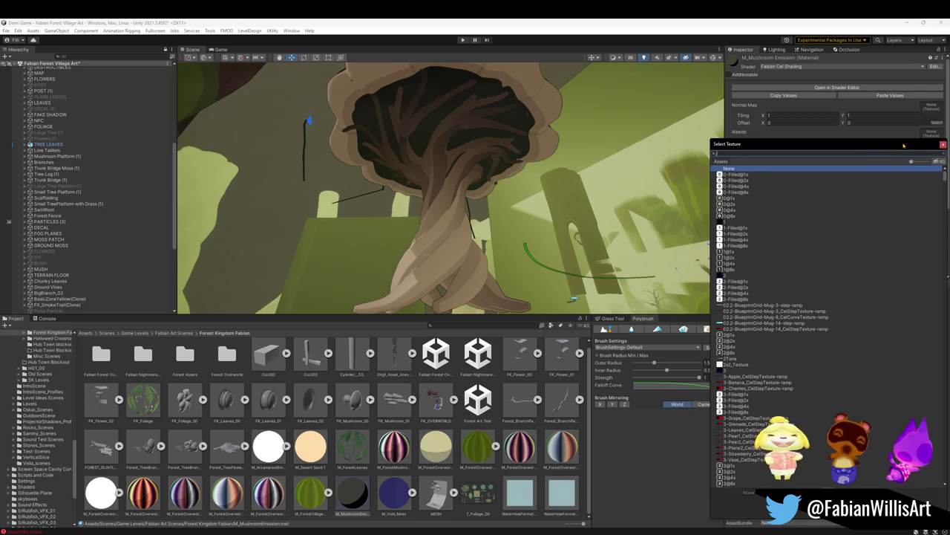
type("jp")
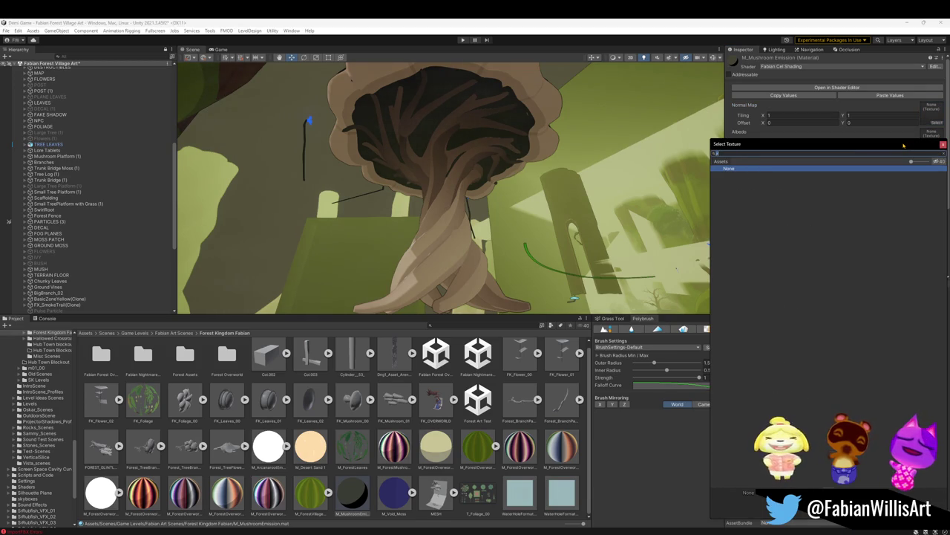
type("u")
double_click(753, 173)
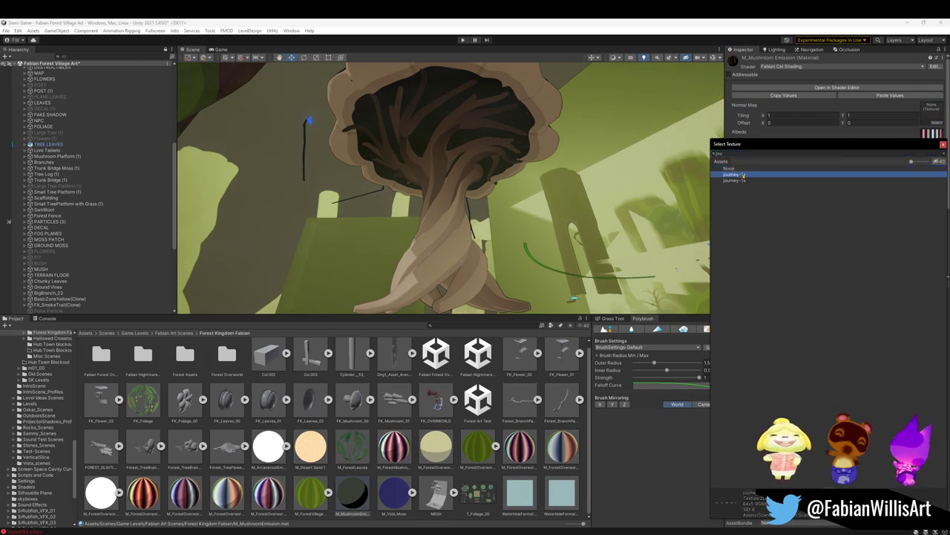
left_click(929, 173)
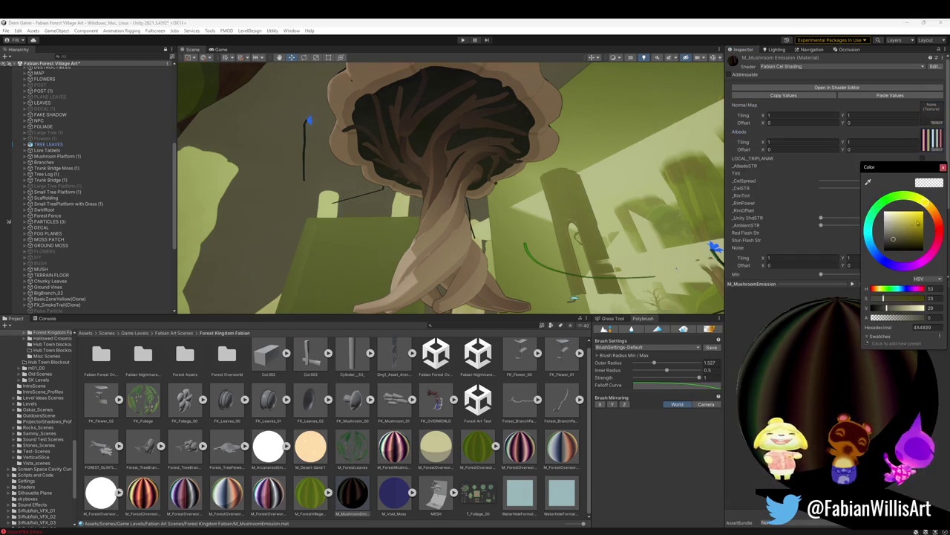
Set the tint to white and lower _CelSpread to 0.479.
left_click_drag(918, 297, 898, 297)
left_click(825, 181)
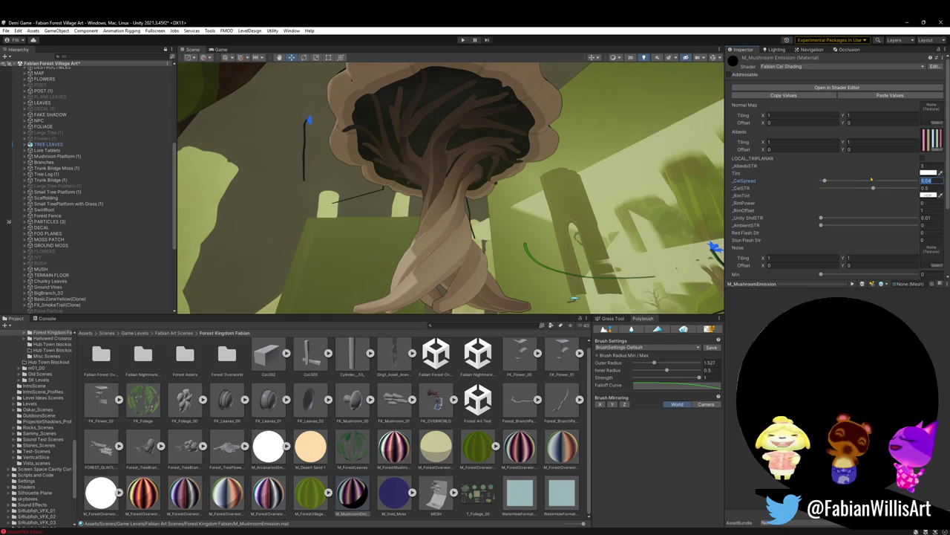
left_click_drag(869, 181, 853, 189)
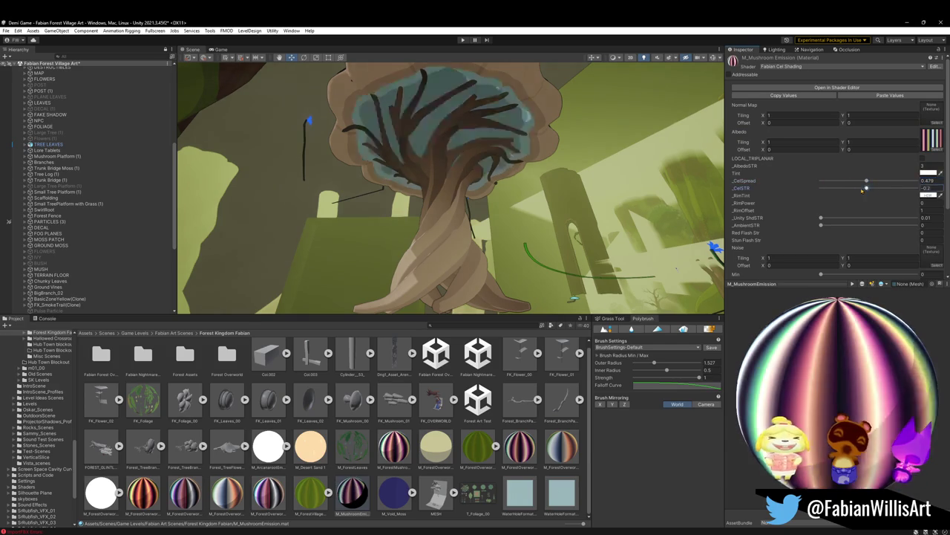
mouse_move(547, 168)
right_mouse_down()
mouse_move(246, 265)
mouse_move(387, 219)
mouse_move(532, 217)
right_mouse_up()
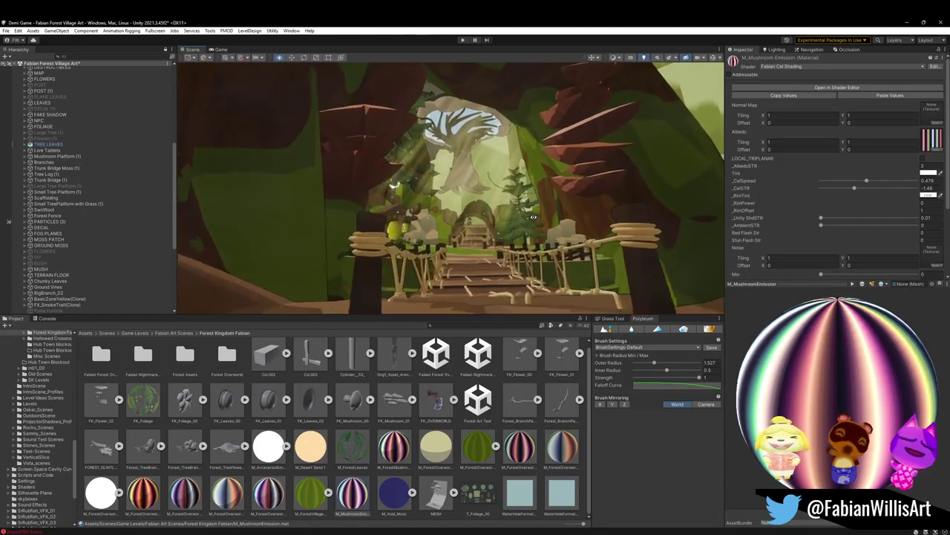
right_click_drag(532, 217, 520, 222)
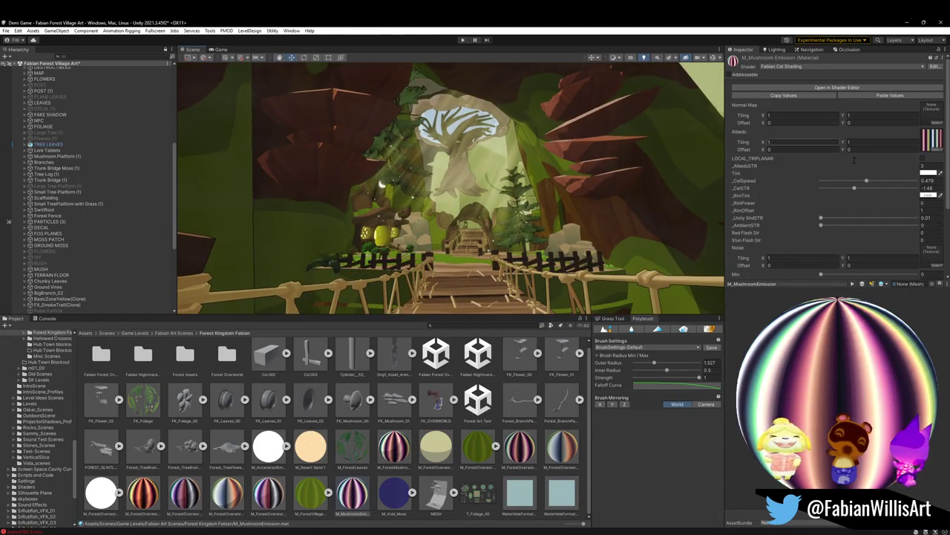
Give the mushroom material a pale blue tint and raise _AlbedoSTR.
left_click(924, 165)
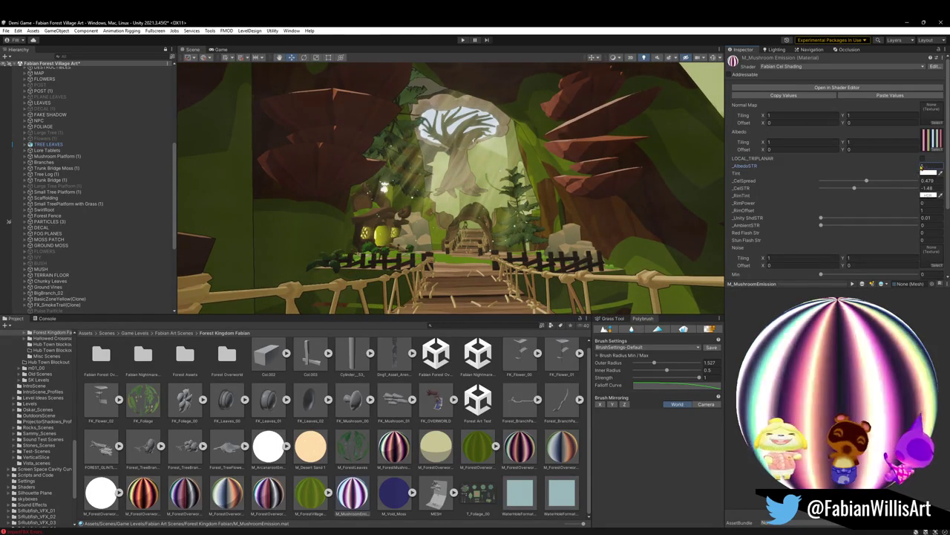
left_click(928, 172)
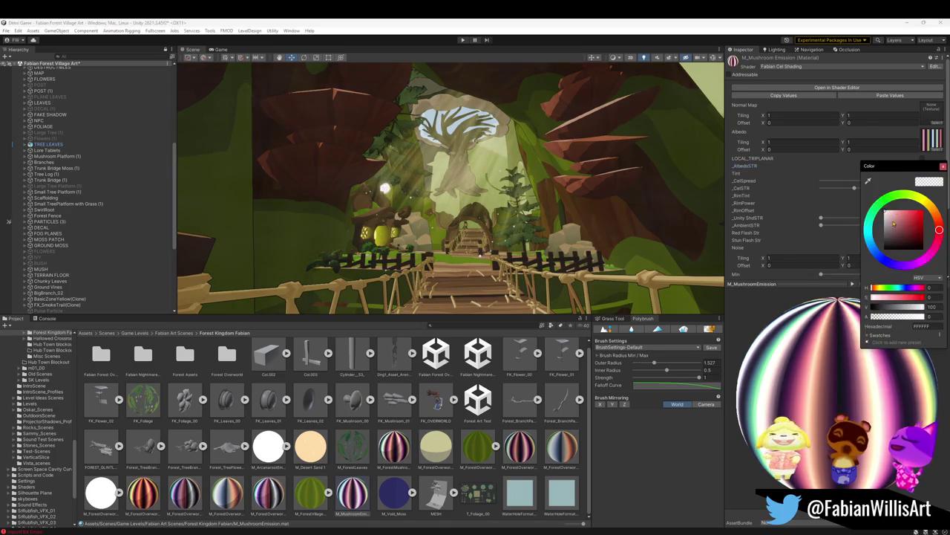
left_click_drag(892, 216, 908, 214)
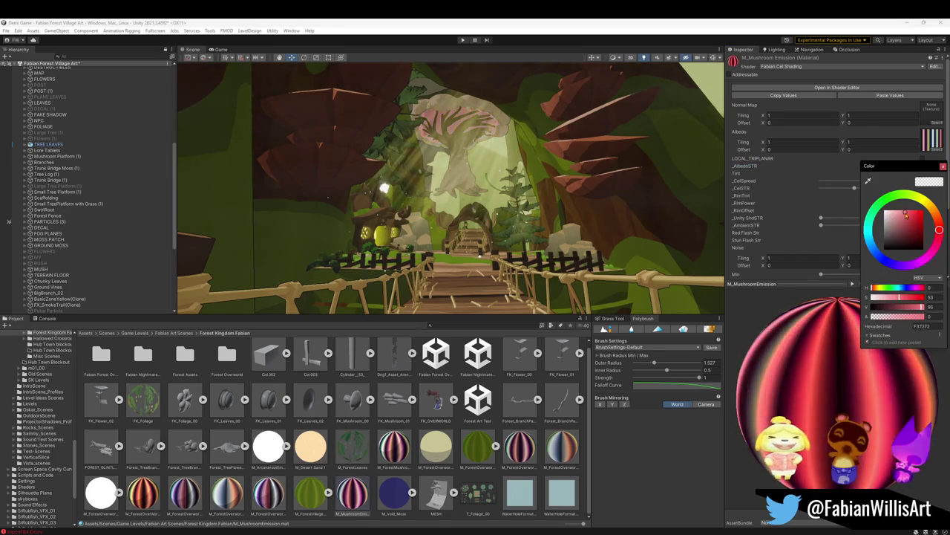
mouse_move(871, 242)
left_mouse_down()
mouse_move(890, 262)
mouse_move(865, 241)
left_mouse_up()
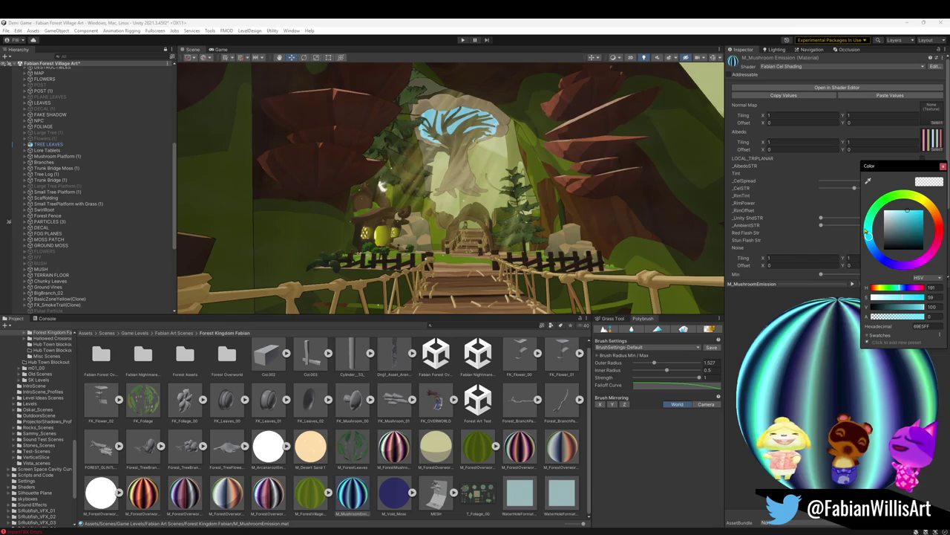
left_click_drag(908, 217, 905, 213)
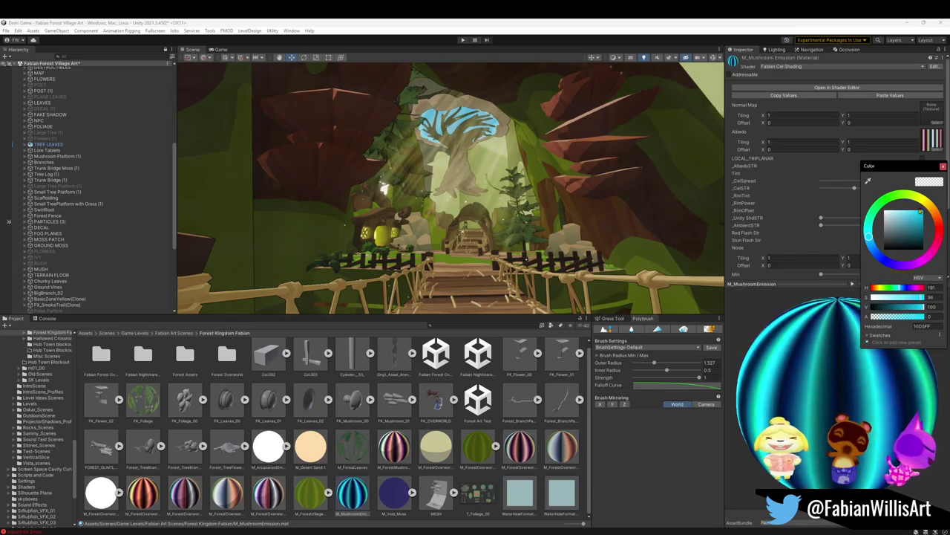
left_click(843, 190)
mouse_move(917, 166)
left_mouse_down()
mouse_move(938, 165)
mouse_move(299, 190)
mouse_move(91, 174)
mouse_move(202, 185)
left_mouse_up()
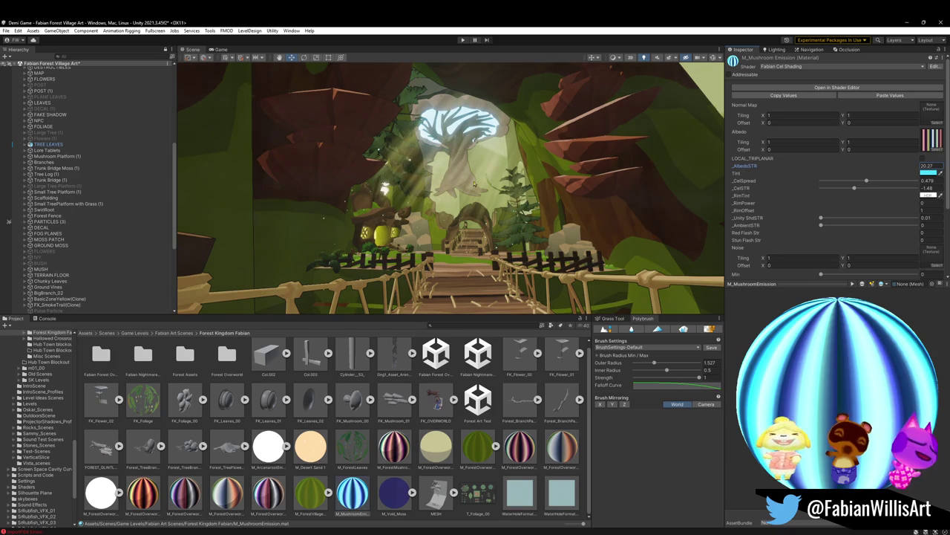
Adjust the tint to a teal blue and view the canopy from the bridge.
left_click(927, 172)
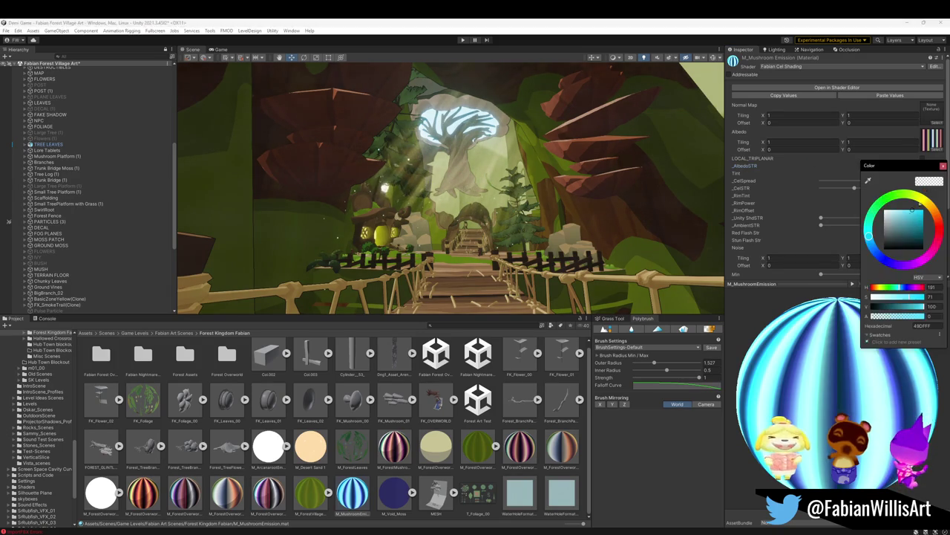
left_click_drag(908, 217, 929, 231)
left_click_drag(929, 229, 919, 226)
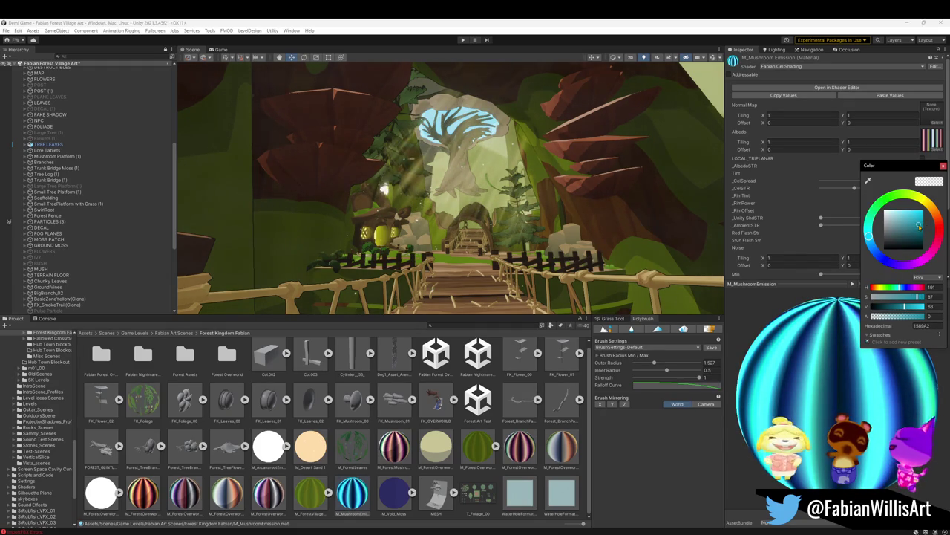
mouse_move(579, 183)
right_mouse_down()
mouse_move(585, 171)
mouse_move(566, 134)
mouse_move(583, 174)
right_mouse_up()
key("w")
key("w")
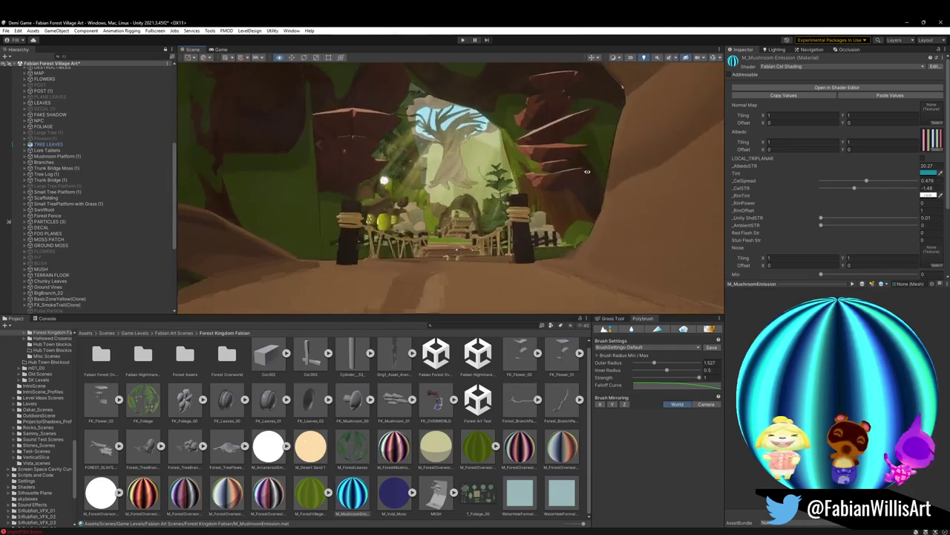
right_click_drag(584, 175, 584, 175)
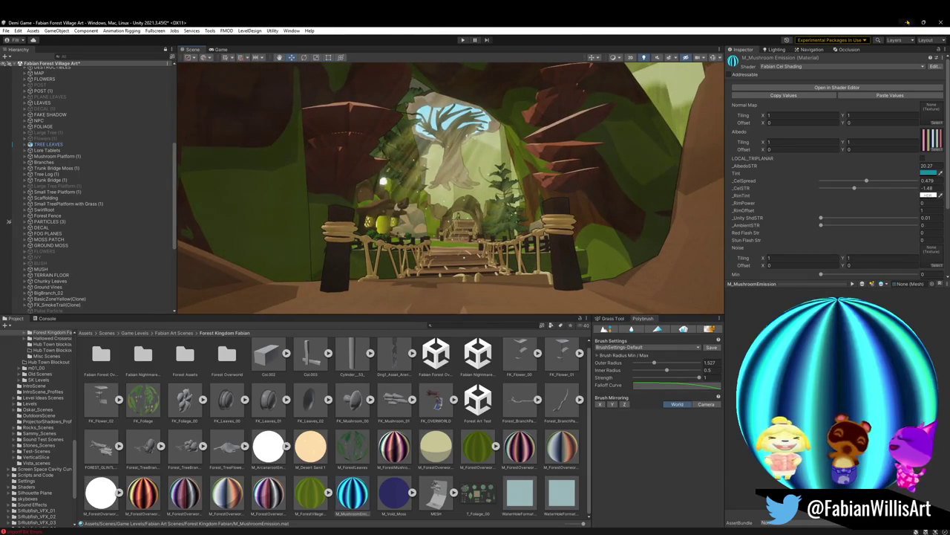
left_click(907, 22)
left_click(588, 110)
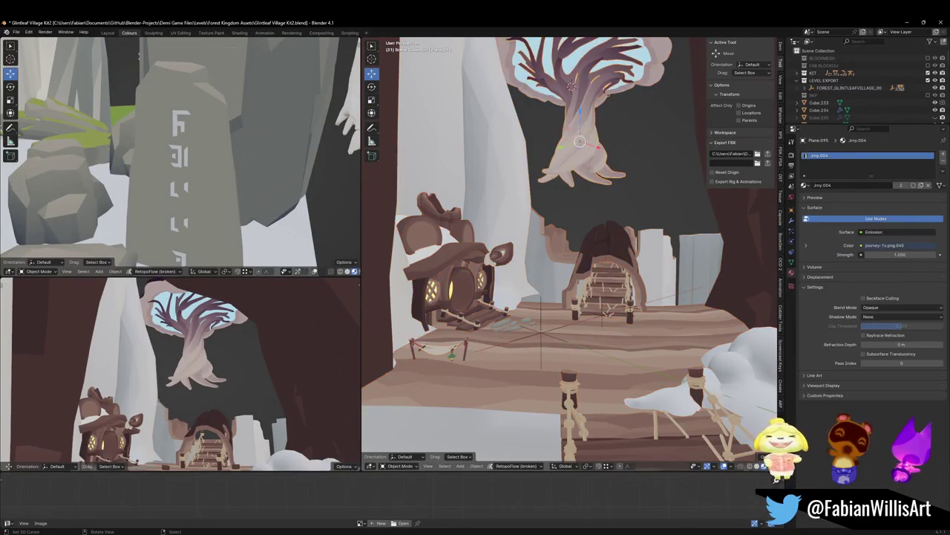
Slide the tree's UVs along the palette strip and reselect the FOREST_GLINTLEAFVILLAGE_00 object.
key("Tab")
key("a")
key("shift+s")
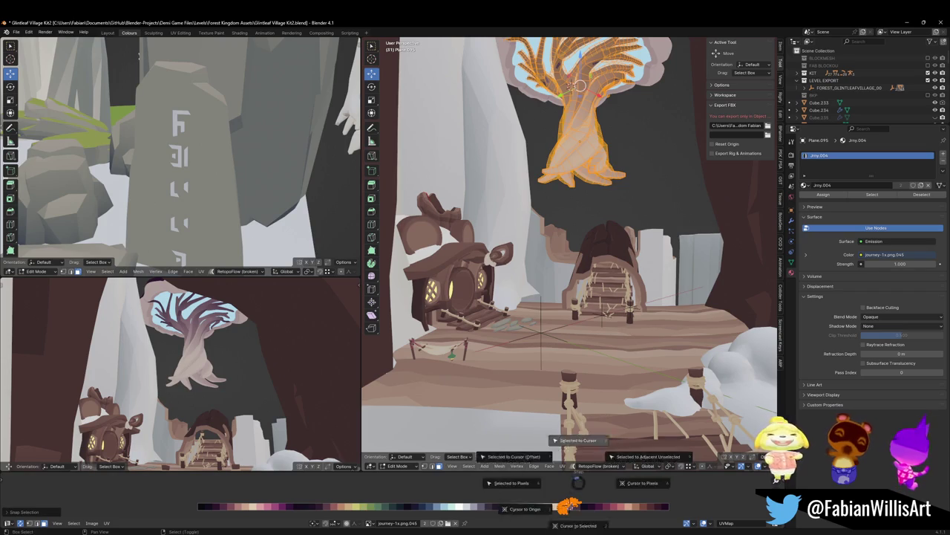
key("g")
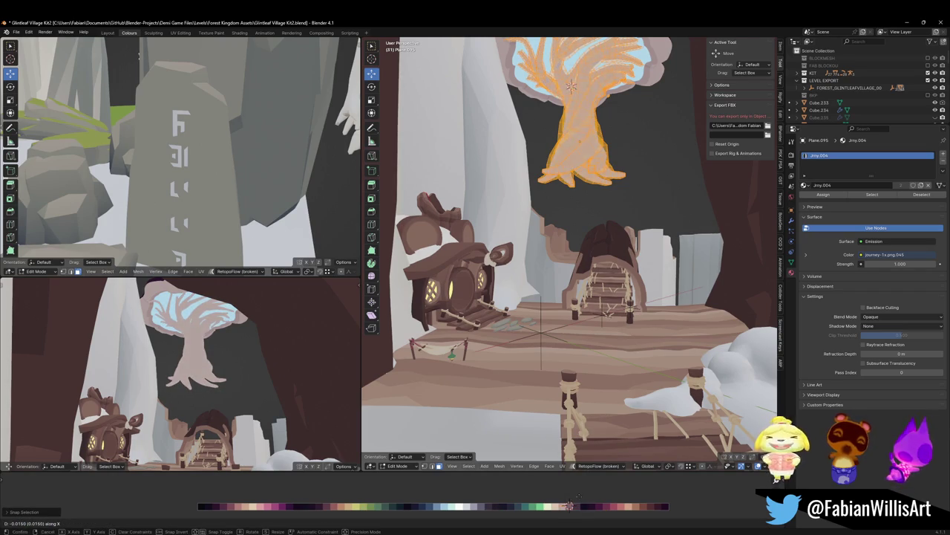
left_click(525, 483)
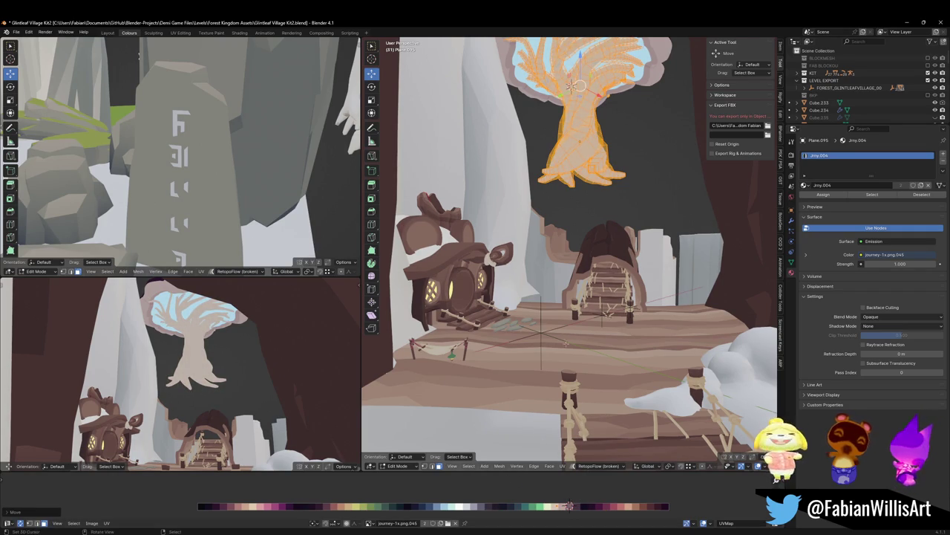
key("Tab")
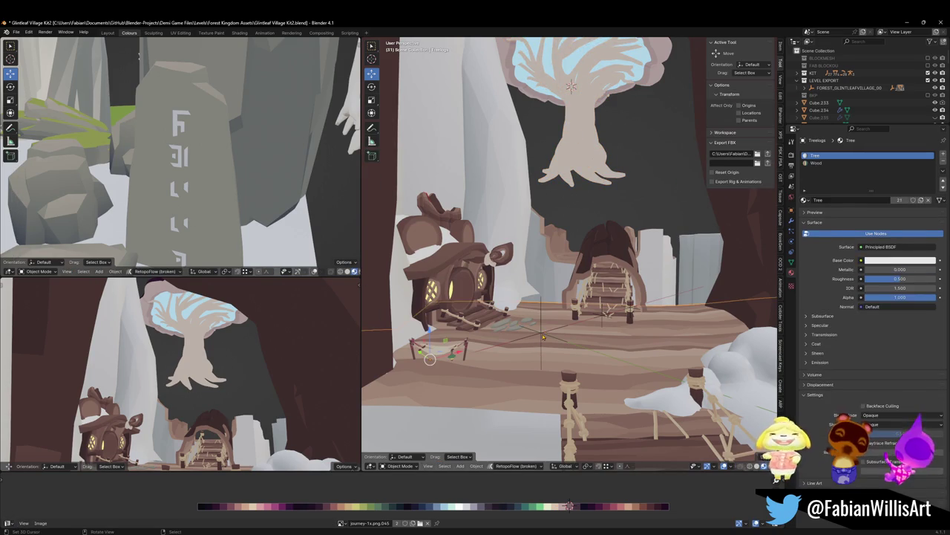
left_click(542, 332)
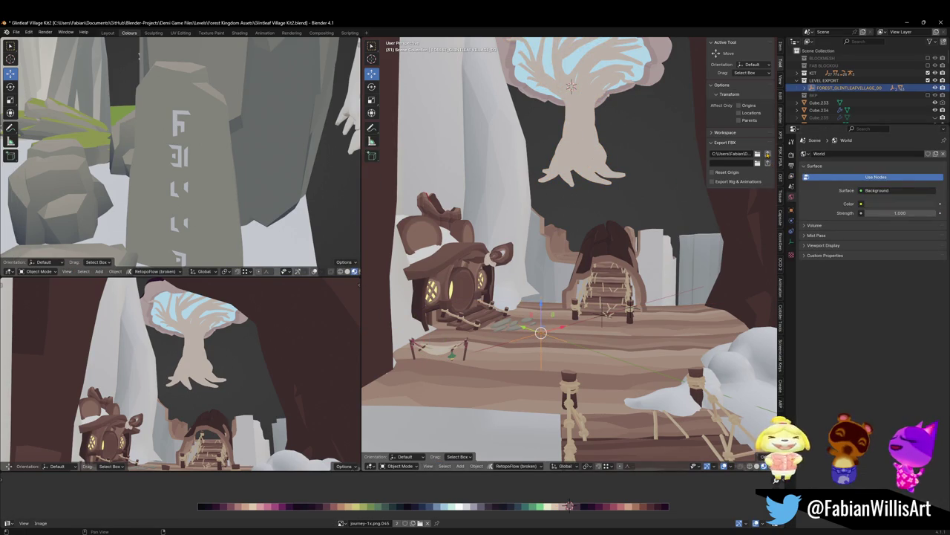
left_click(542, 331)
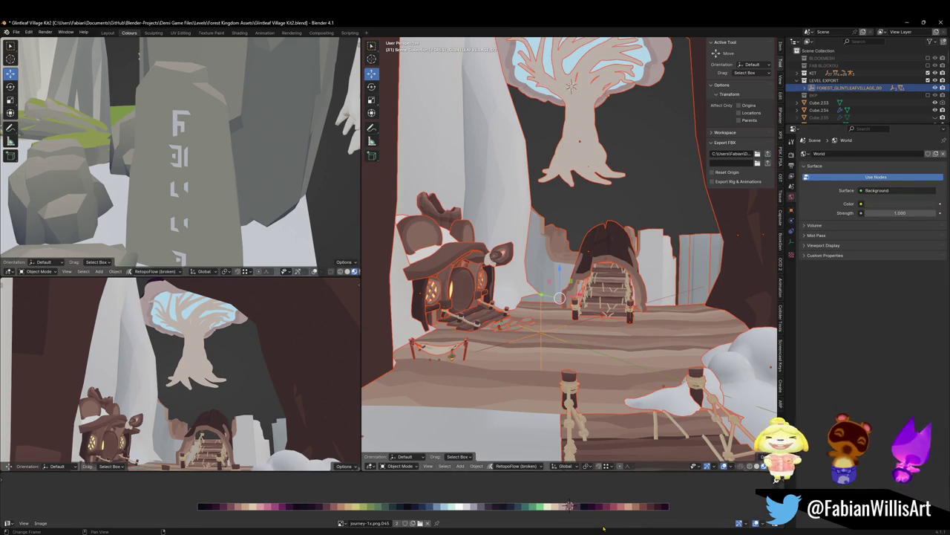
left_click(647, 531)
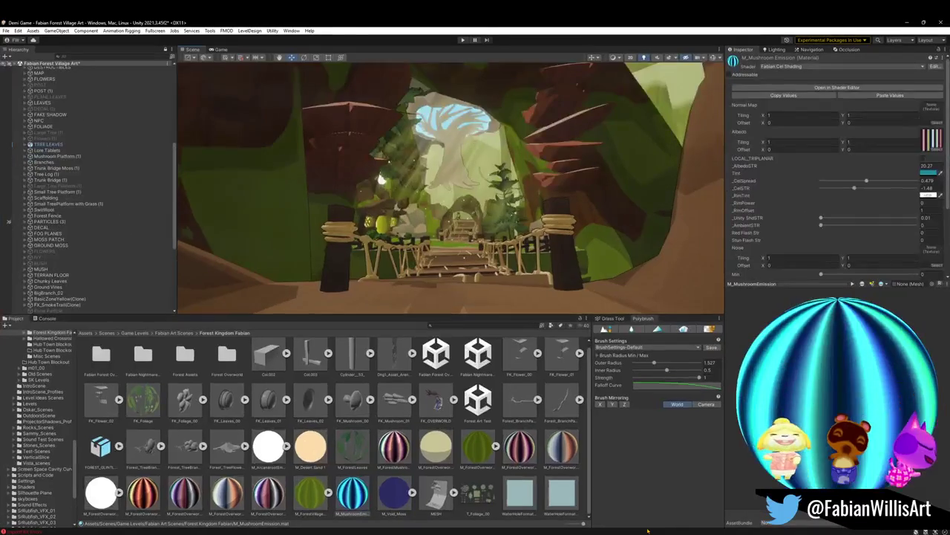
Try SmoothPcycho02, striped and cyan FlatKit materials on the mushroom tree.
mouse_move(505, 186)
right_mouse_down()
mouse_move(514, 187)
mouse_move(493, 164)
right_mouse_up()
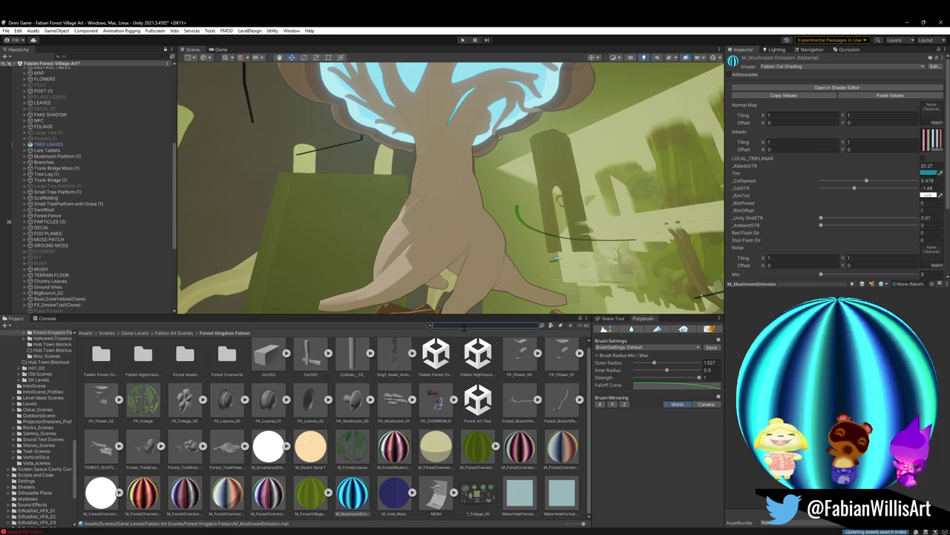
type("it")
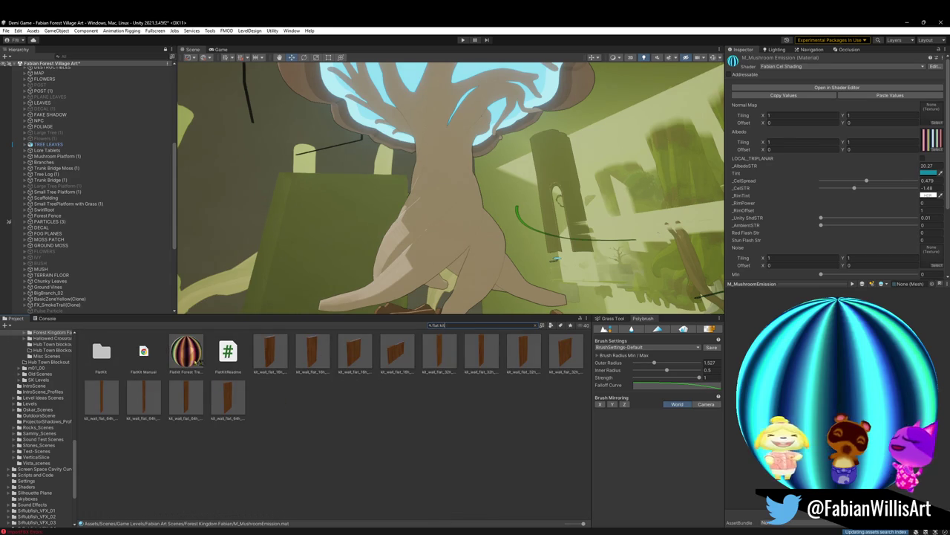
left_click(192, 355)
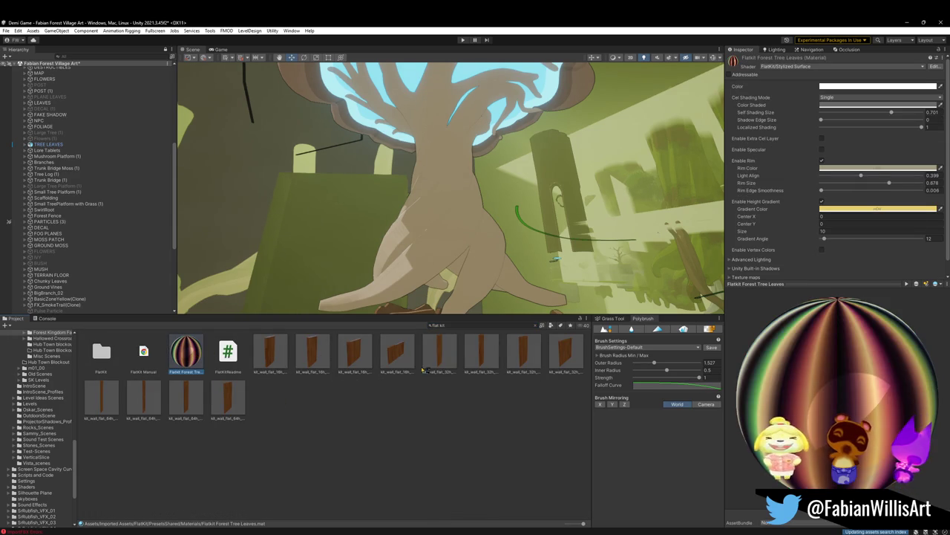
left_click(533, 325)
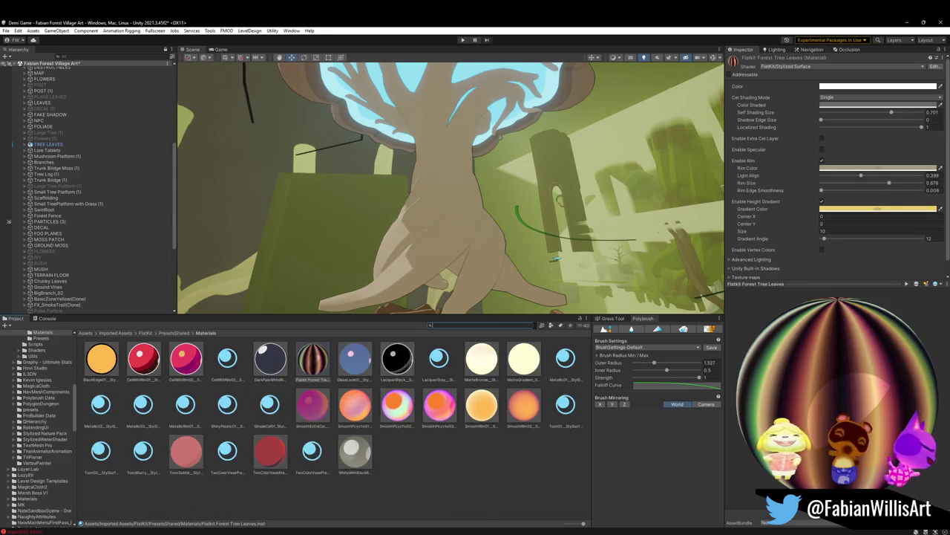
left_click(404, 412)
mouse_move(403, 412)
left_mouse_down()
mouse_move(451, 248)
mouse_move(413, 302)
left_mouse_up()
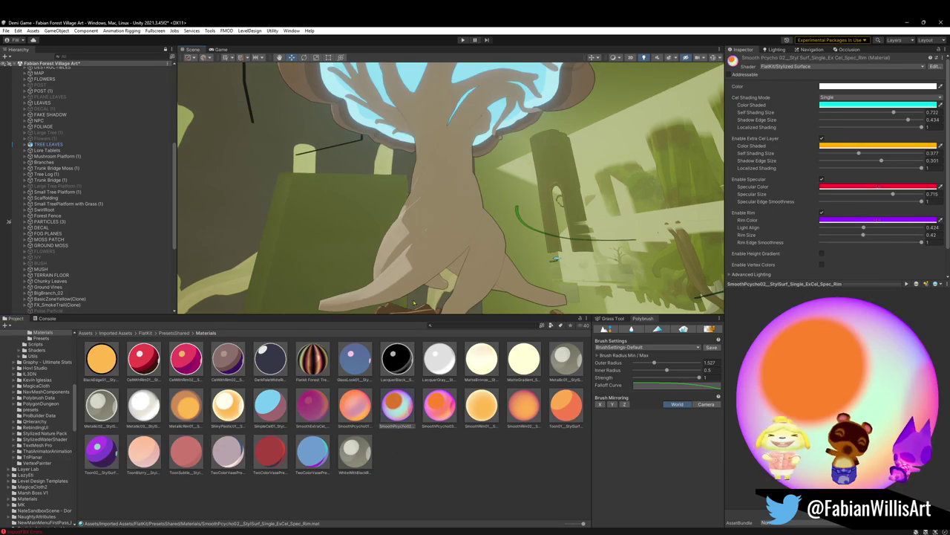
left_click_drag(357, 411, 418, 236)
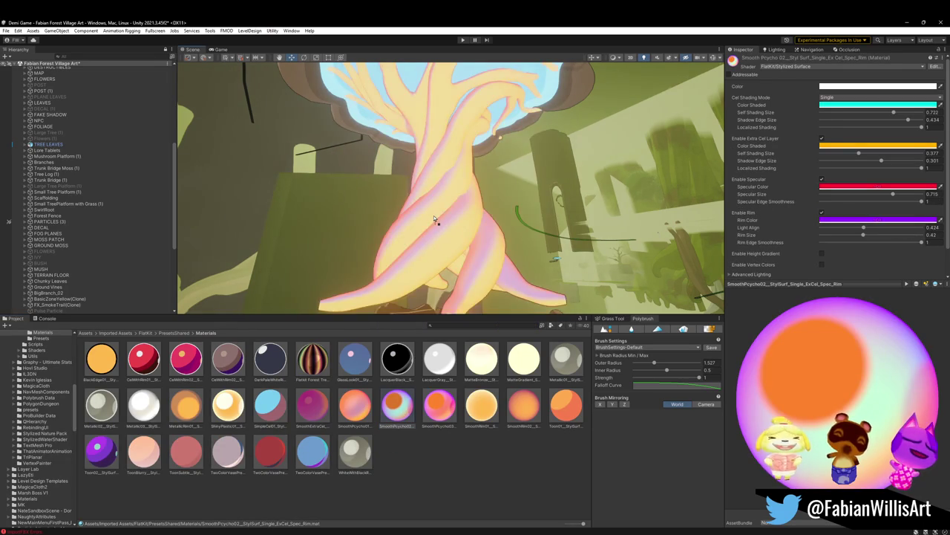
left_click_drag(225, 443, 440, 225)
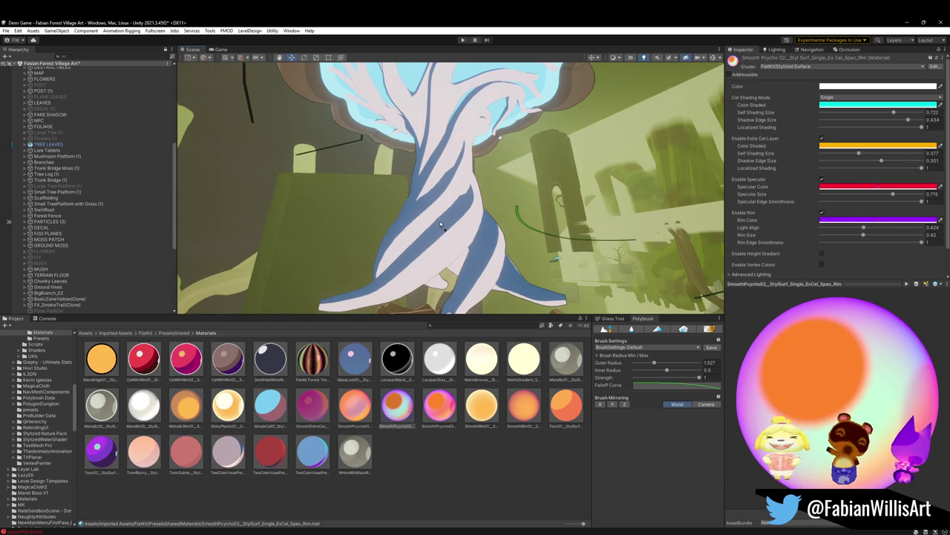
left_click_drag(397, 405, 446, 217)
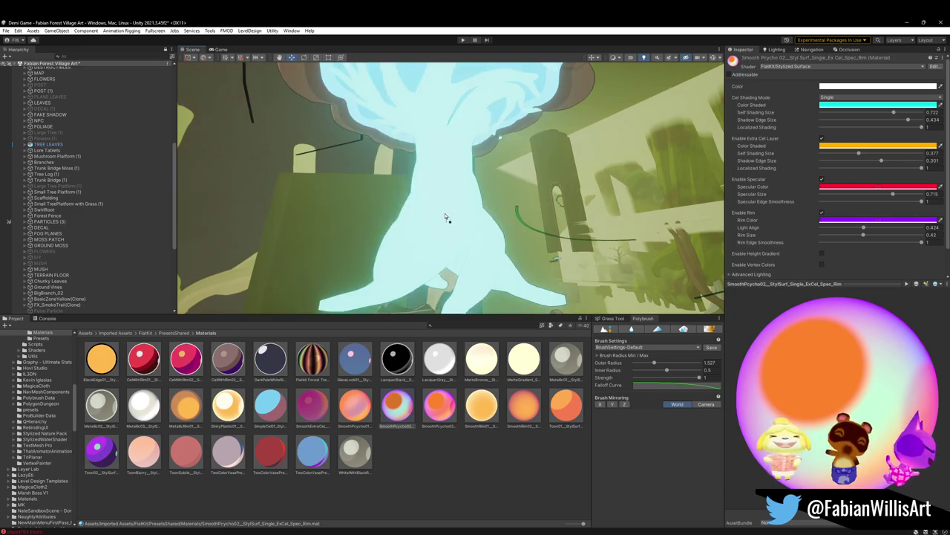
Test white, light blue, pink and purple Toon FlatKit materials on the tree.
key("ctrl+z")
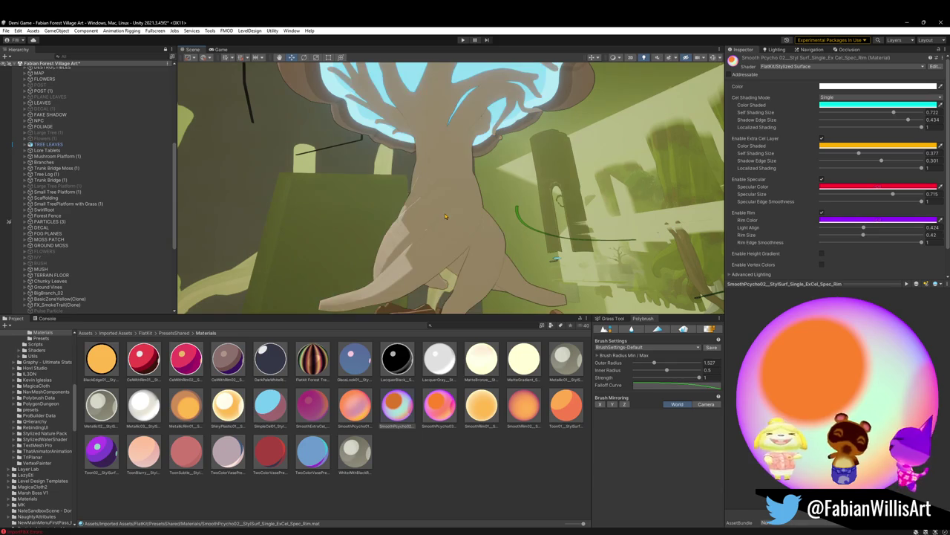
left_click_drag(146, 404, 425, 235)
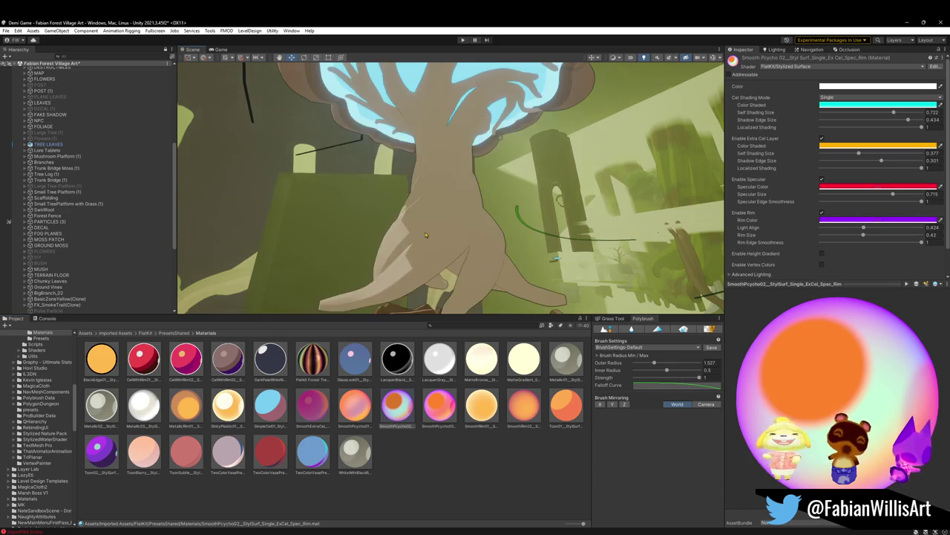
left_click_drag(539, 353, 435, 233)
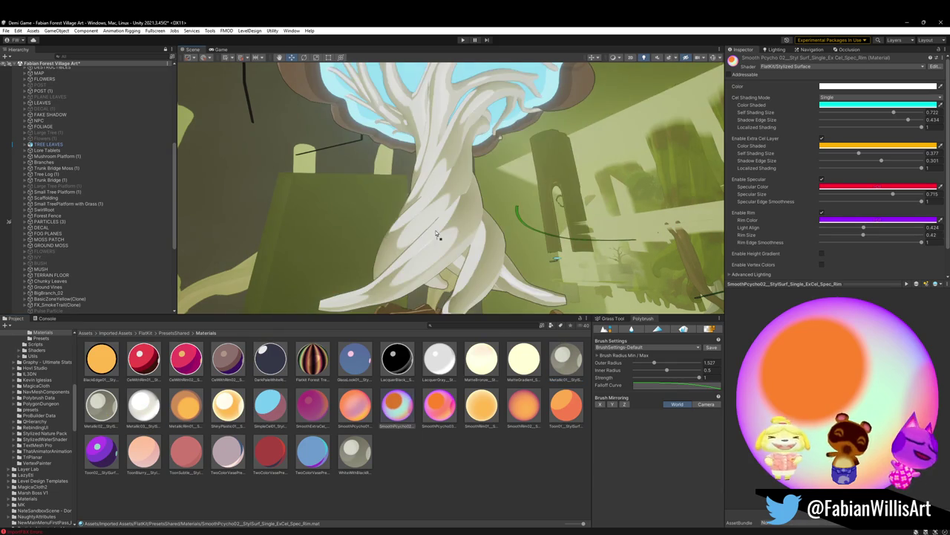
left_click_drag(513, 339, 394, 243)
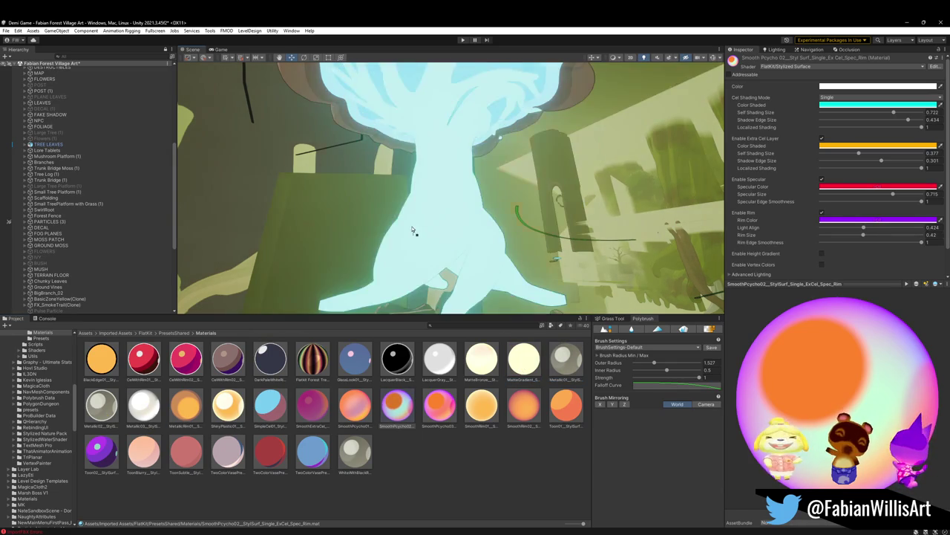
left_click_drag(269, 407, 443, 231)
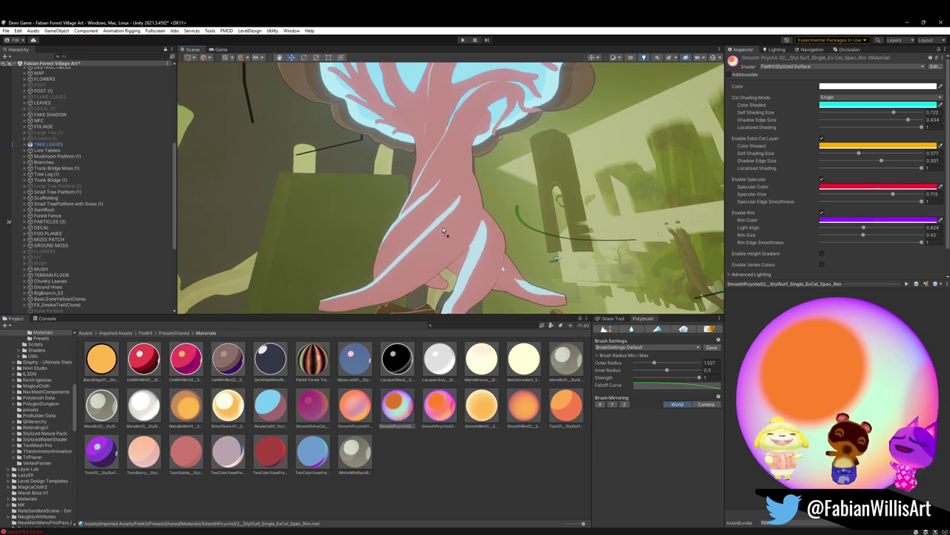
left_click_drag(444, 232, 215, 319)
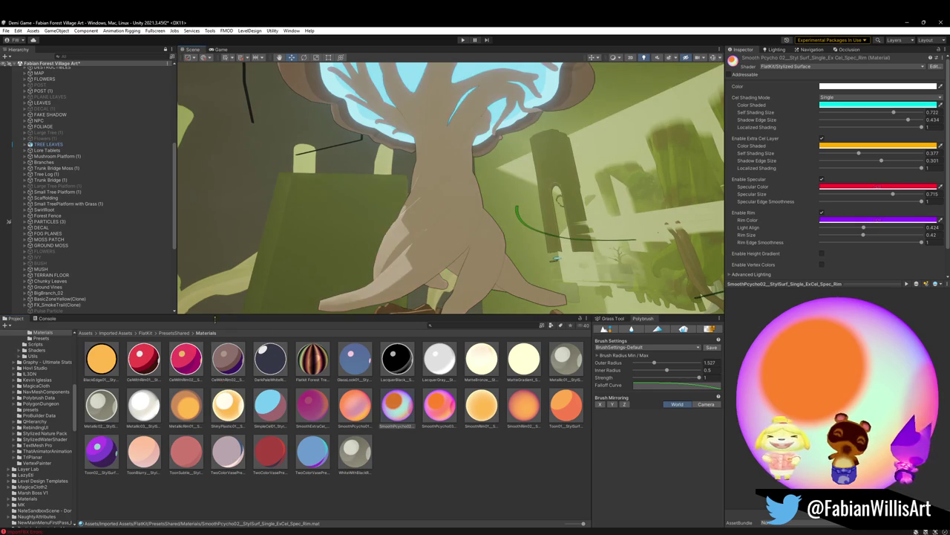
left_click_drag(101, 449, 290, 308)
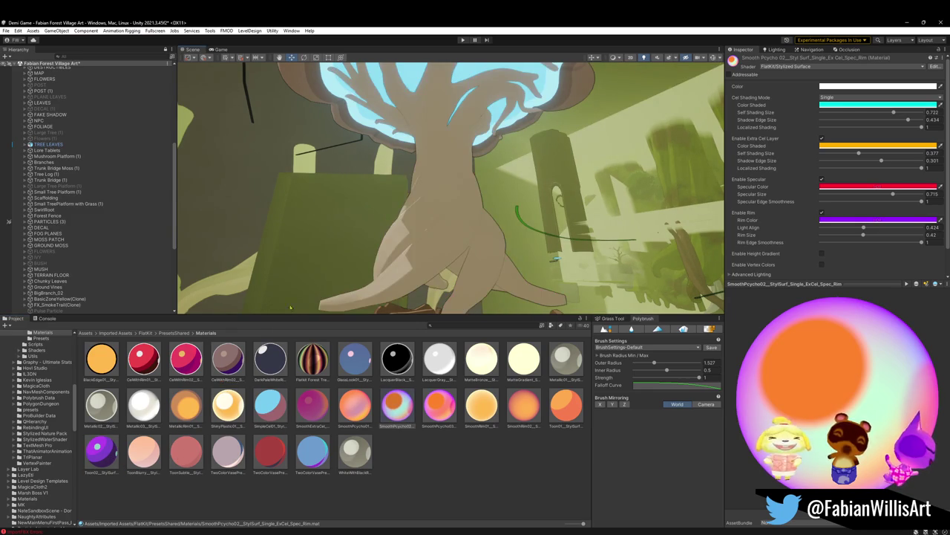
Test ToonSubtle, whitish and orange materials, leaving yellow on the trunk.
left_click_drag(185, 456, 415, 263)
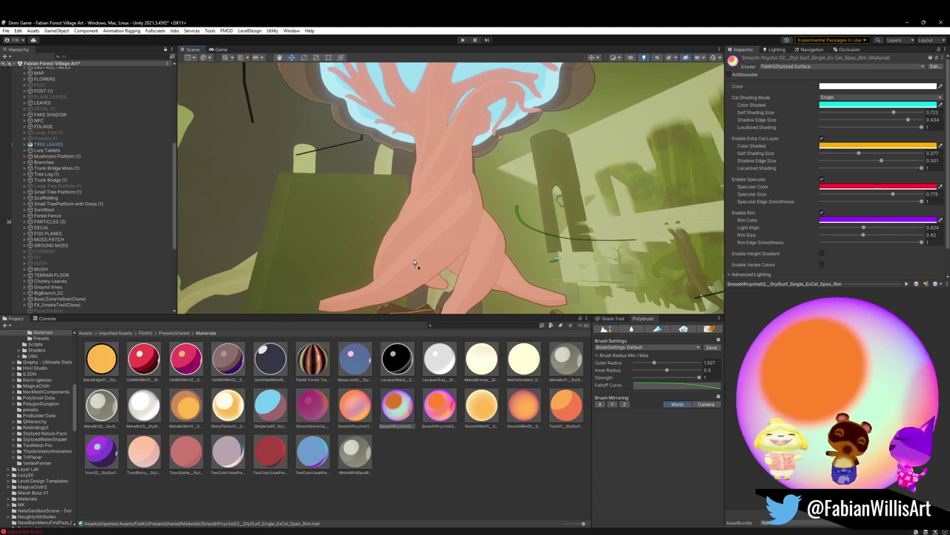
key("Escape")
left_click_drag(238, 386, 241, 396)
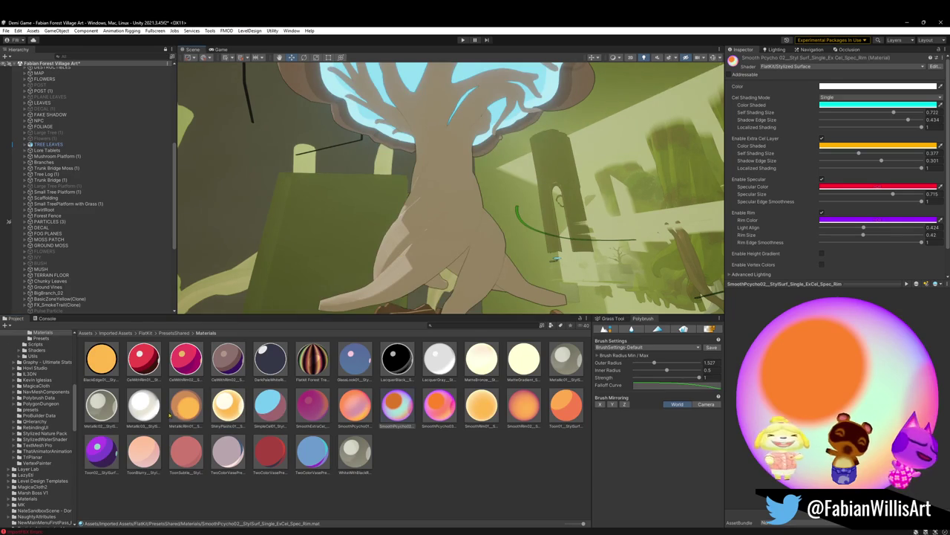
left_click_drag(178, 412, 399, 276)
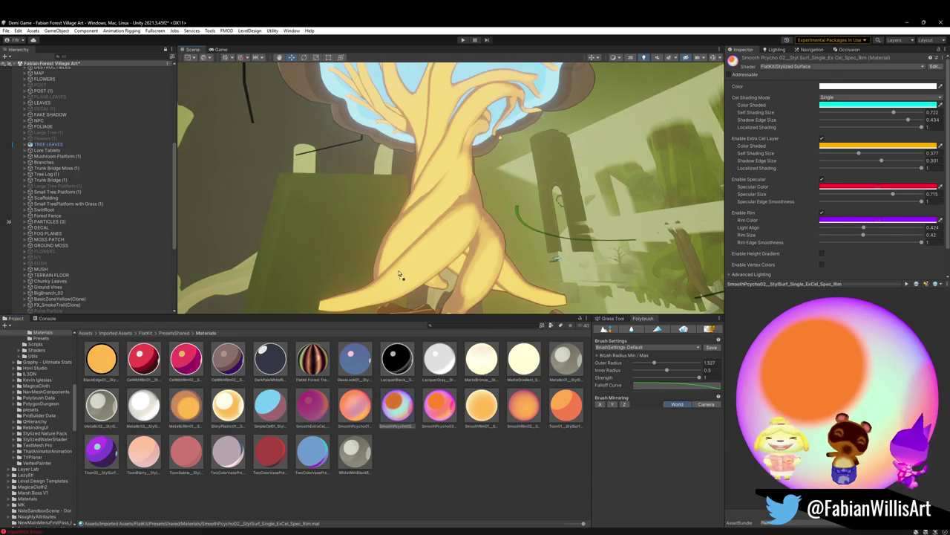
key("Escape")
left_click_drag(179, 444, 408, 270)
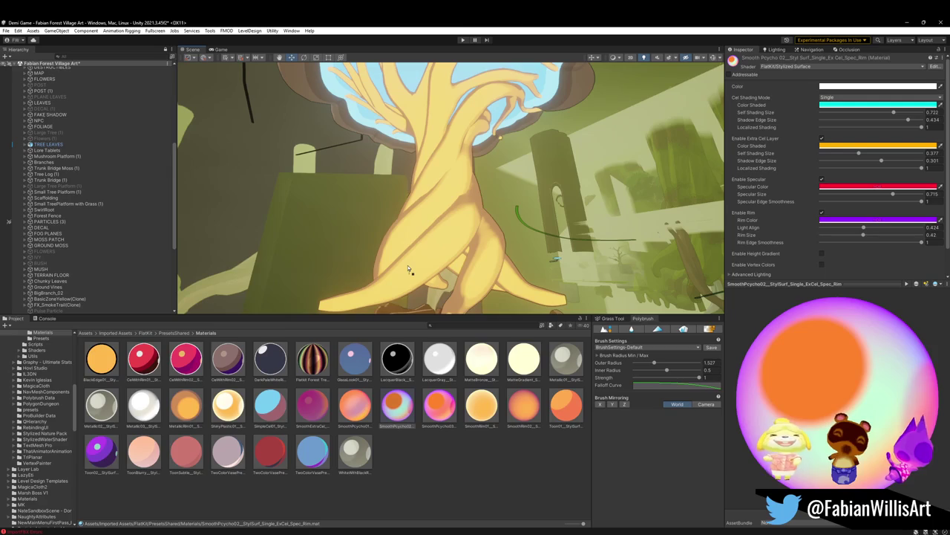
Preview SmoothPcycho02 and an orange material on the cliff walls, reverting both to the original colours.
scroll(415, 260, "down", 2)
scroll(427, 245, "down", 2)
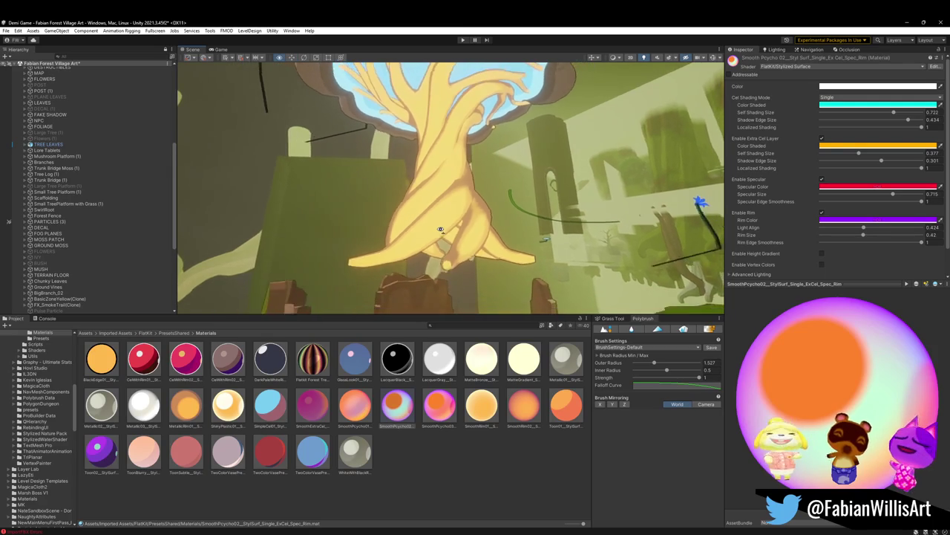
scroll(441, 229, "down", 2)
scroll(442, 228, "down", 2)
scroll(446, 230, "down", 2)
scroll(456, 231, "down", 2)
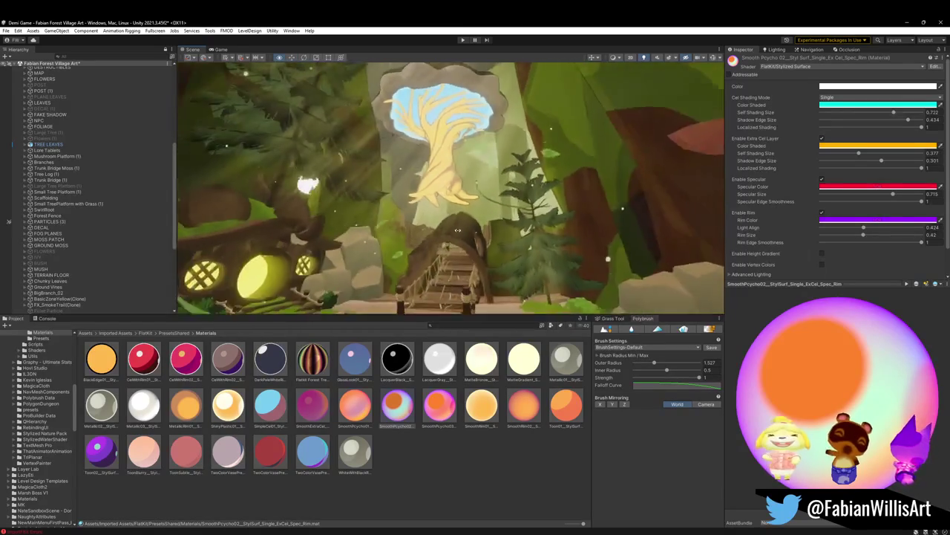
scroll(468, 233, "down", 2)
scroll(467, 232, "down", 2)
scroll(464, 233, "down", 2)
scroll(459, 235, "down", 2)
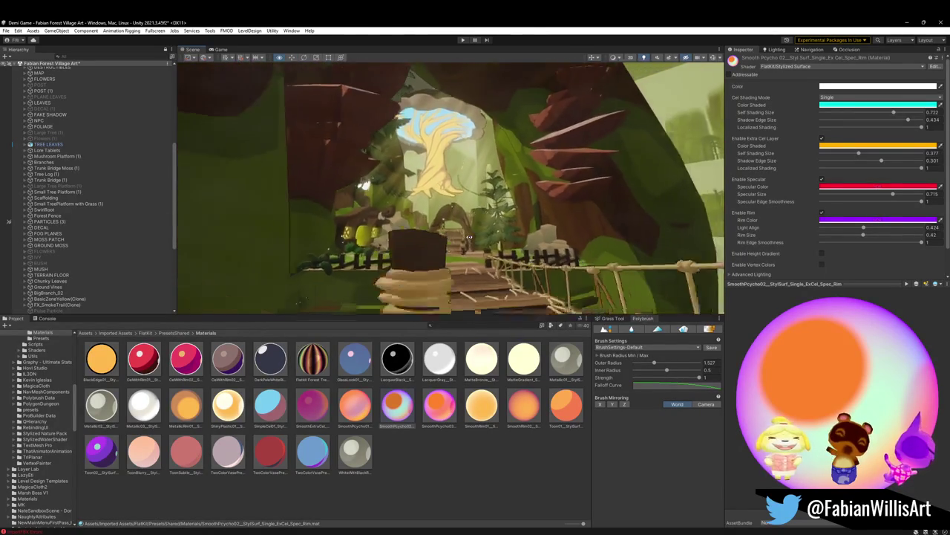
scroll(455, 236, "down", 2)
scroll(455, 236, "up", 2)
scroll(455, 236, "up", 2)
scroll(455, 236, "up", 2)
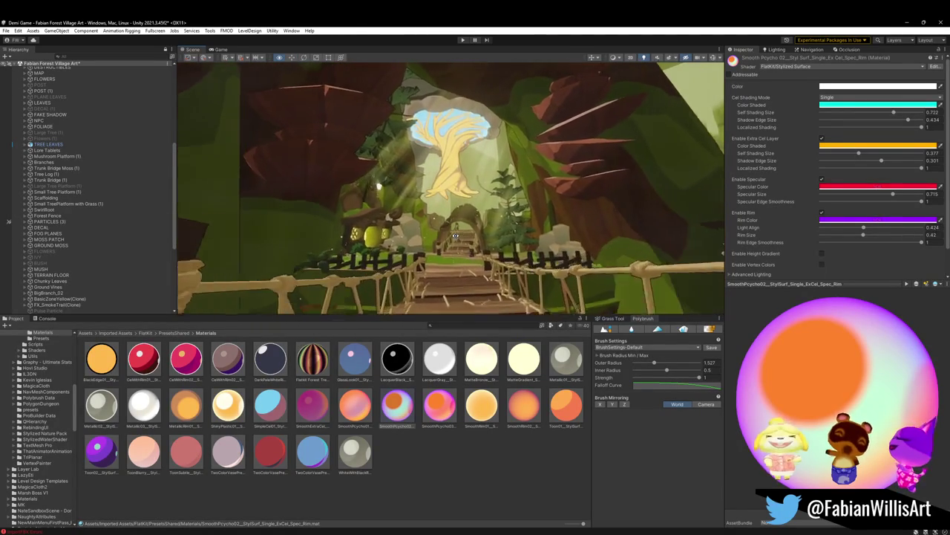
scroll(455, 236, "up", 2)
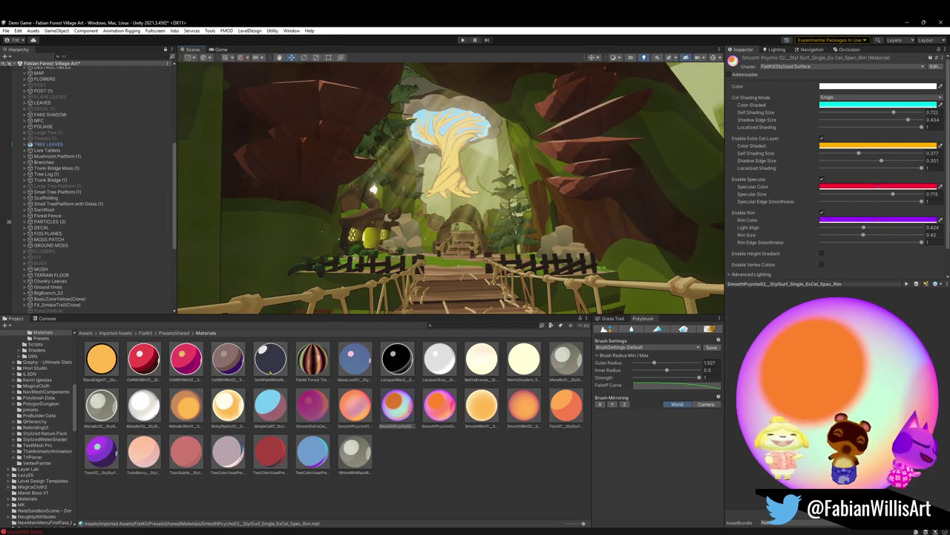
left_click_drag(397, 404, 663, 253)
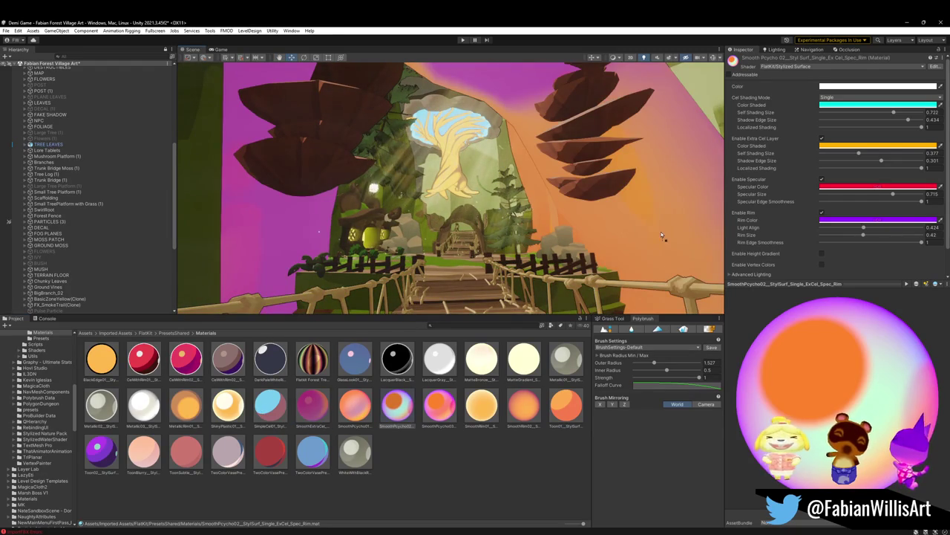
key("Escape")
left_click_drag(476, 226, 668, 239)
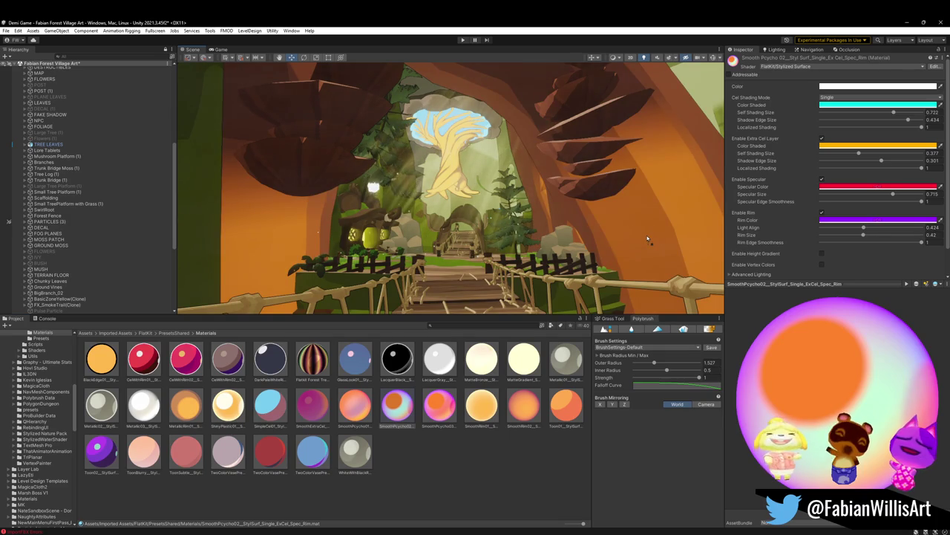
key("Escape")
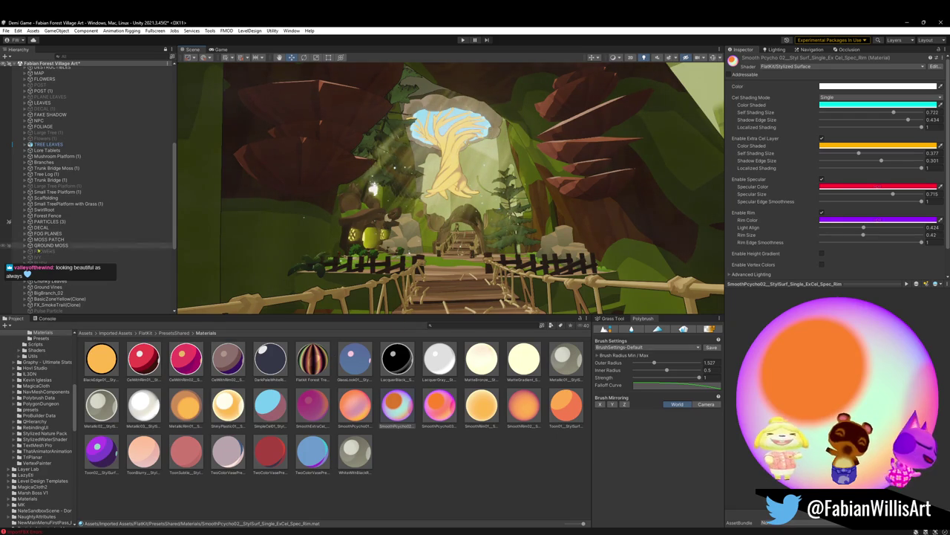
Inspect ShinyPlastic01, then set MetallicRim01's rim Light Align to 0.37.
left_click(229, 405)
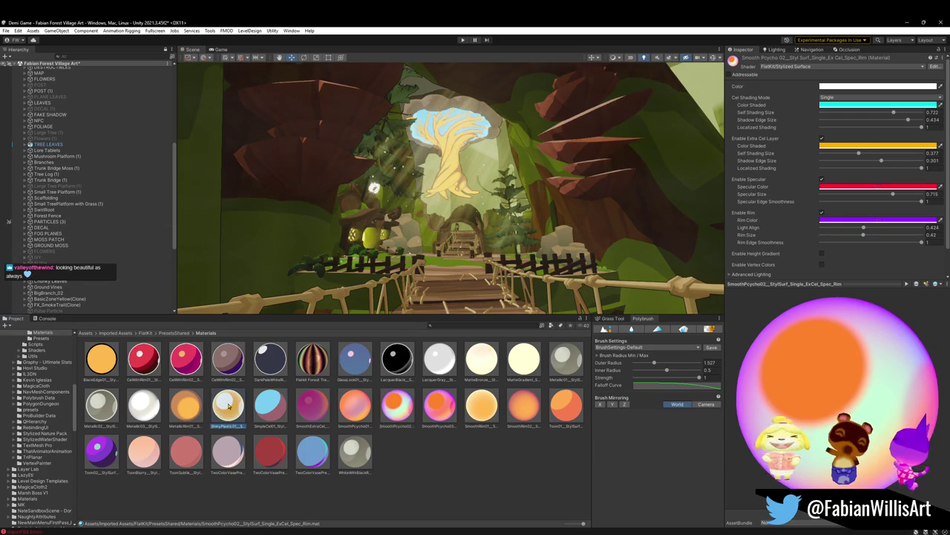
left_click(186, 405)
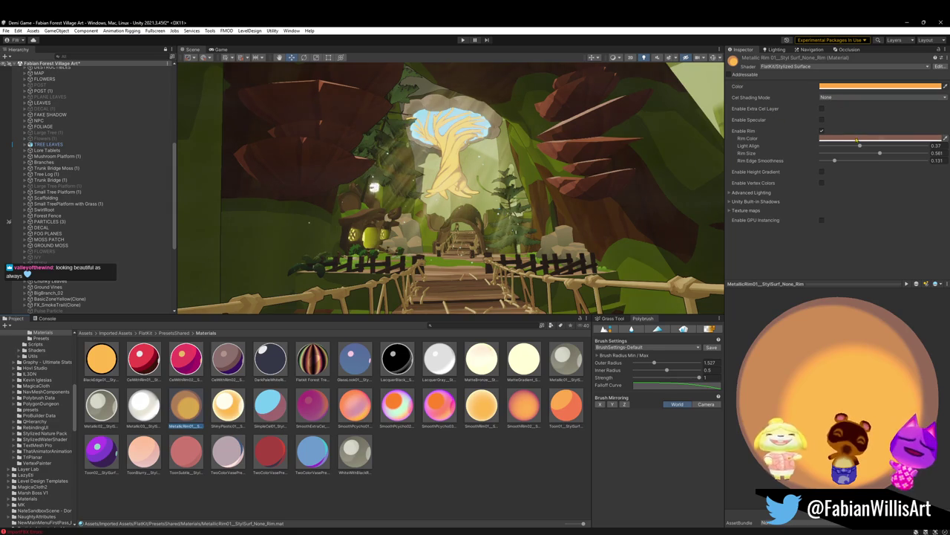
mouse_move(859, 146)
left_mouse_down()
mouse_move(748, 154)
mouse_move(761, 154)
left_mouse_up()
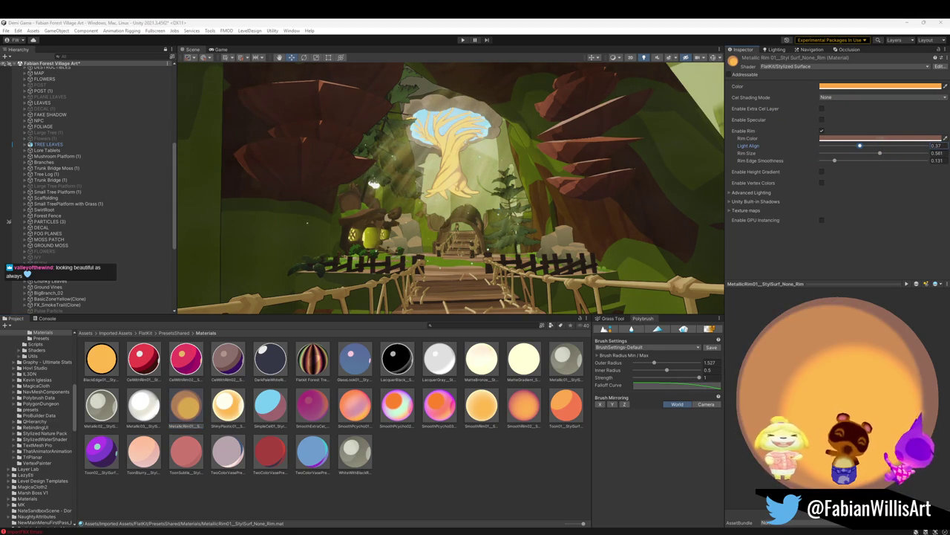
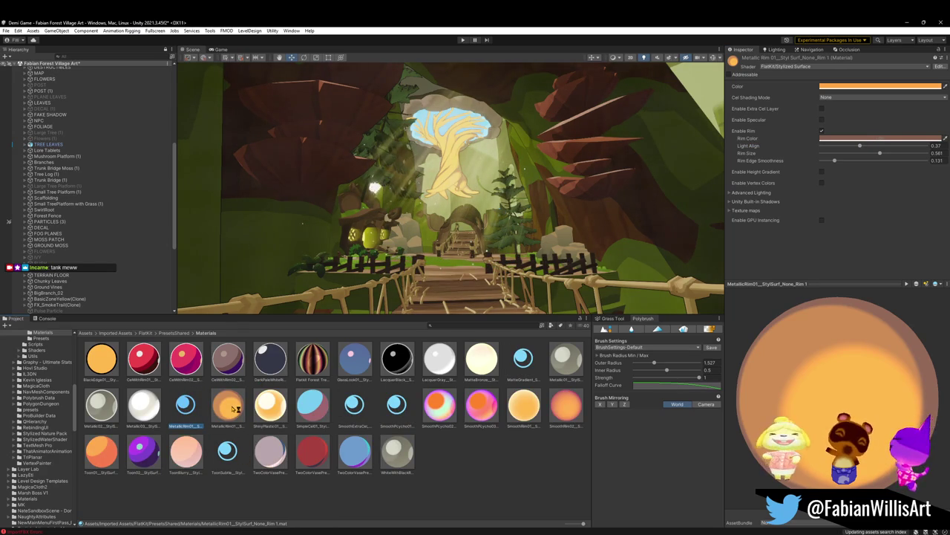
Select the MetallicRim01 material, lower Light Align to 0.103 and widen its Rim Size.
left_click(235, 410)
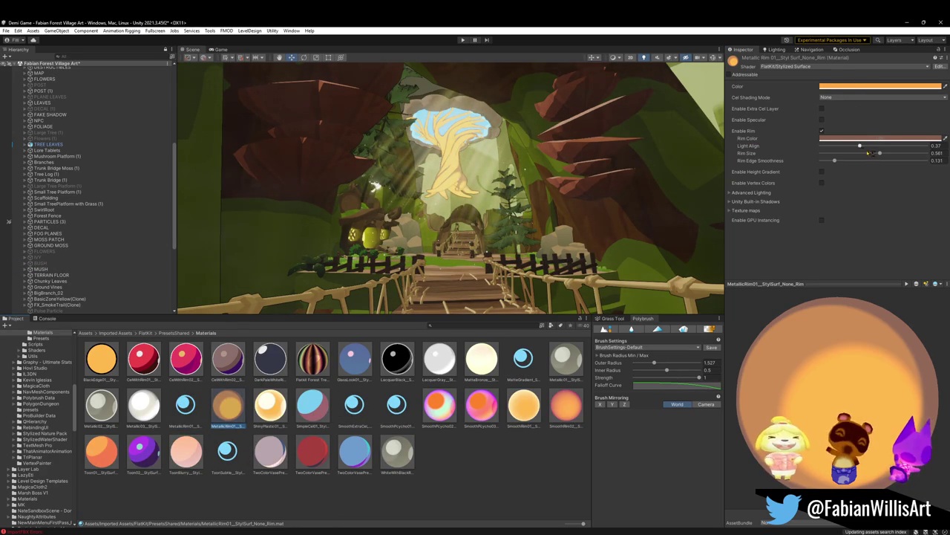
mouse_move(860, 146)
left_mouse_down()
mouse_move(921, 145)
mouse_move(831, 161)
left_mouse_up()
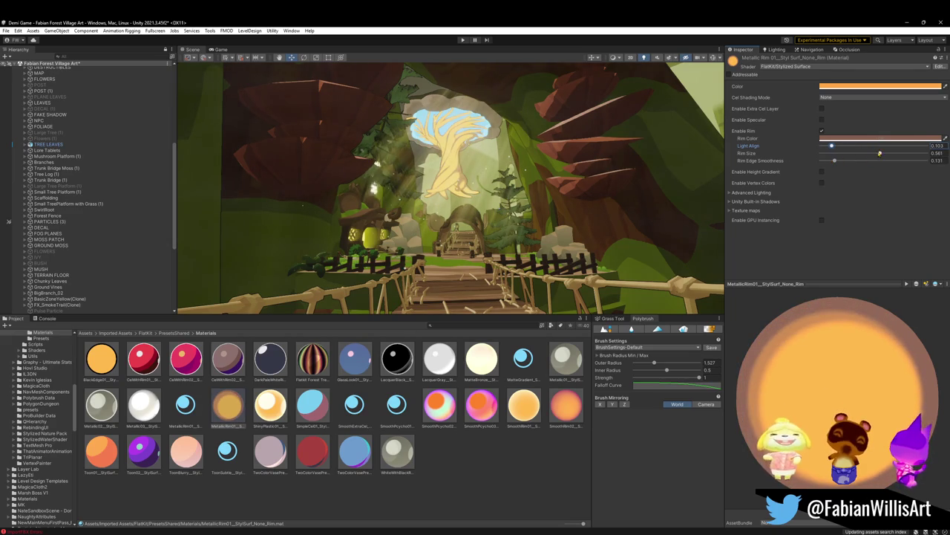
left_click_drag(880, 153, 914, 154)
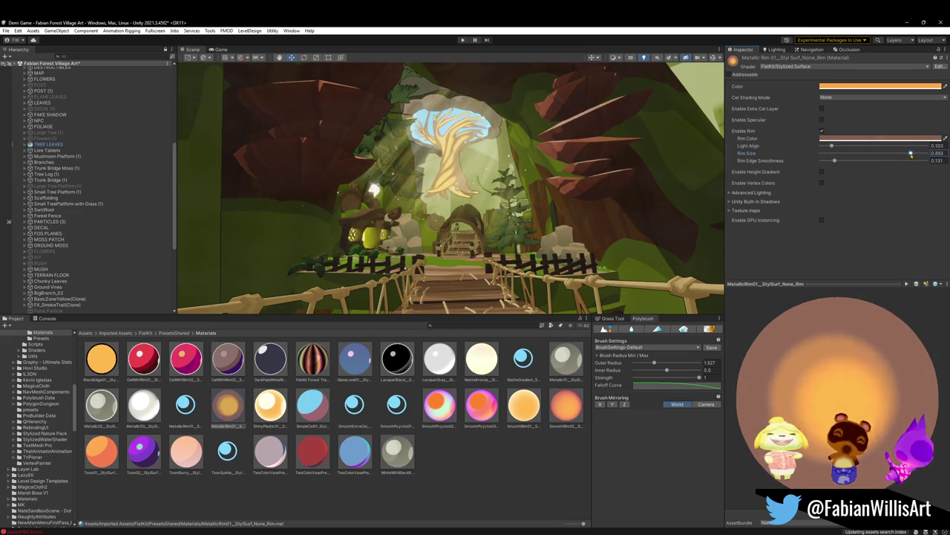
Desaturate the MetallicRim01 base colour to a soft peach (D1AE7F).
left_click(899, 86)
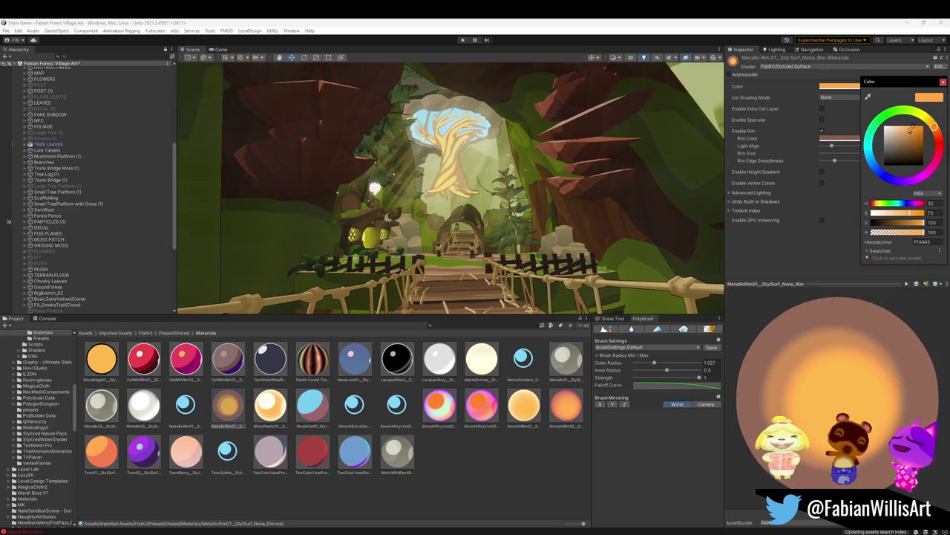
mouse_move(905, 216)
left_mouse_down()
mouse_move(891, 215)
mouse_move(916, 222)
mouse_move(891, 215)
left_mouse_up()
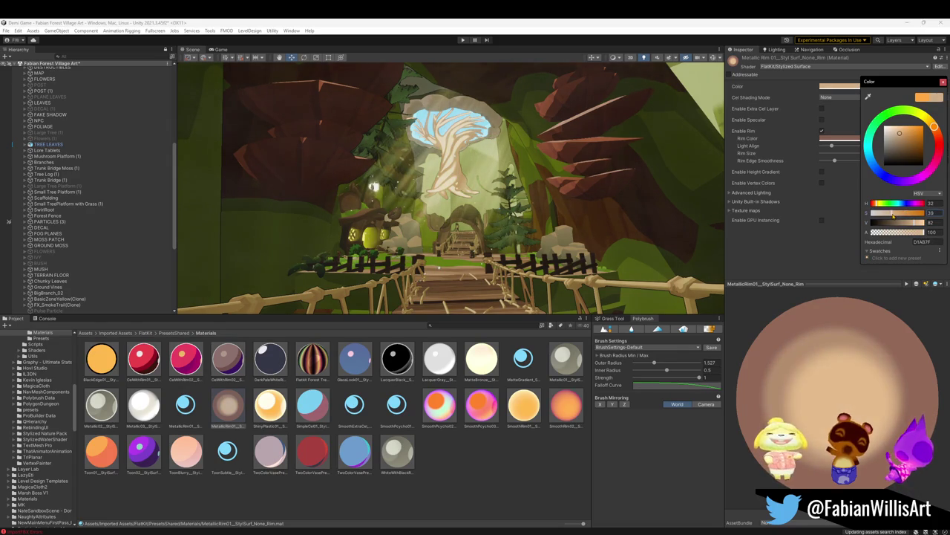
left_click(839, 138)
left_click(839, 138)
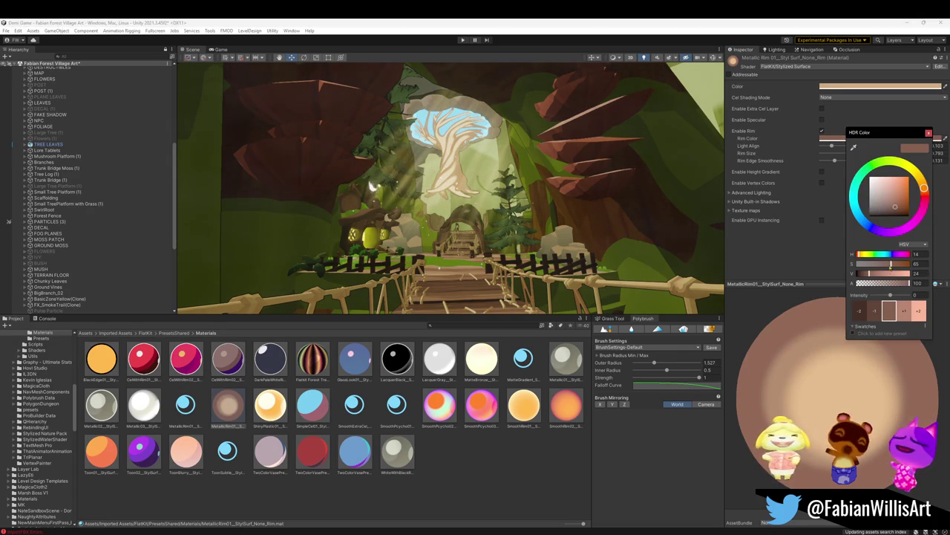
Brighten and desaturate the rim colour, then swing its hue from pink to cyan.
left_click_drag(870, 273, 875, 273)
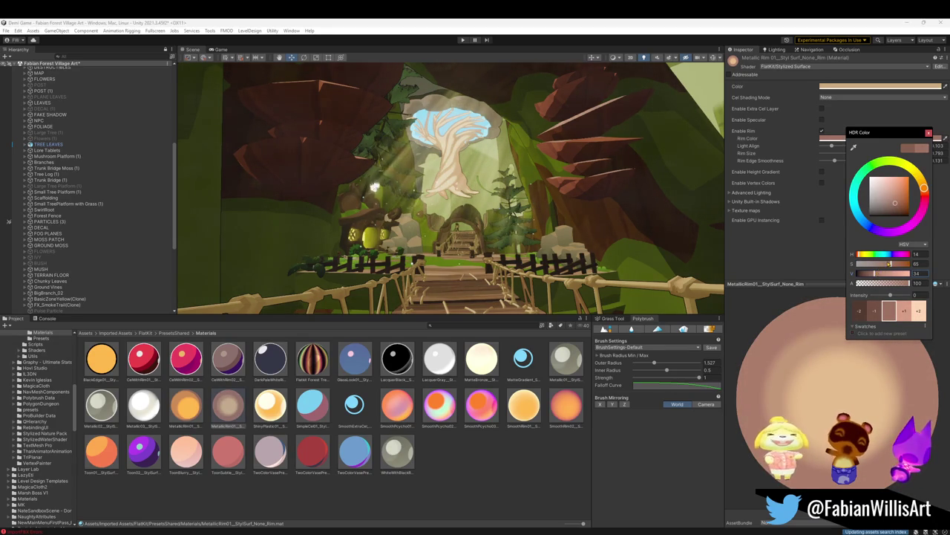
left_click_drag(890, 264, 886, 266)
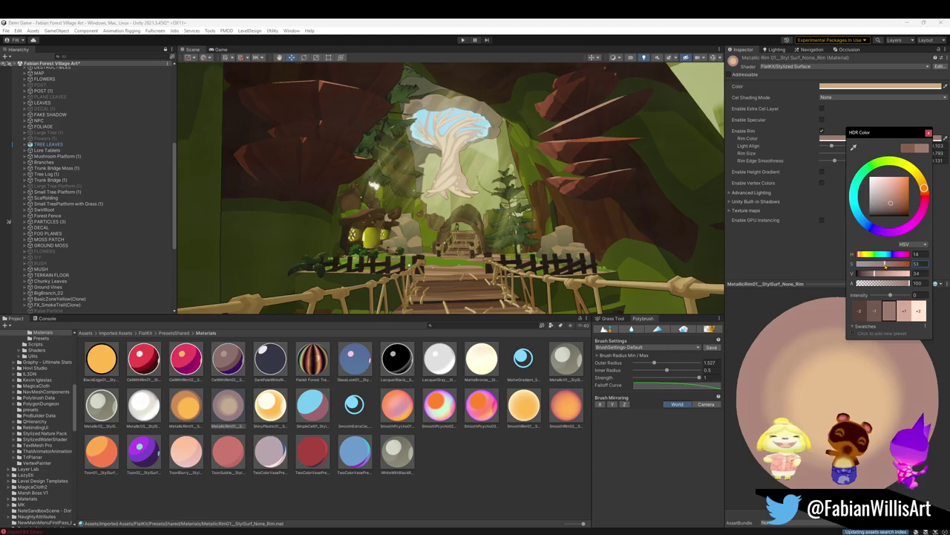
left_click_drag(924, 196, 924, 190)
mouse_move(924, 197)
left_mouse_down()
mouse_move(903, 229)
mouse_move(924, 206)
left_mouse_up()
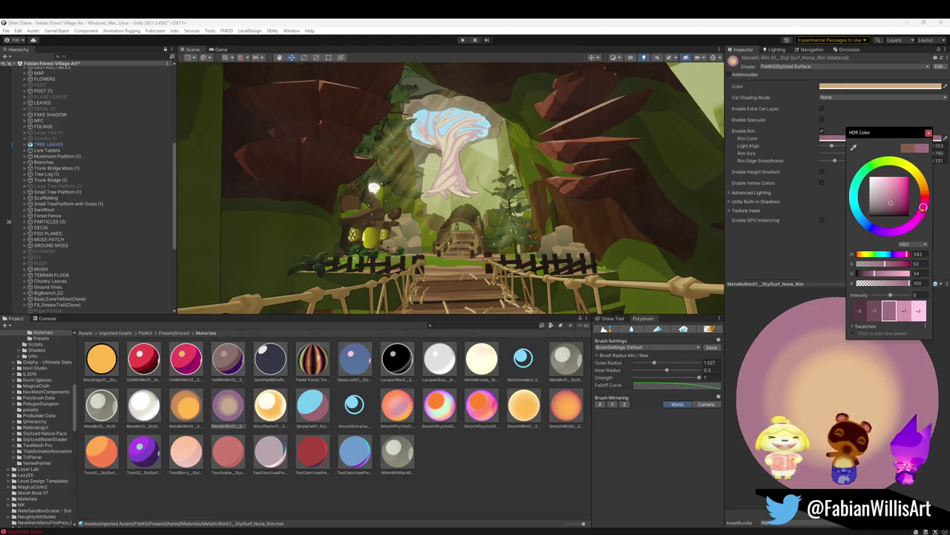
mouse_move(923, 207)
left_mouse_down()
mouse_move(866, 189)
mouse_move(864, 201)
left_mouse_up()
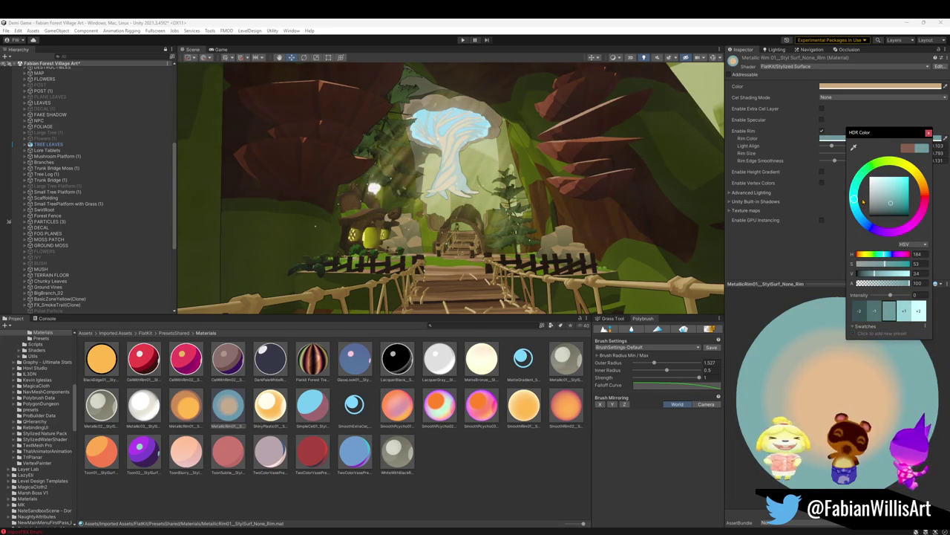
Fly the view onto the rope bridge and fine-tune the pale aqua rim hue.
right_click_drag(564, 193, 588, 186)
key("w")
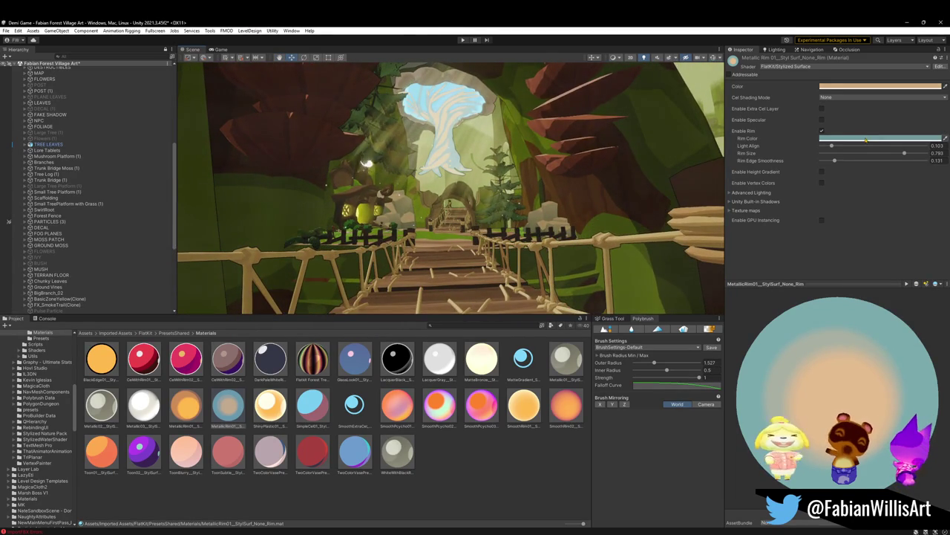
left_click(866, 139)
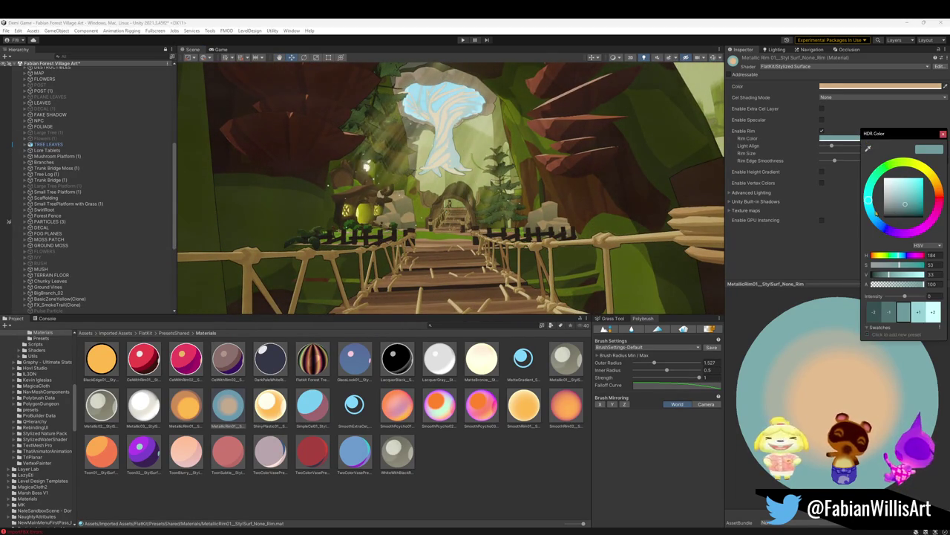
mouse_move(870, 205)
left_mouse_down()
mouse_move(873, 186)
mouse_move(868, 196)
mouse_move(913, 197)
left_mouse_up()
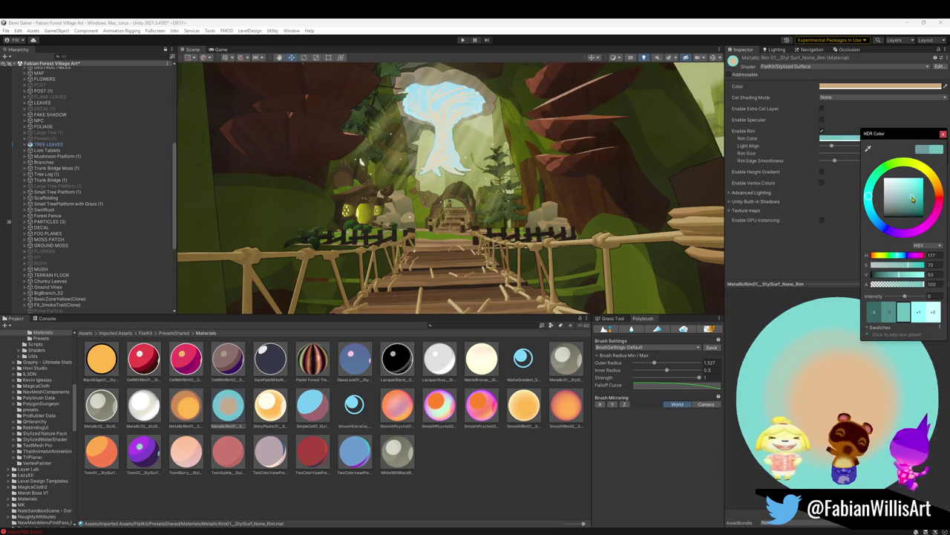
mouse_move(520, 200)
right_mouse_down()
mouse_move(460, 136)
mouse_move(428, 158)
mouse_move(534, 223)
mouse_move(505, 187)
mouse_move(550, 233)
mouse_move(523, 229)
right_mouse_up()
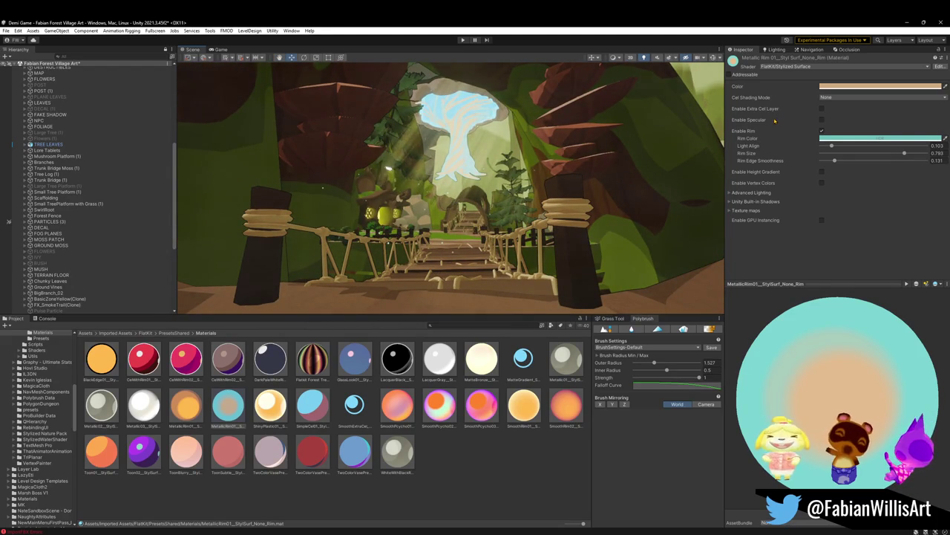
Set Light Align to 0, Rim Edge Smoothness to 0.226 and Rim Size to 0.709.
mouse_move(908, 158)
left_mouse_down()
mouse_move(884, 160)
mouse_move(905, 156)
left_mouse_up()
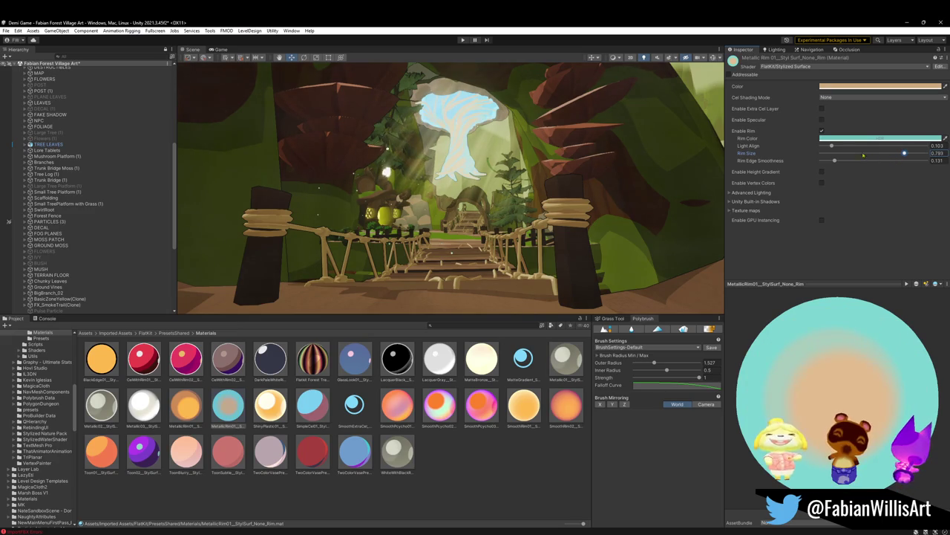
left_click_drag(832, 147, 812, 149)
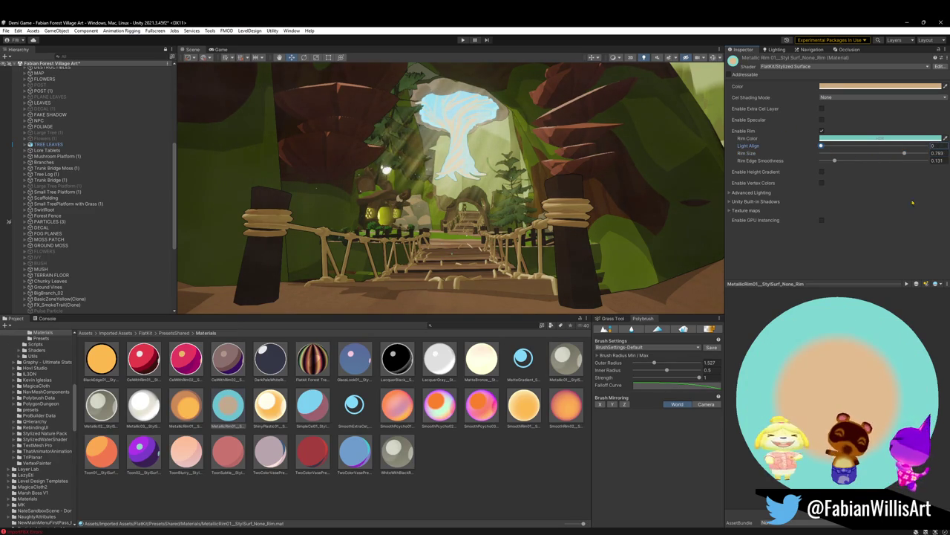
mouse_move(836, 162)
left_mouse_down()
mouse_move(821, 161)
mouse_move(830, 161)
left_mouse_up()
mouse_move(937, 174)
left_mouse_down()
mouse_move(821, 176)
mouse_move(930, 175)
mouse_move(843, 176)
left_mouse_up()
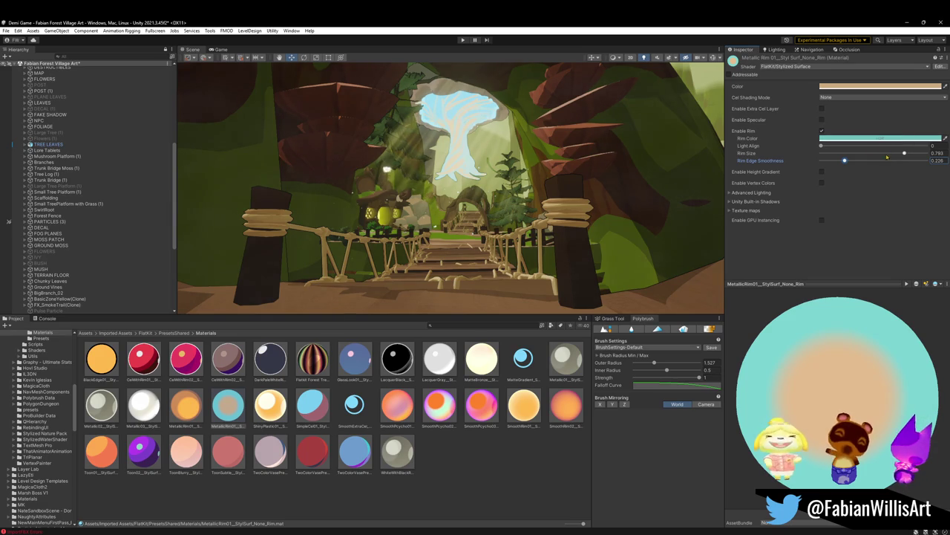
left_click_drag(882, 153, 894, 153)
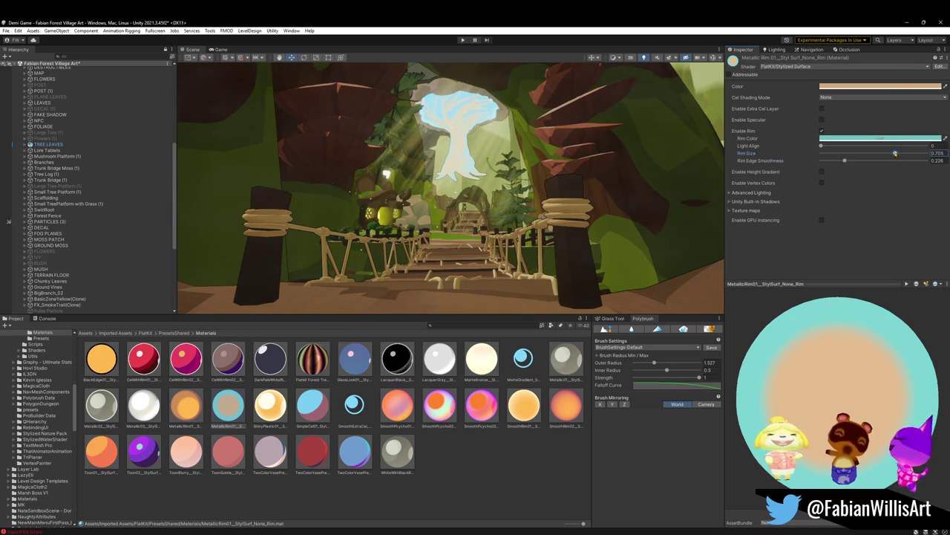
mouse_move(897, 153)
left_mouse_down()
mouse_move(933, 154)
mouse_move(889, 153)
mouse_move(900, 153)
left_mouse_up()
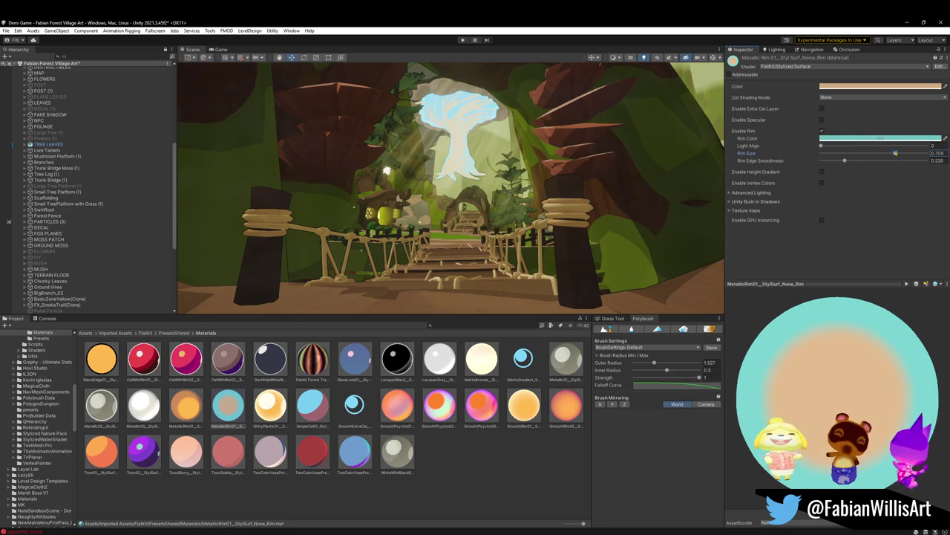
Test a darker cyan rim colour, revert it, and bring up the Lighting environment settings.
left_click_drag(550, 164, 514, 162, "alt")
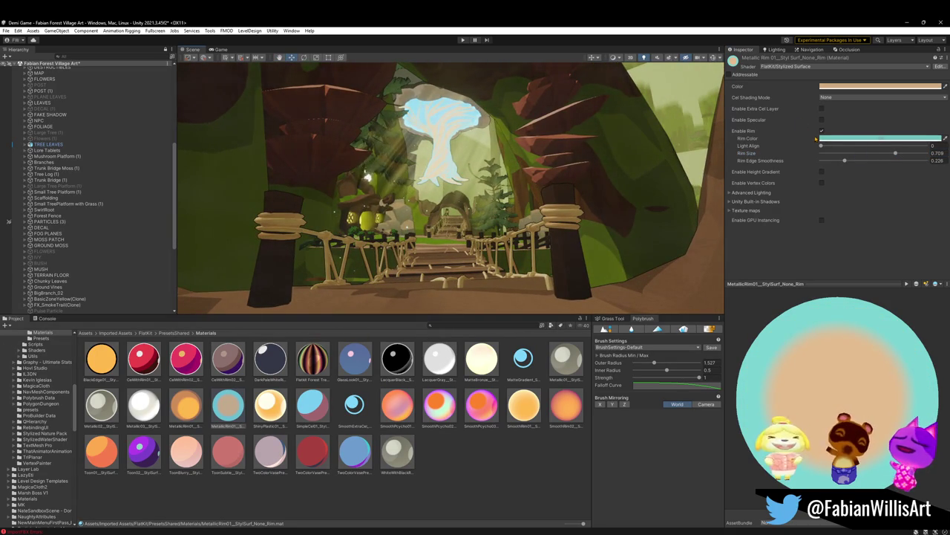
left_click(876, 138)
left_click_drag(883, 274, 868, 273)
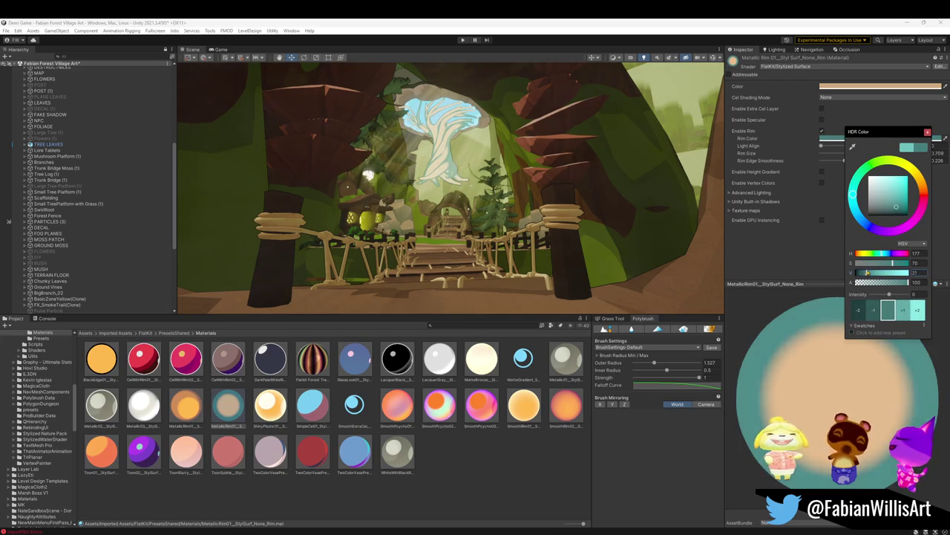
key("Escape")
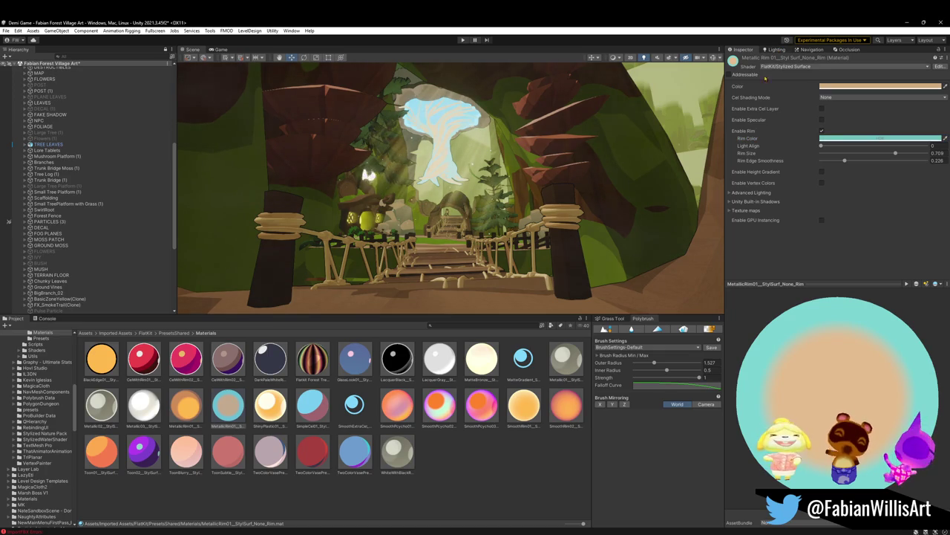
left_click(776, 49)
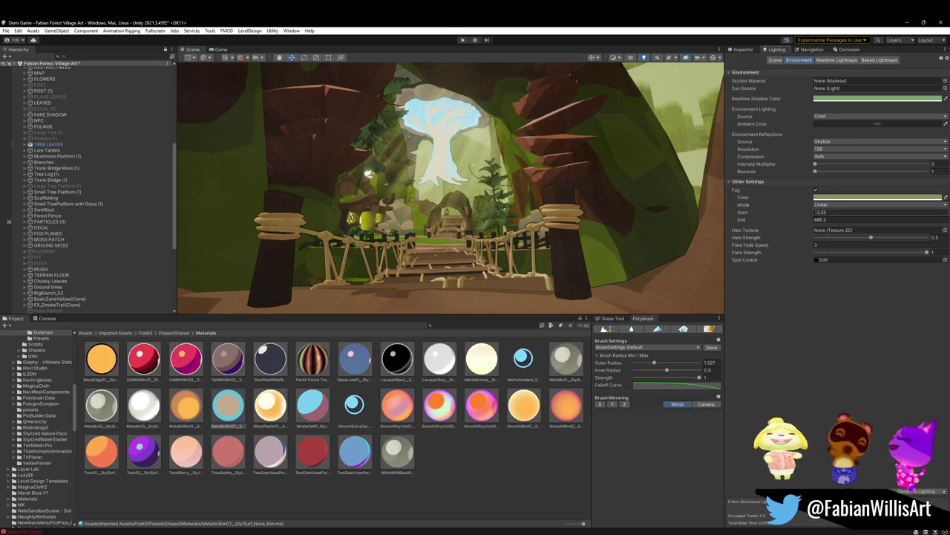
left_click(878, 123)
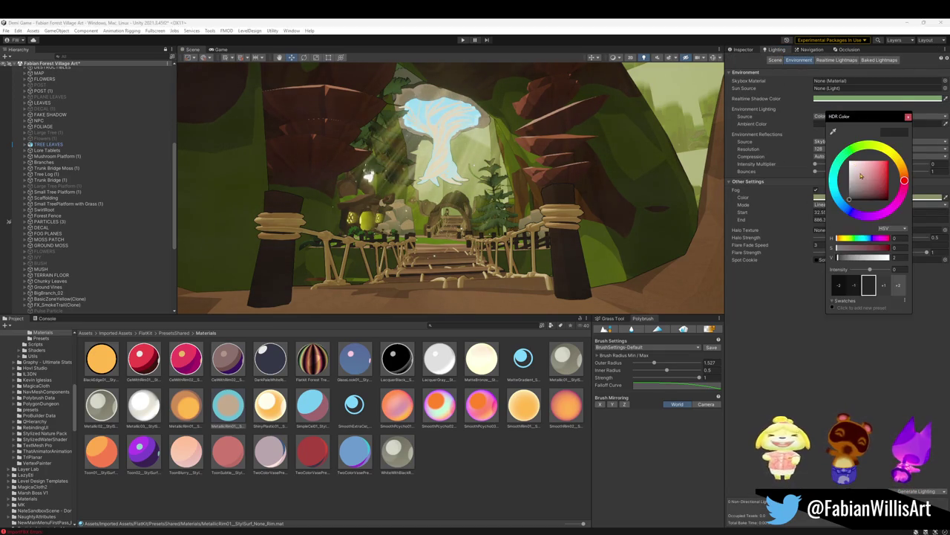
left_click_drag(855, 190, 815, 176)
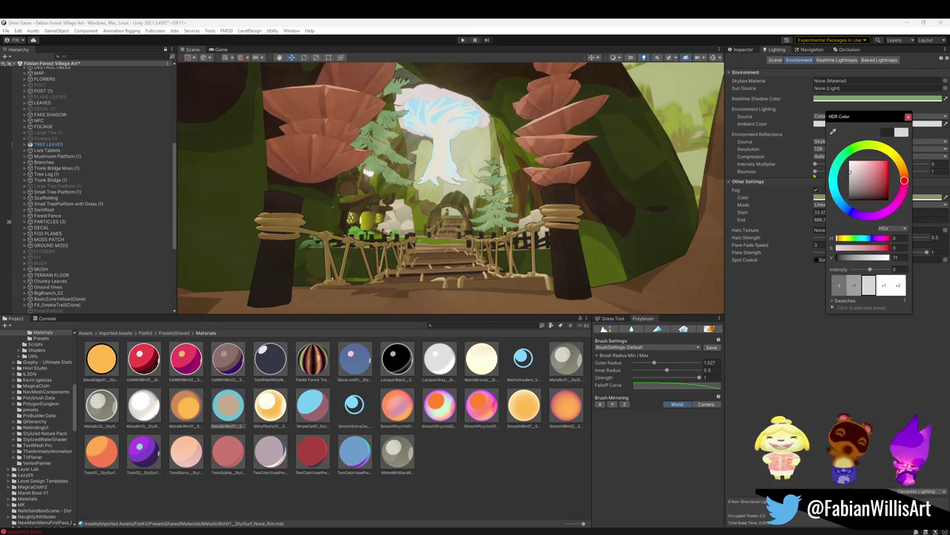
left_click(577, 259)
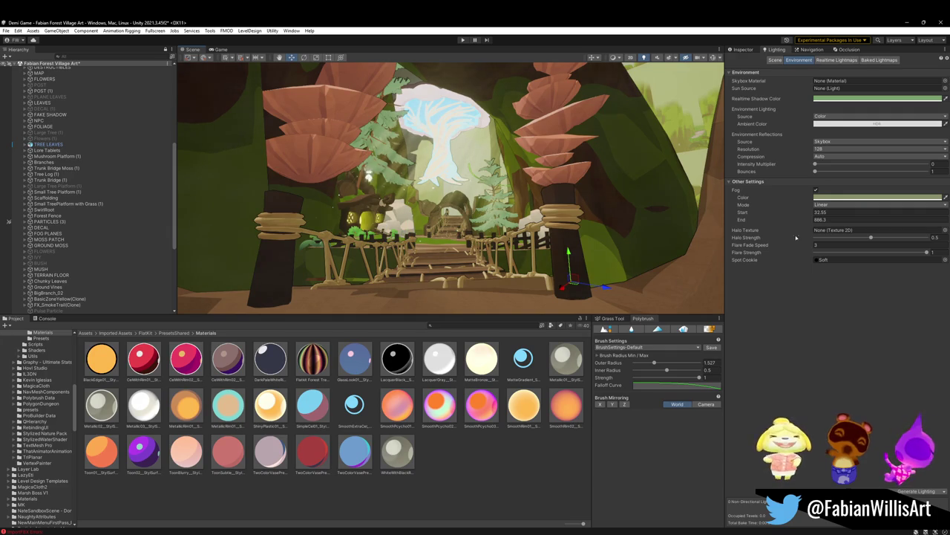
left_click(743, 50)
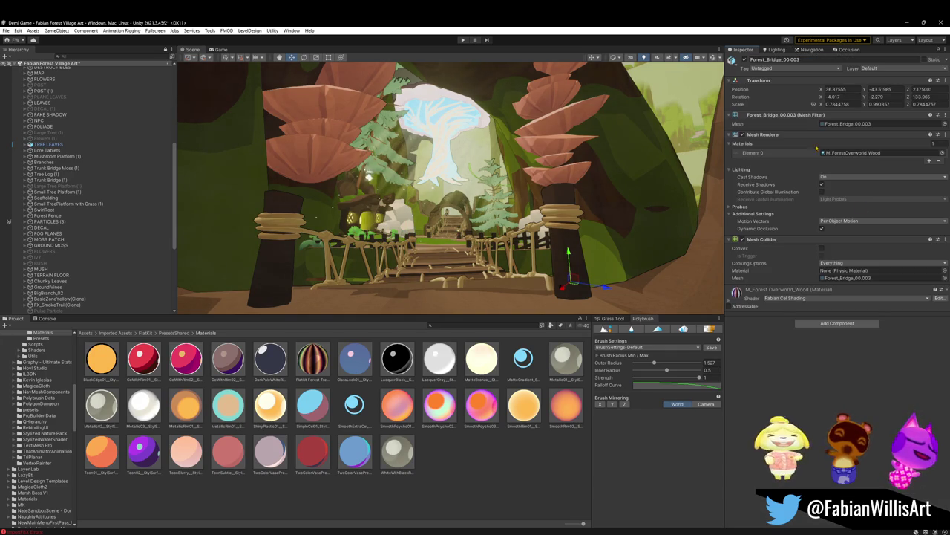
left_click(729, 302)
scroll(858, 409, "down", 3)
left_click_drag(820, 378, 858, 376)
scroll(555, 190, "down", 2)
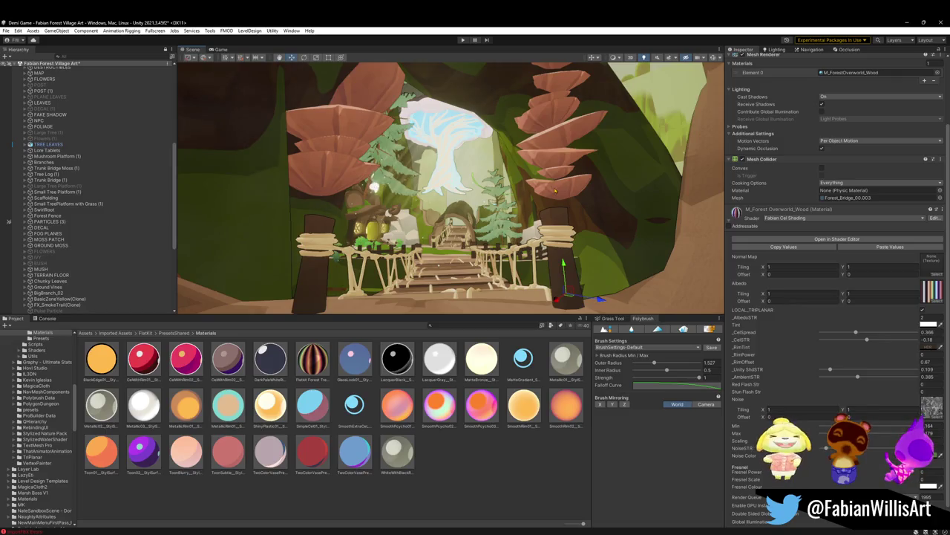
key("ctrl+z")
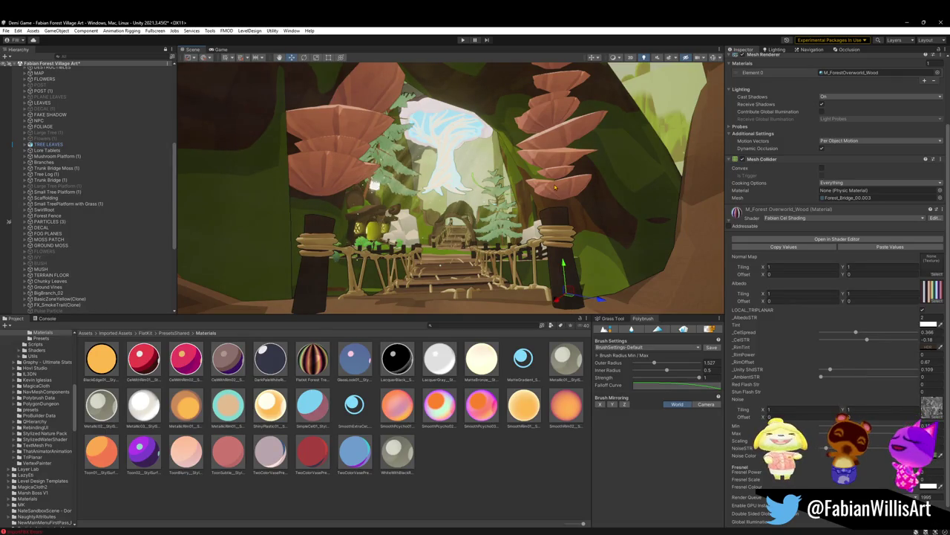
left_click(555, 188)
key("ctrl+z")
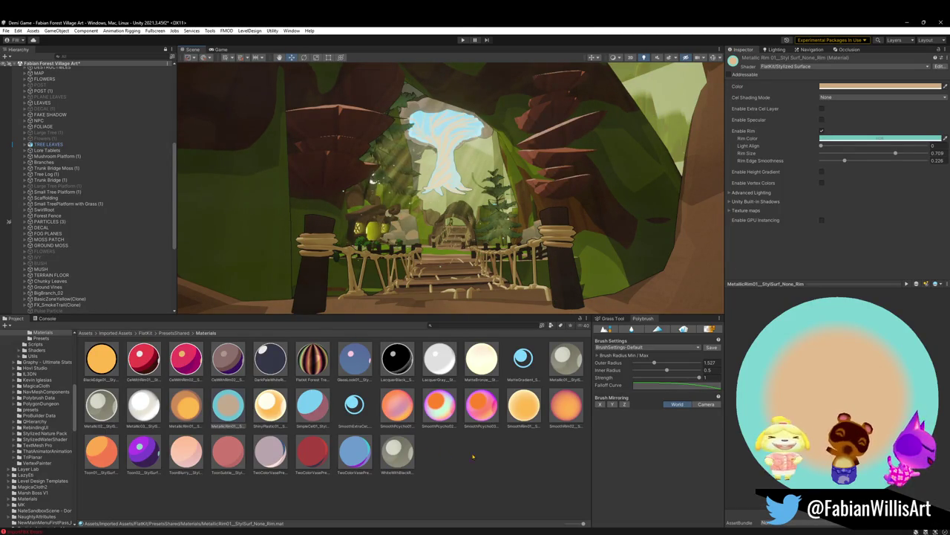
Change the fog colour from green to blue.
left_click(776, 50)
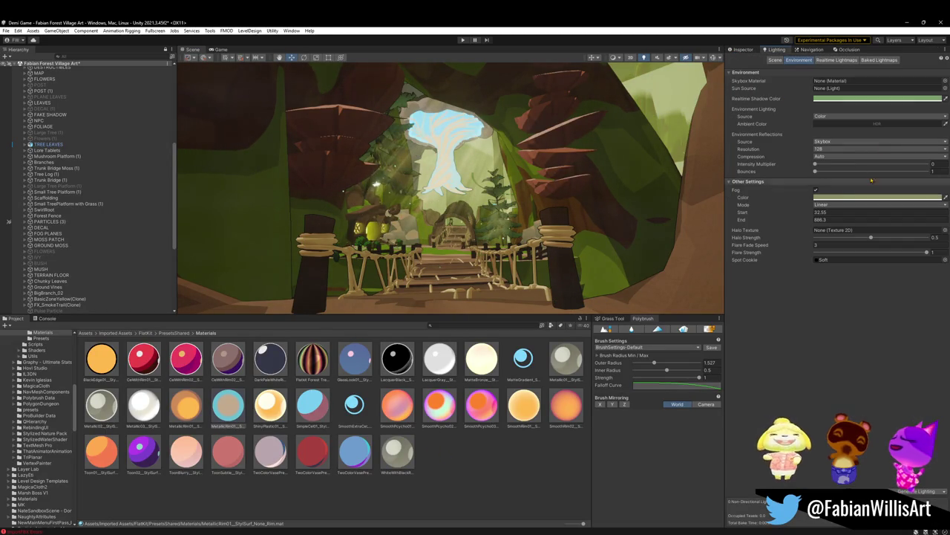
left_click(839, 197)
left_click_drag(866, 259, 851, 273)
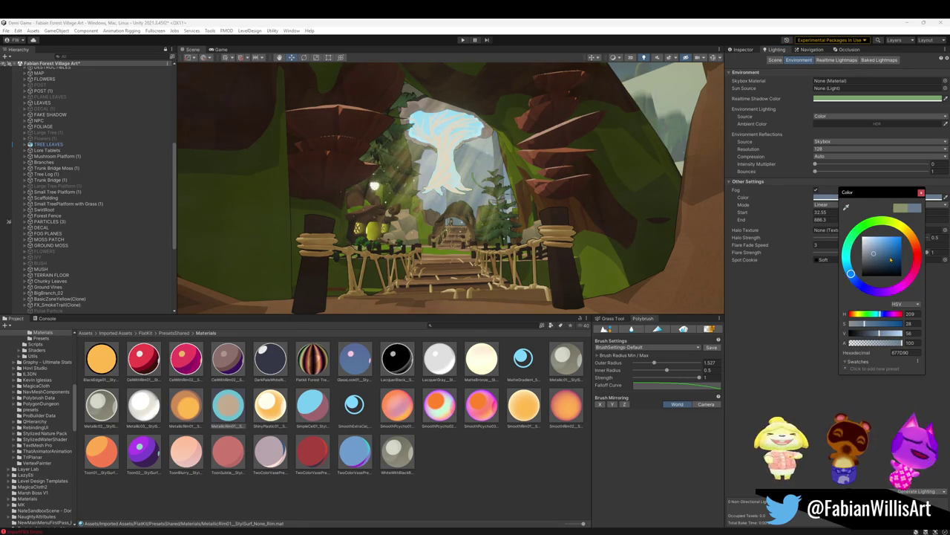
left_click_drag(874, 255, 885, 252)
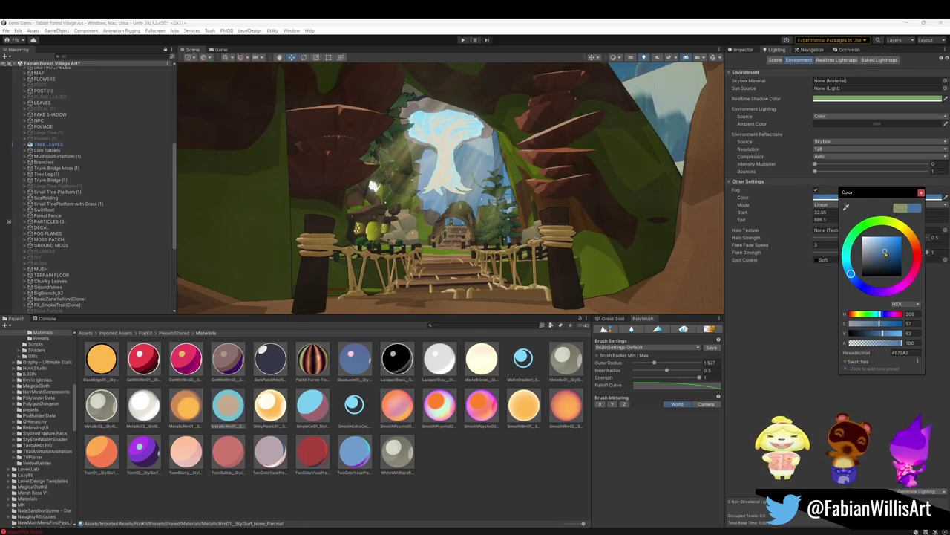
left_click(815, 289)
Set fog start to -17.3 and end to 235.8, then deepen the fog hue to muted blue.
left_click(832, 212)
type("35")
left_click_drag(48, 236, 521, 195)
key("ctrl+z")
left_click_drag(810, 221, 765, 221)
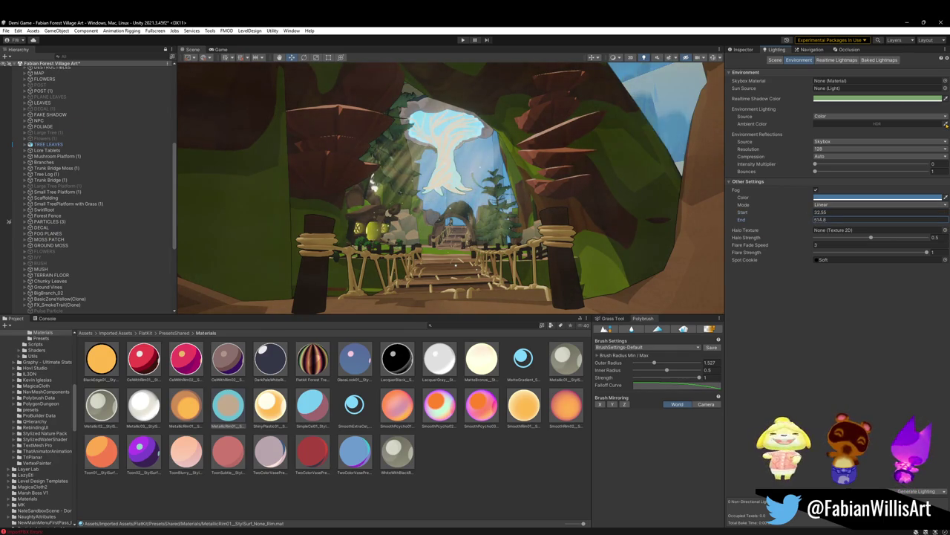
left_click_drag(901, 115, 365, 490)
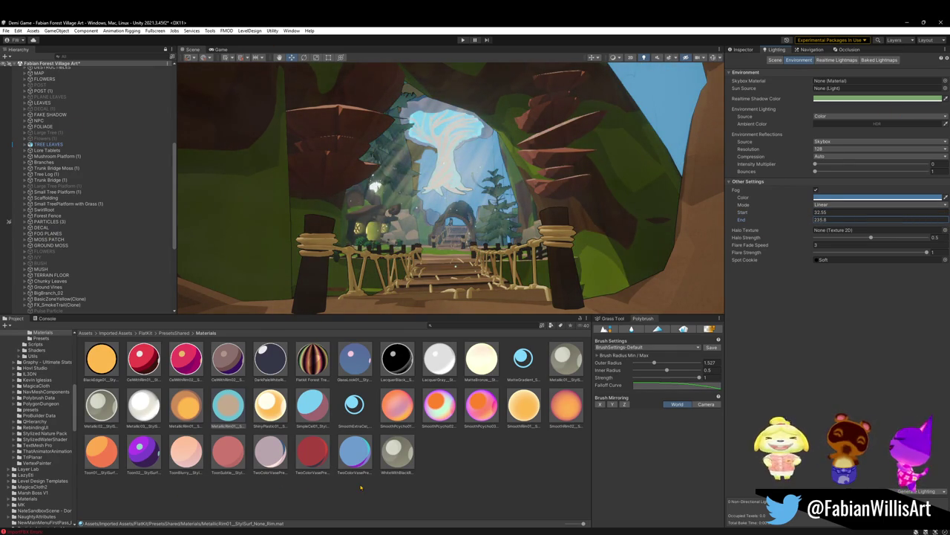
left_click_drag(811, 213, 790, 216)
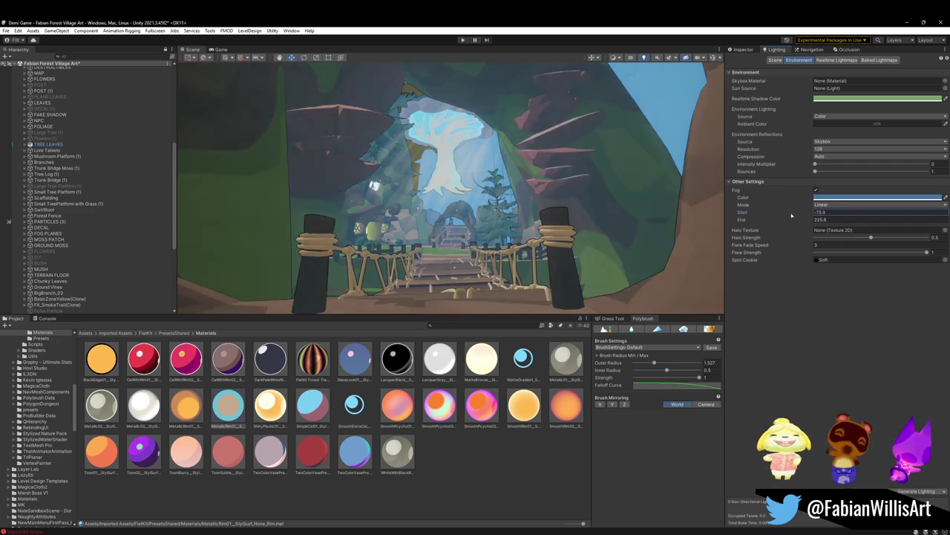
left_click(869, 197)
left_click_drag(851, 271, 853, 276)
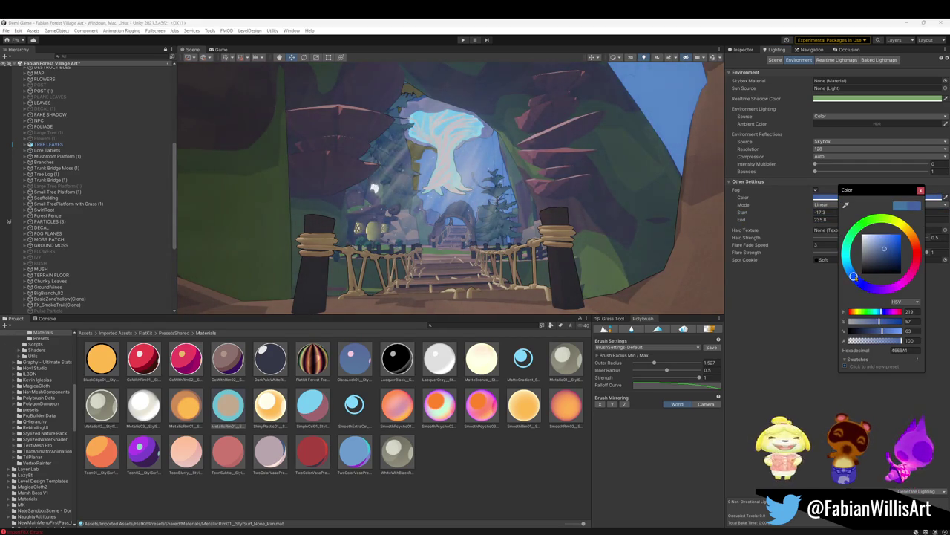
Fly the view onto the bridge and shift MetallicRim01's rim hue to lavender blue (hue 229).
scroll(503, 237, "down", 5)
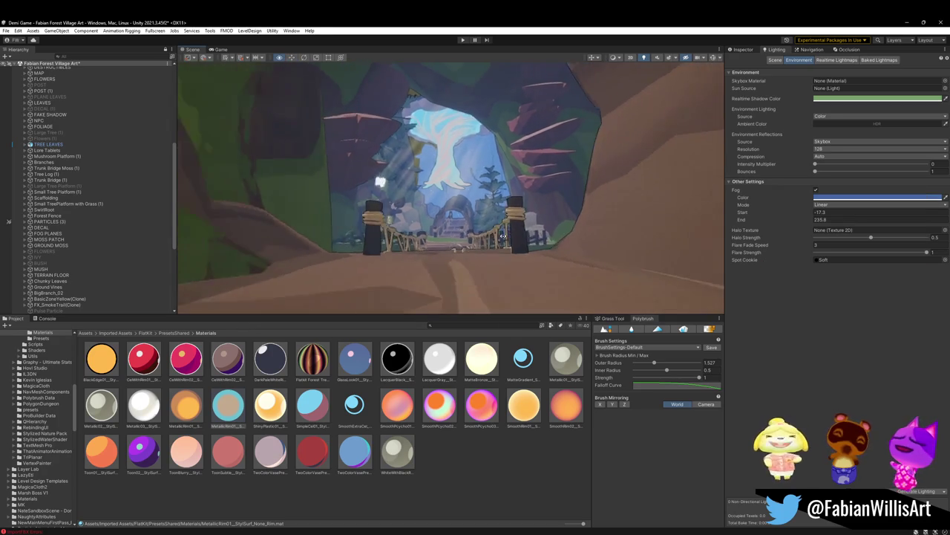
scroll(503, 237, "up", 2)
scroll(502, 236, "up", 2)
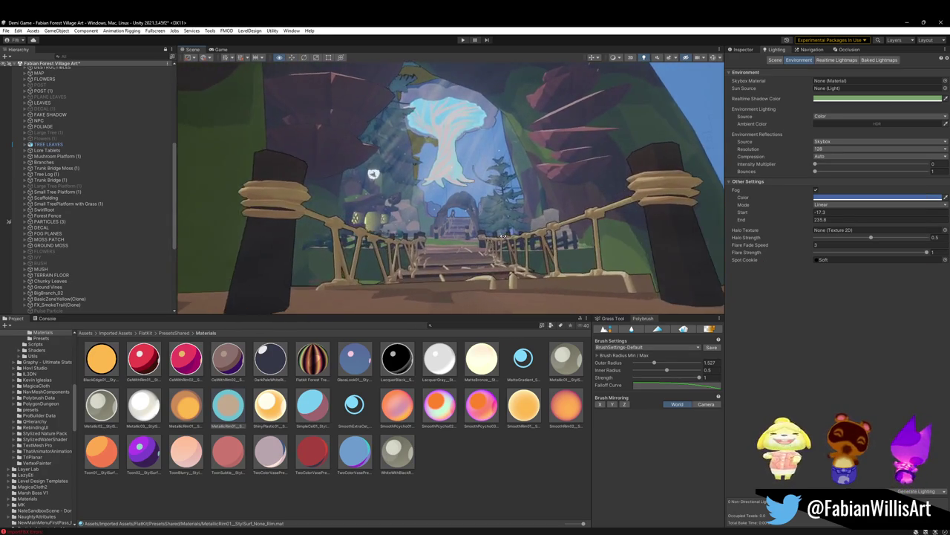
scroll(503, 236, "up", 2)
scroll(503, 236, "up", 2)
mouse_move(503, 236)
right_mouse_down()
mouse_move(515, 222)
mouse_move(512, 187)
mouse_move(507, 219)
mouse_move(522, 221)
mouse_move(513, 221)
right_mouse_up()
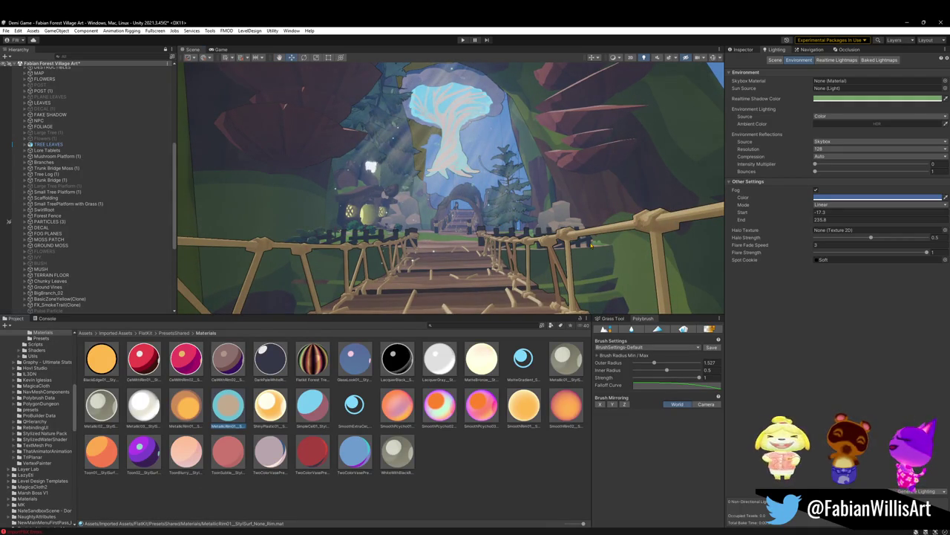
left_click(743, 49)
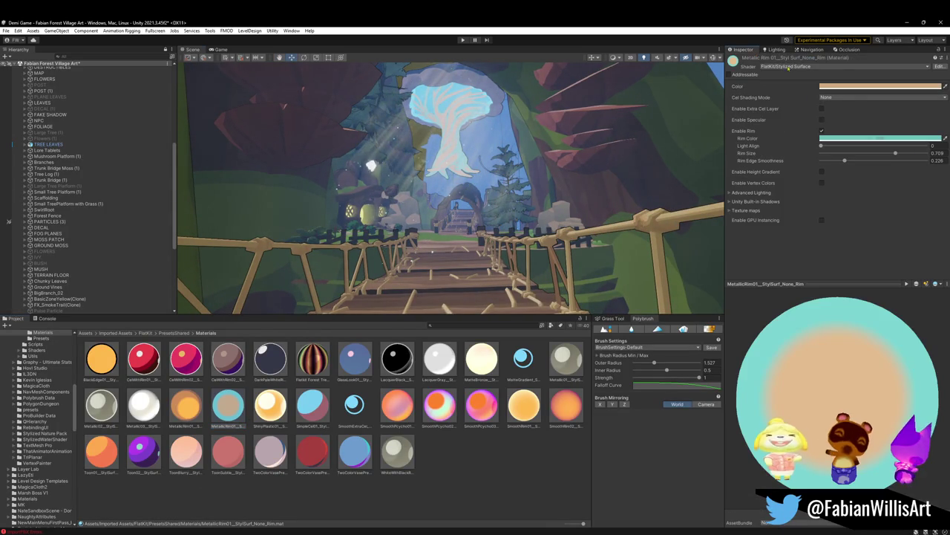
left_click(880, 138)
left_click(885, 226)
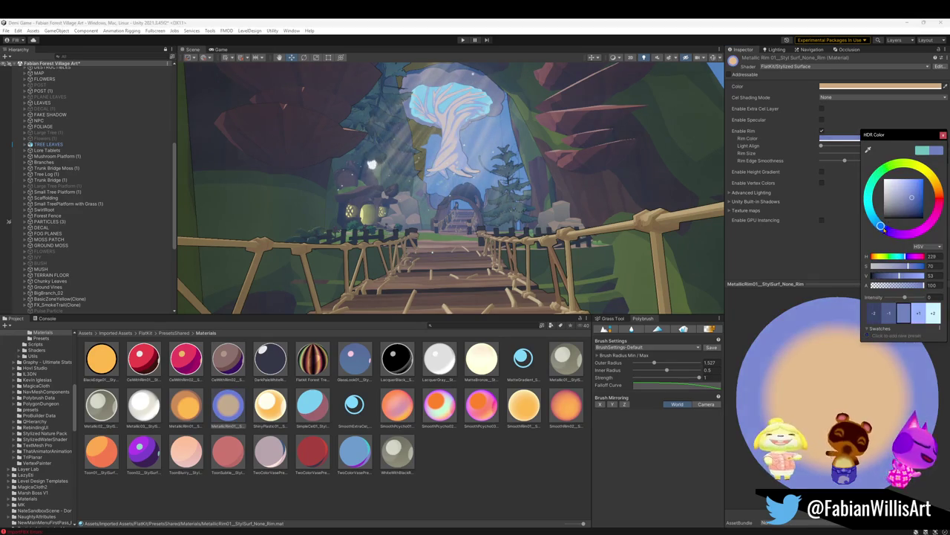
Try a pink rim hue, comparing it by undo/redo while viewing the bridge posts.
mouse_move(886, 229)
left_mouse_down()
mouse_move(938, 208)
mouse_move(908, 233)
left_mouse_up()
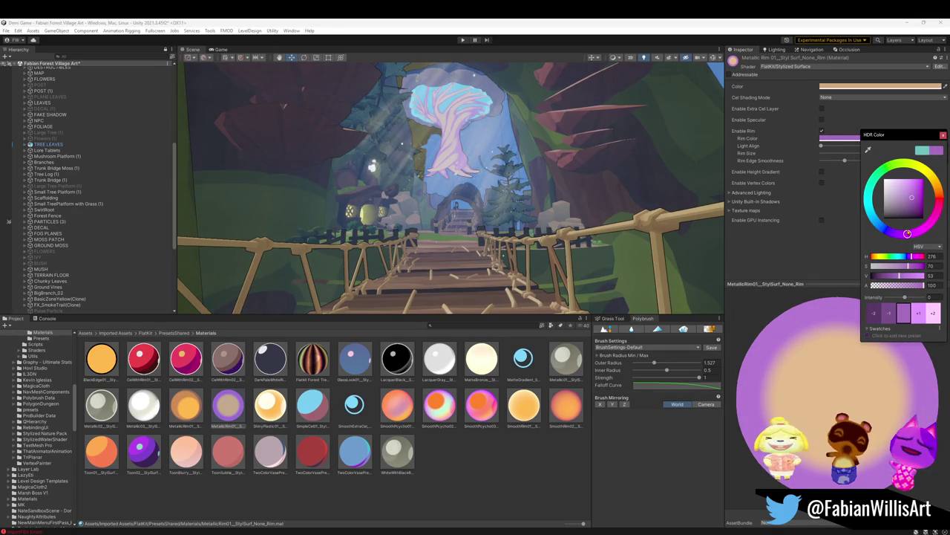
right_click_drag(520, 185, 545, 179)
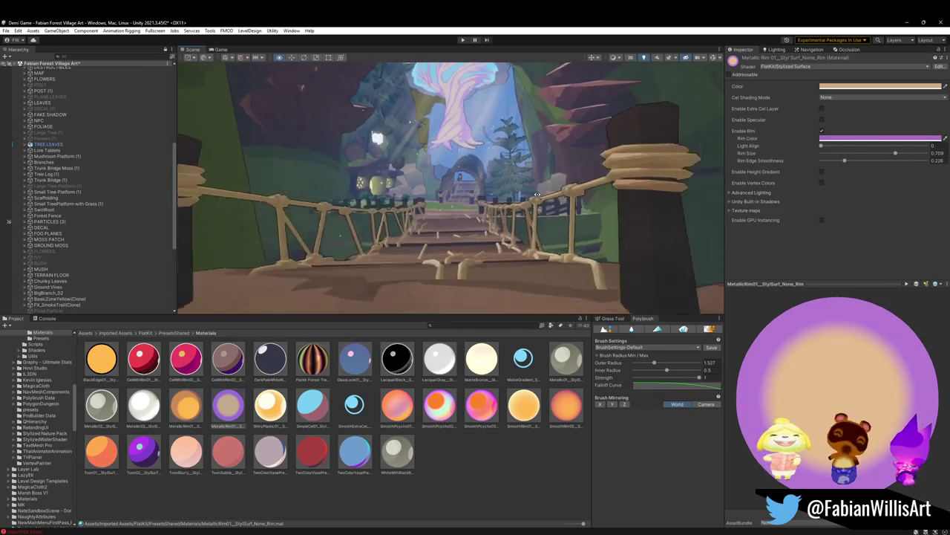
key("s")
key("w")
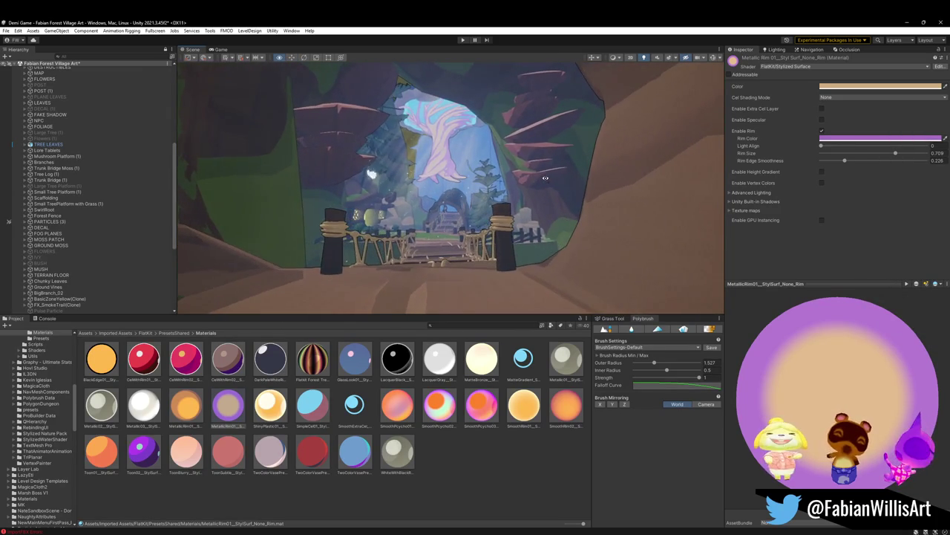
key("ctrl+z")
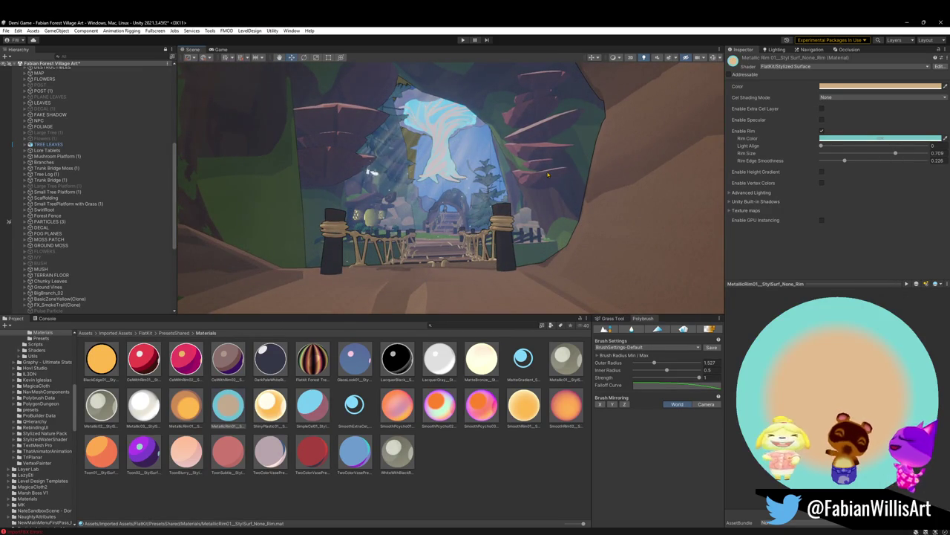
key("ctrl+y")
Try a darker red-orange to tan rim colour, then revert to the original cyan.
left_click(880, 138)
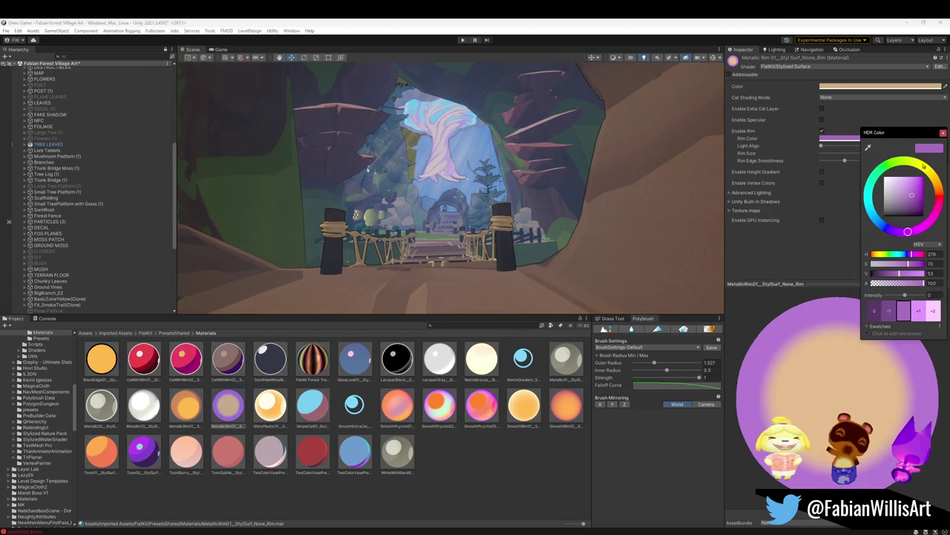
left_click_drag(907, 231, 937, 191)
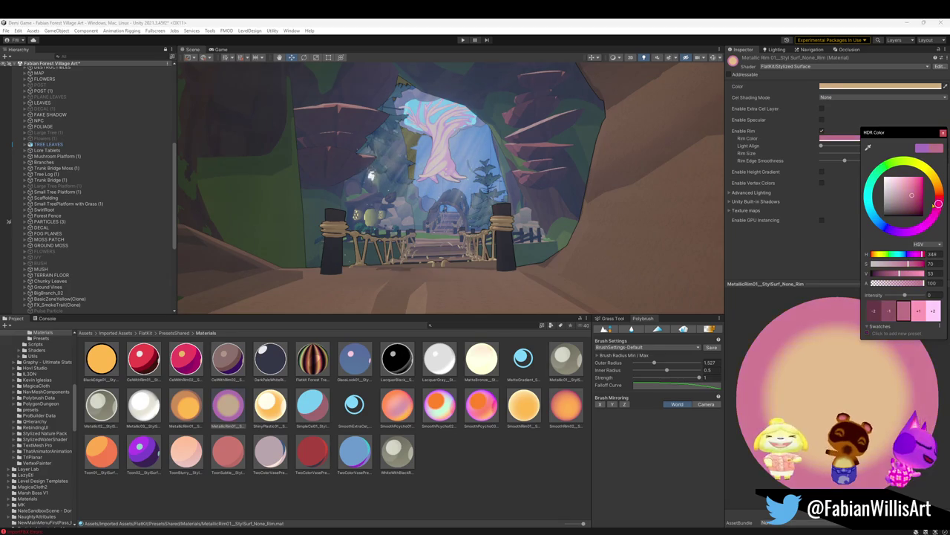
mouse_move(932, 196)
left_mouse_down()
mouse_move(932, 187)
mouse_move(933, 196)
left_mouse_up()
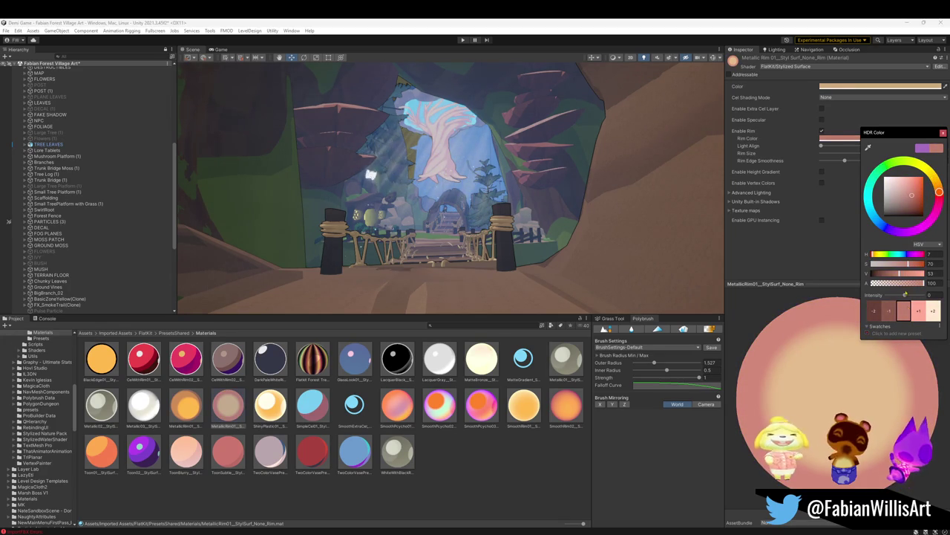
left_click_drag(899, 273, 884, 274)
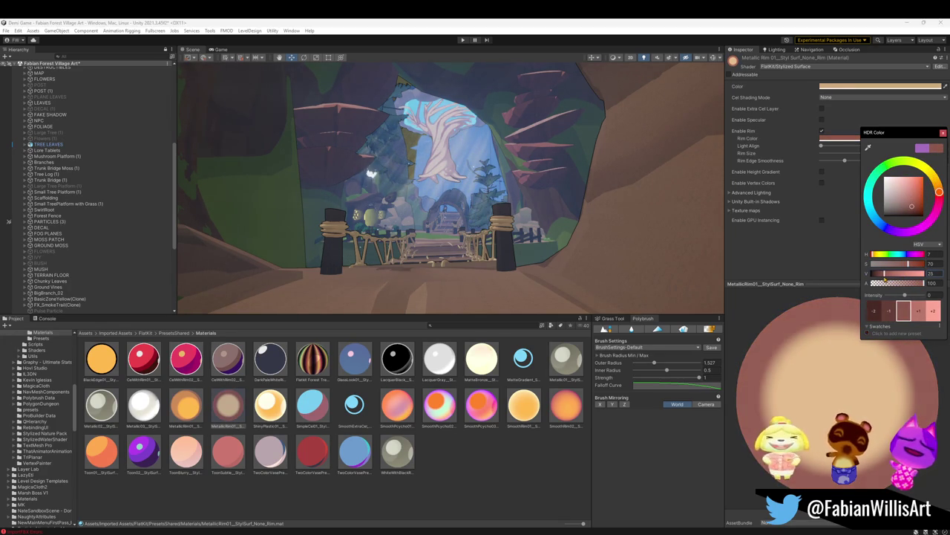
mouse_move(885, 278)
left_mouse_down()
mouse_move(882, 264)
mouse_move(895, 271)
left_mouse_up()
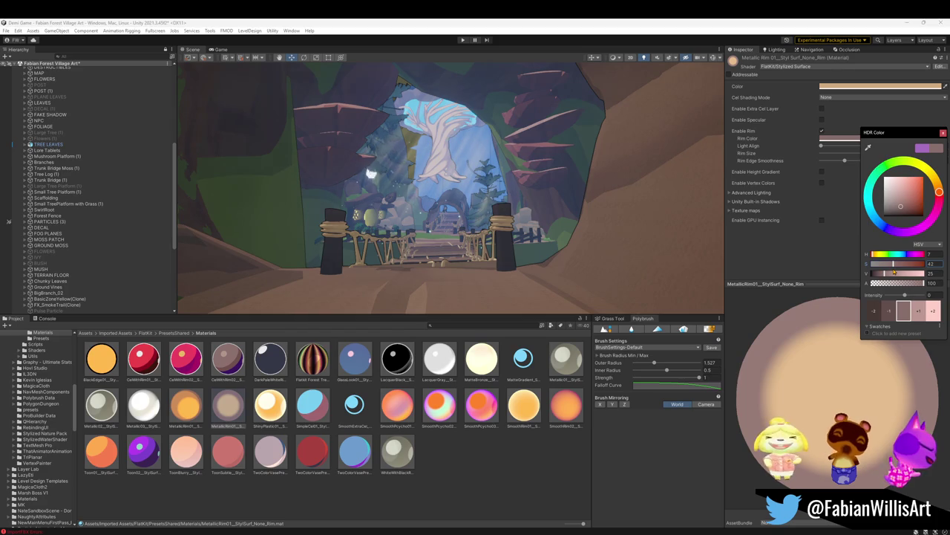
key("Escape")
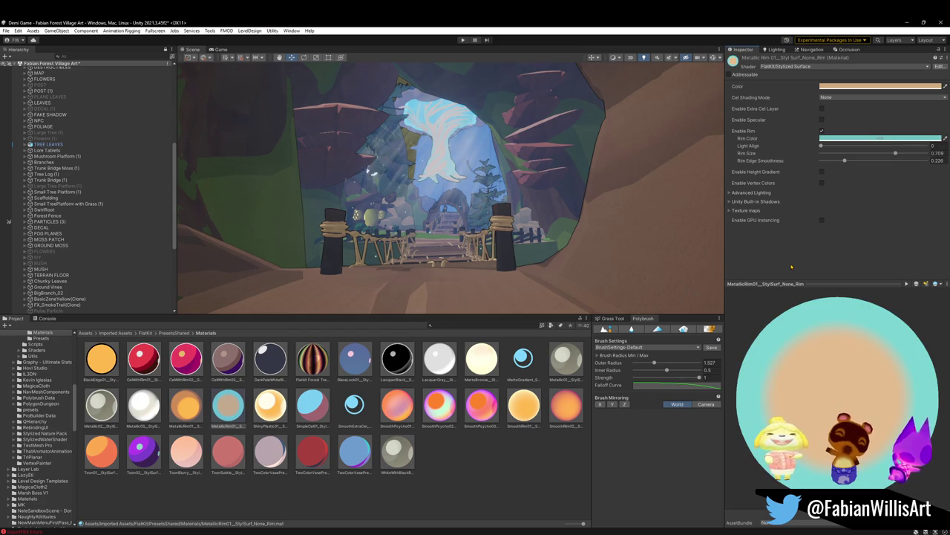
Darken the cyan rim colour to V 31 and close the picker.
left_click(880, 138)
left_click_drag(895, 279, 885, 279)
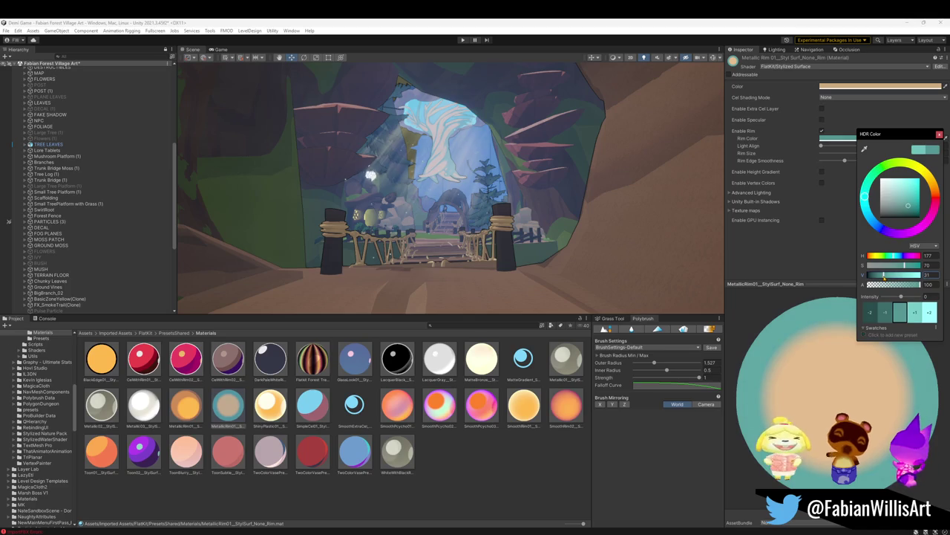
left_click(822, 264)
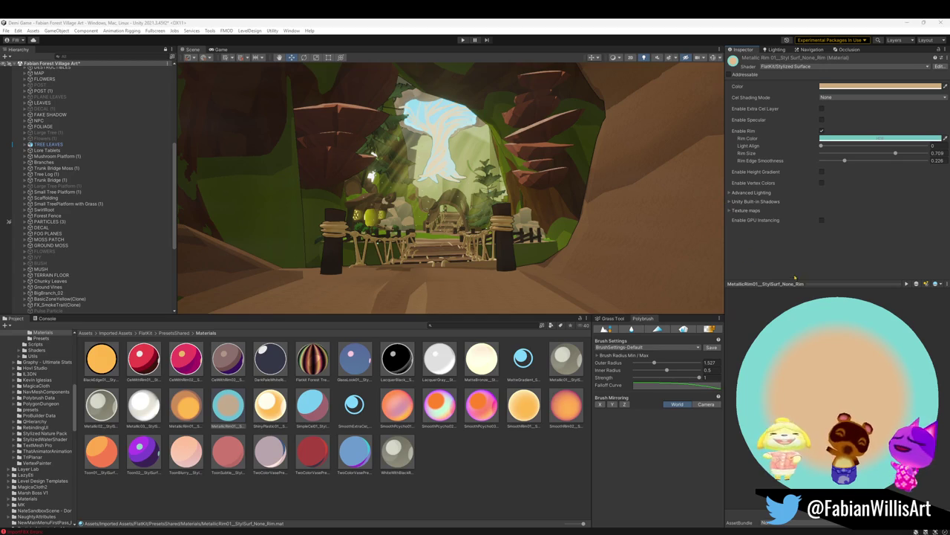
left_click(777, 49)
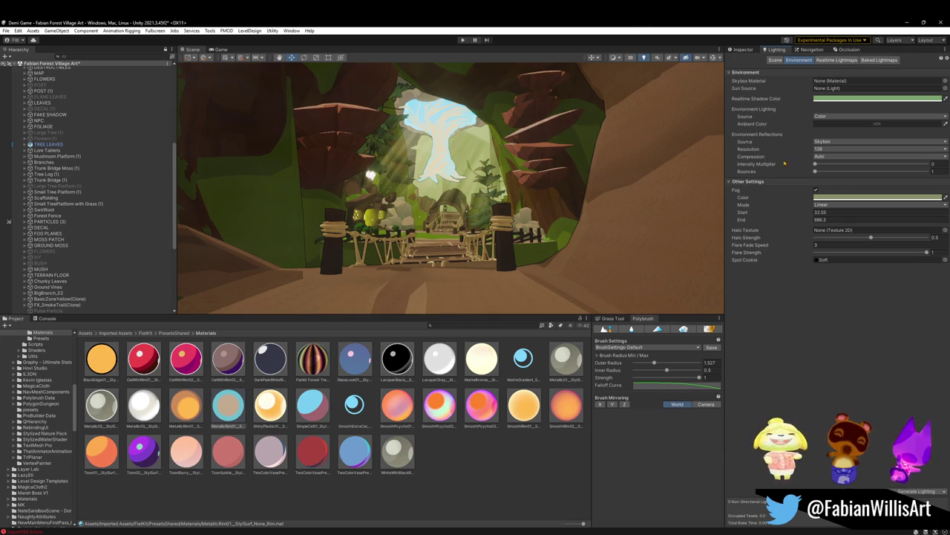
Set the pale green fog to start at 10.2 and end at 398.1, then fly into the cave.
left_click(750, 50)
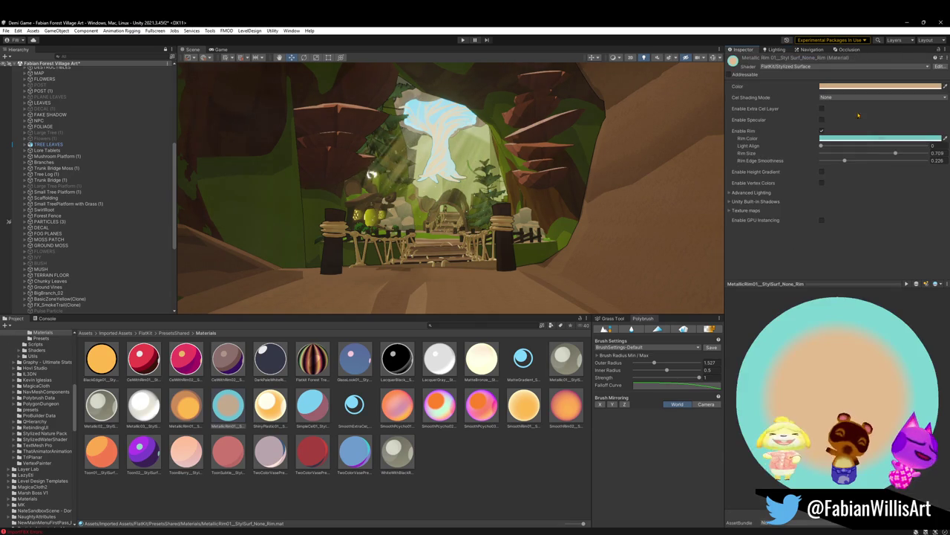
left_click(776, 50)
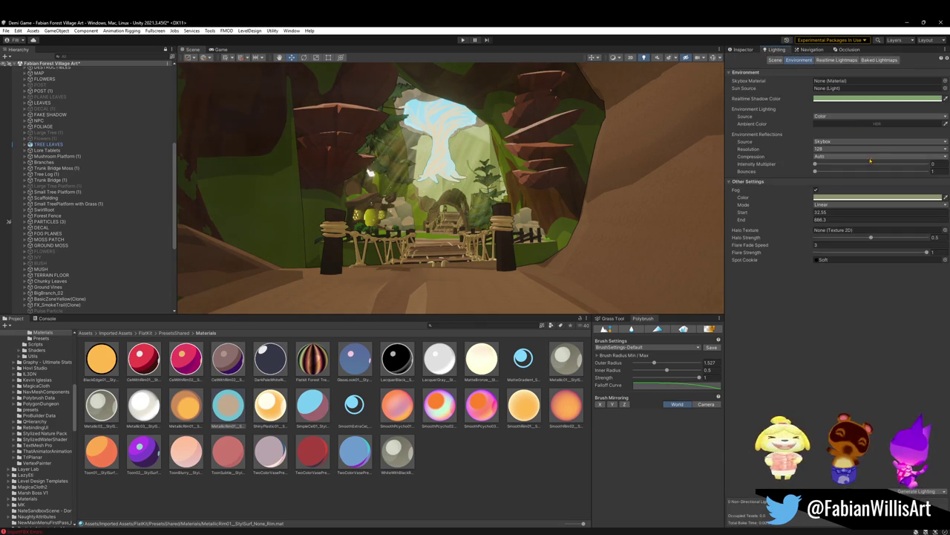
mouse_move(814, 223)
left_mouse_down()
mouse_move(679, 204)
mouse_move(571, 94)
left_mouse_up()
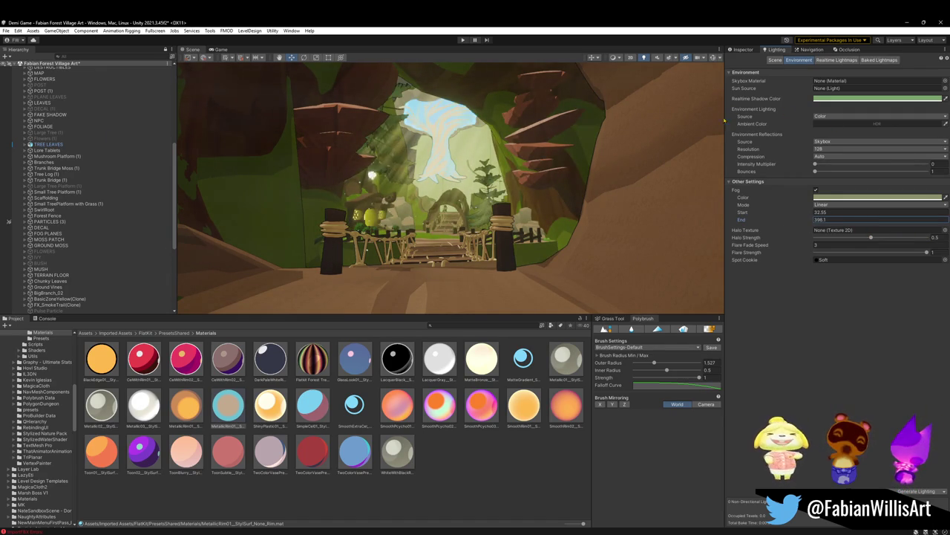
mouse_move(571, 93)
left_mouse_down()
mouse_move(811, 215)
mouse_move(799, 213)
left_mouse_up()
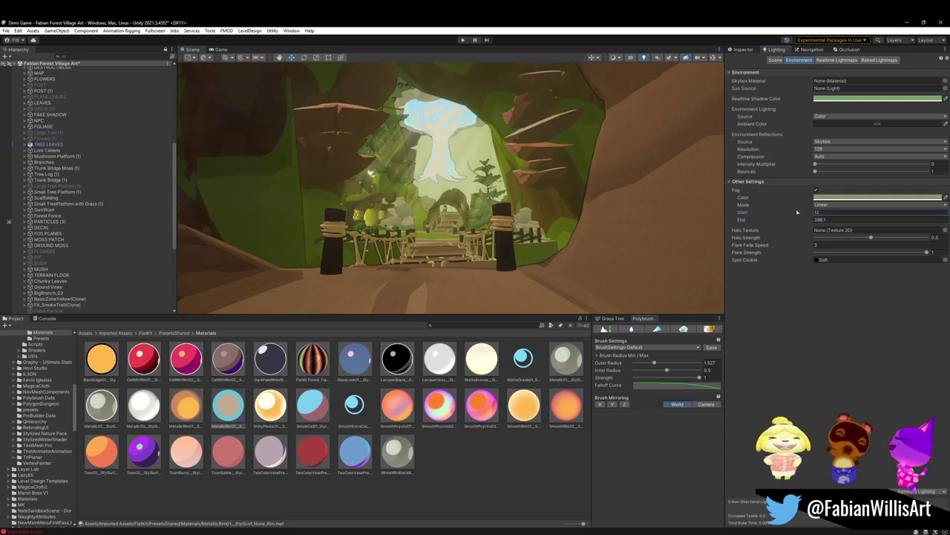
mouse_move(446, 193)
right_mouse_down()
mouse_move(475, 185)
mouse_move(310, 130)
mouse_move(460, 198)
right_mouse_up()
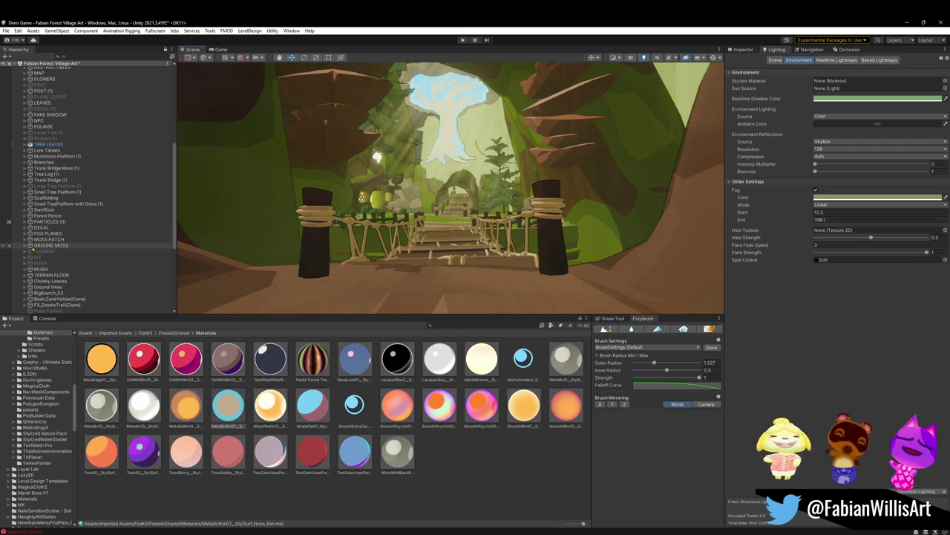
Select the Post Cube child of POST (1) and show its post-process volume settings.
scroll(44, 223, "up", 2)
scroll(56, 216, "up", 2)
scroll(65, 212, "up", 2)
left_click(76, 224)
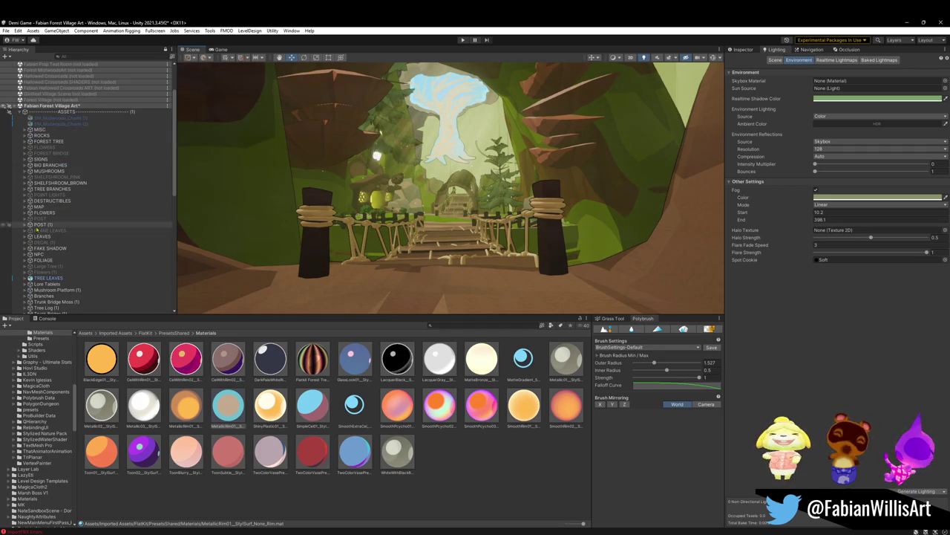
key("Right")
key("Down")
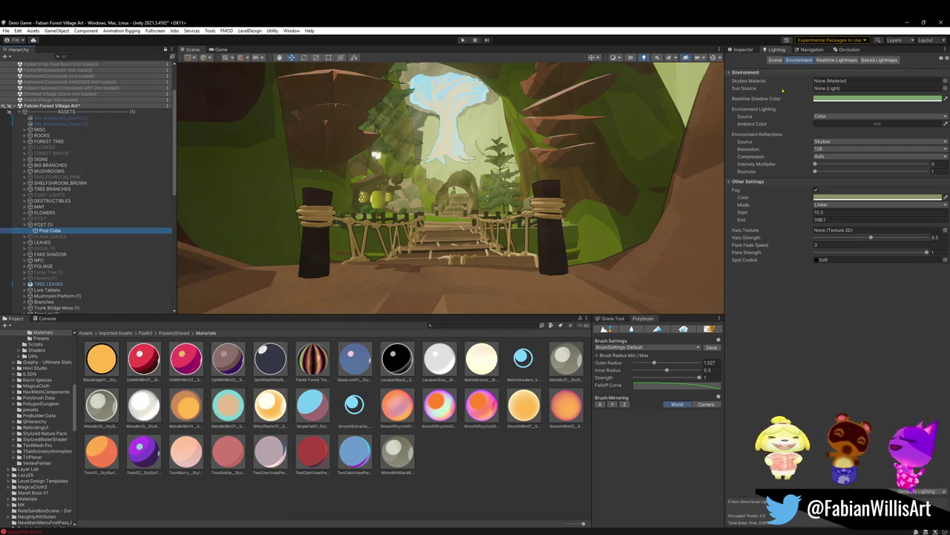
left_click(743, 49)
scroll(800, 347, "down", 5)
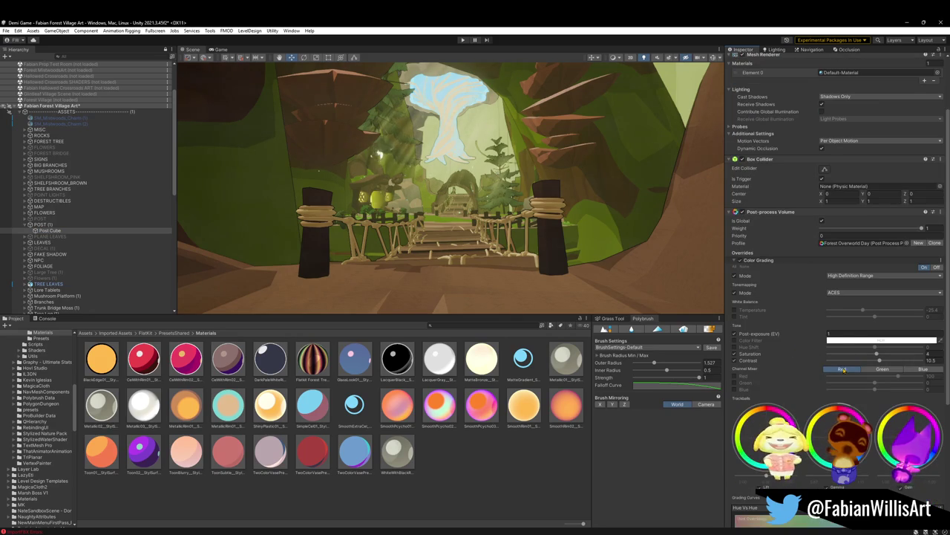
Compare Neutral and ACES tonemapping, settling on ACES, while flying closer to the bridge.
left_click(844, 294)
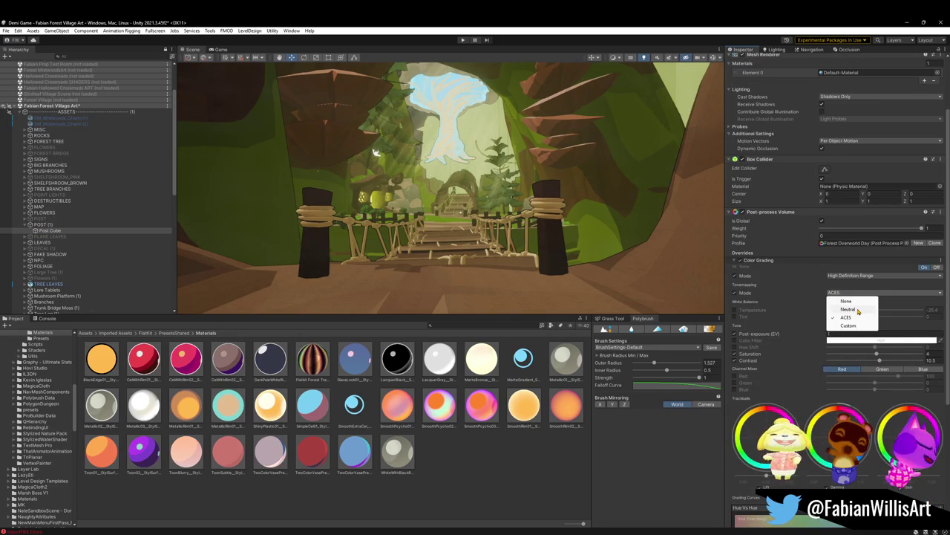
left_click(847, 309)
key("ctrl+z")
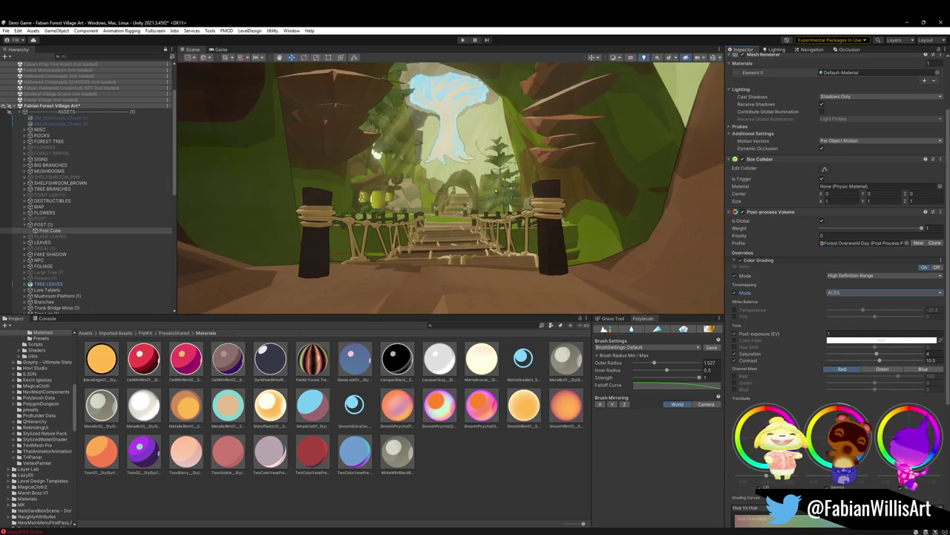
key("ctrl+y")
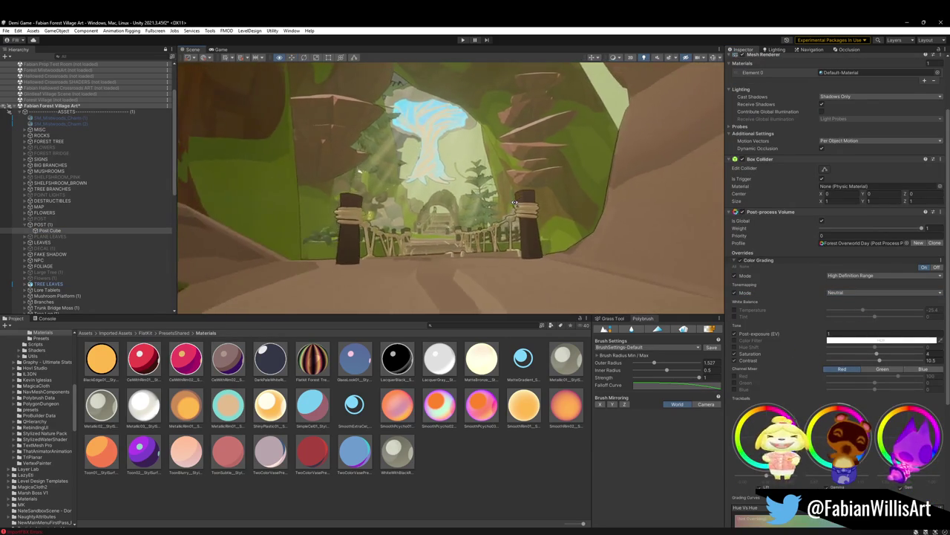
right_click_drag(503, 199, 507, 204)
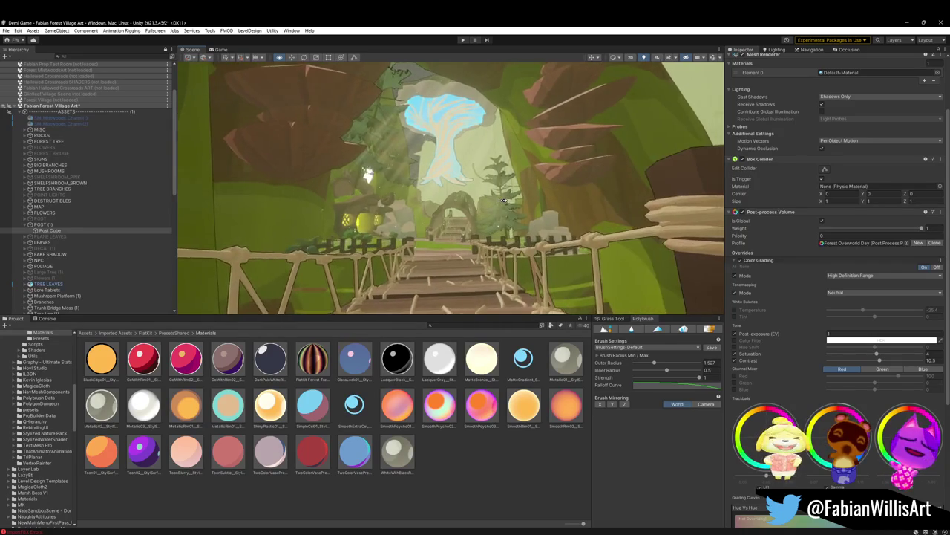
key("ctrl+z")
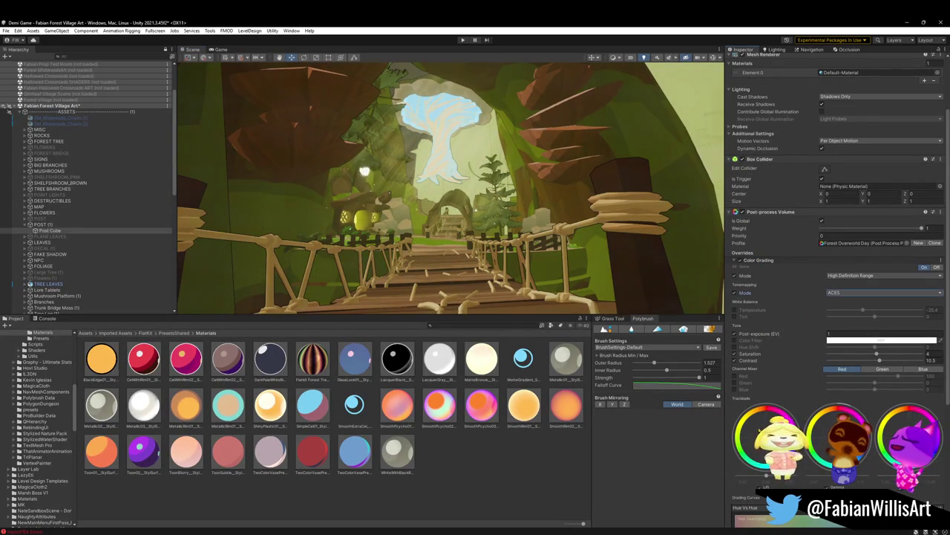
mouse_move(752, 423)
left_mouse_down()
mouse_move(765, 438)
mouse_move(772, 427)
left_mouse_up()
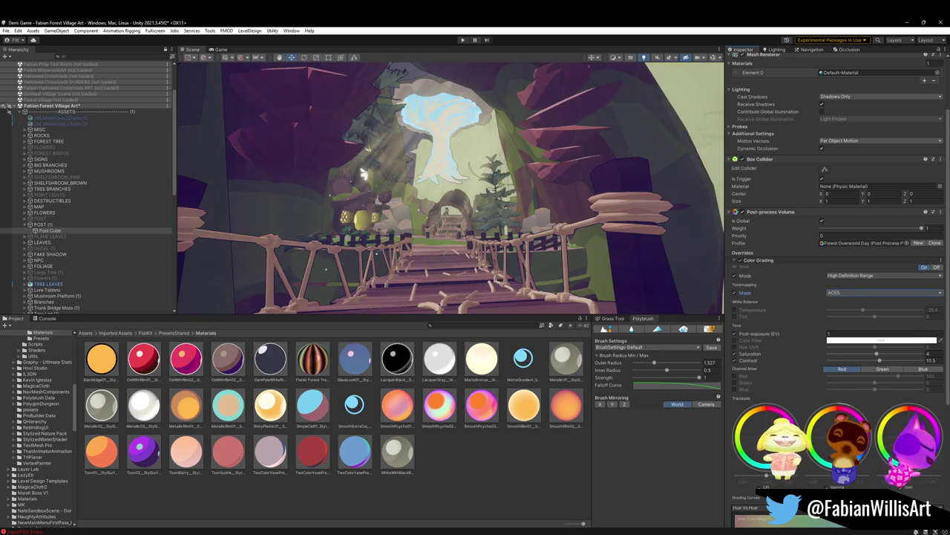
mouse_move(505, 238)
right_mouse_down()
mouse_move(524, 254)
mouse_move(542, 233)
mouse_move(549, 240)
right_mouse_up()
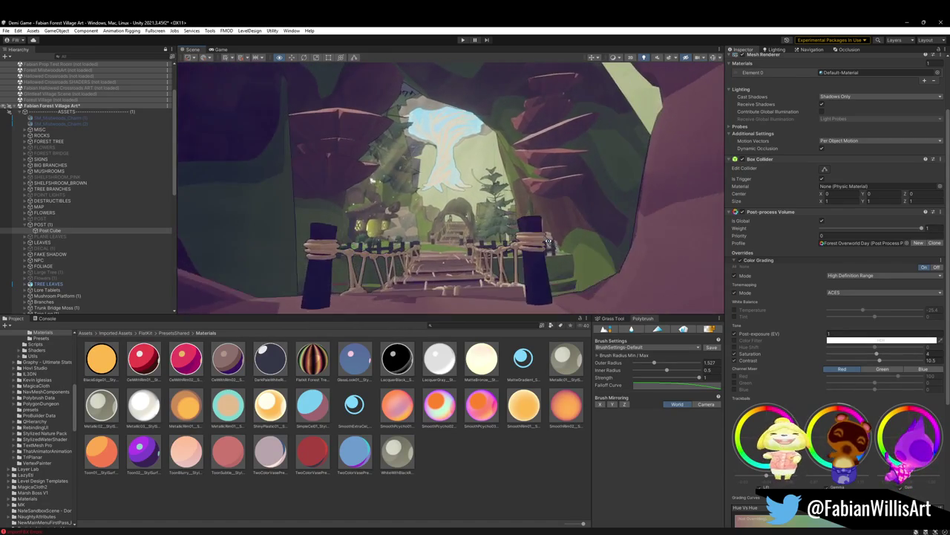
right_click_drag(548, 240, 549, 244)
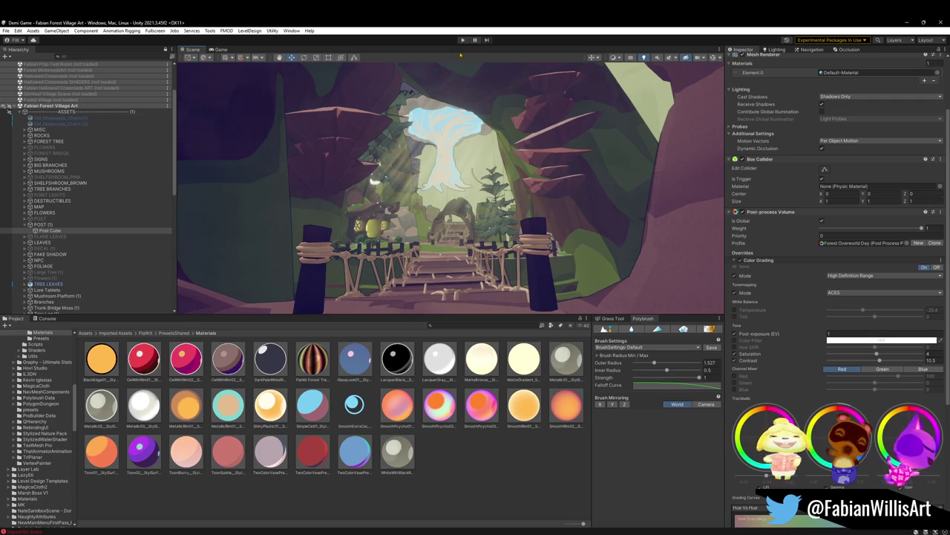
Run the game in Play mode, view it fullscreen with F10, then exit fullscreen.
left_click(462, 40)
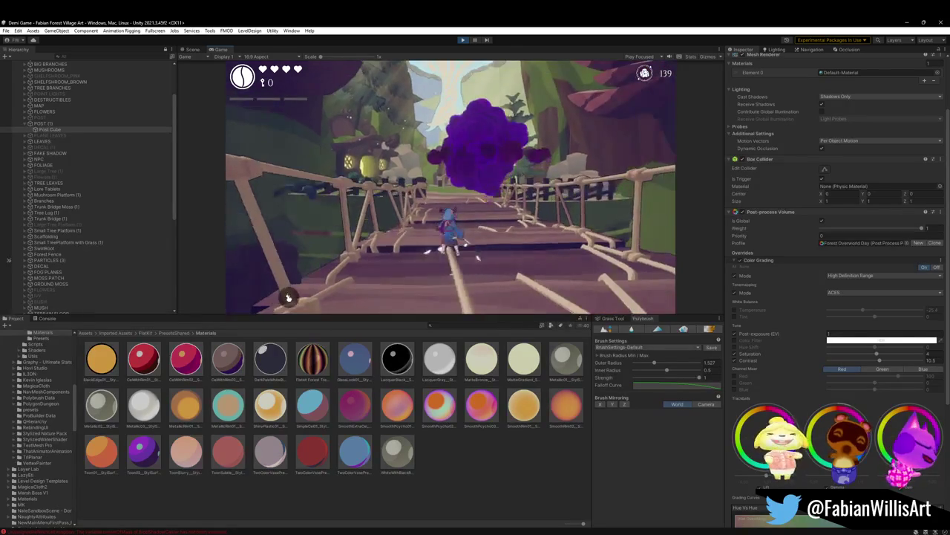
key("F10")
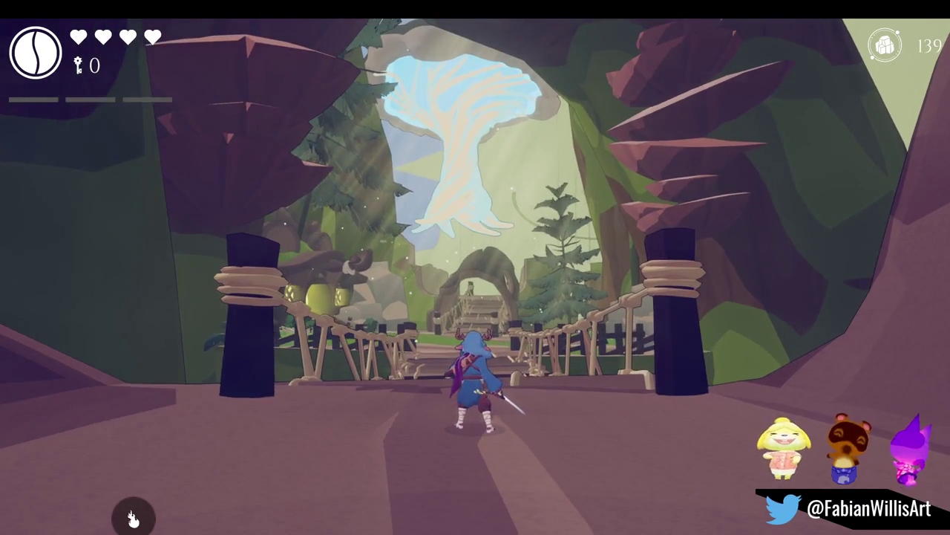
key("super")
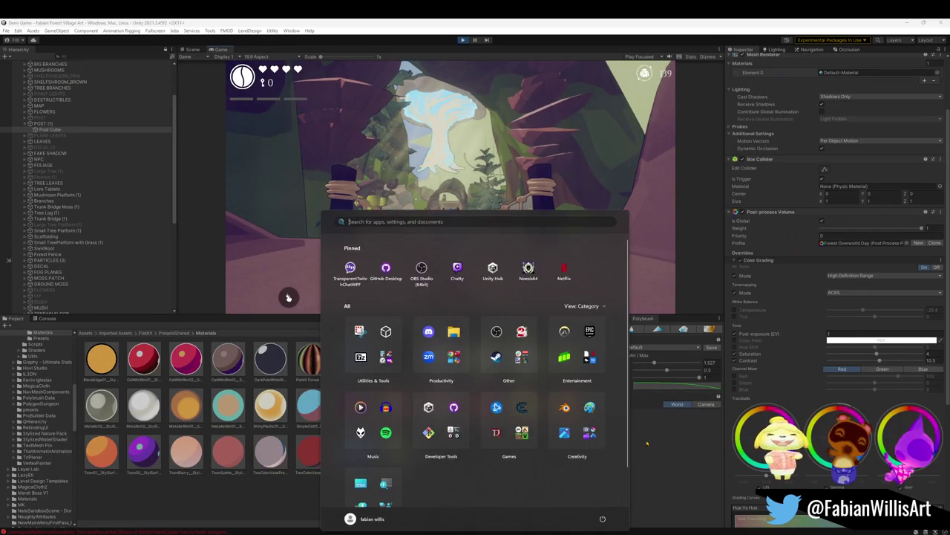
key("super")
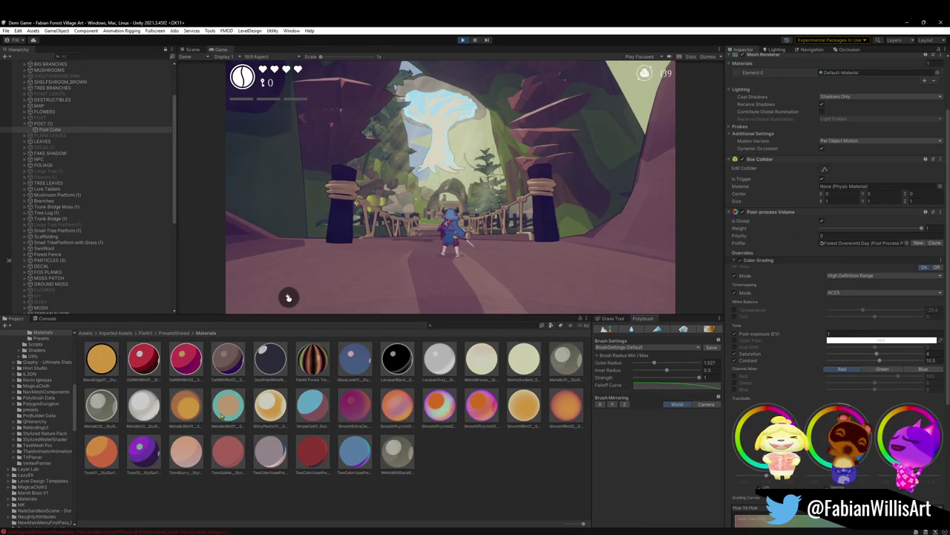
Set MetallicRim01's rim colour to a darker teal after trying blue and green hues.
left_click(217, 413)
left_click(860, 138)
mouse_move(861, 197)
left_mouse_down()
mouse_move(874, 231)
mouse_move(906, 243)
mouse_move(874, 235)
left_mouse_up()
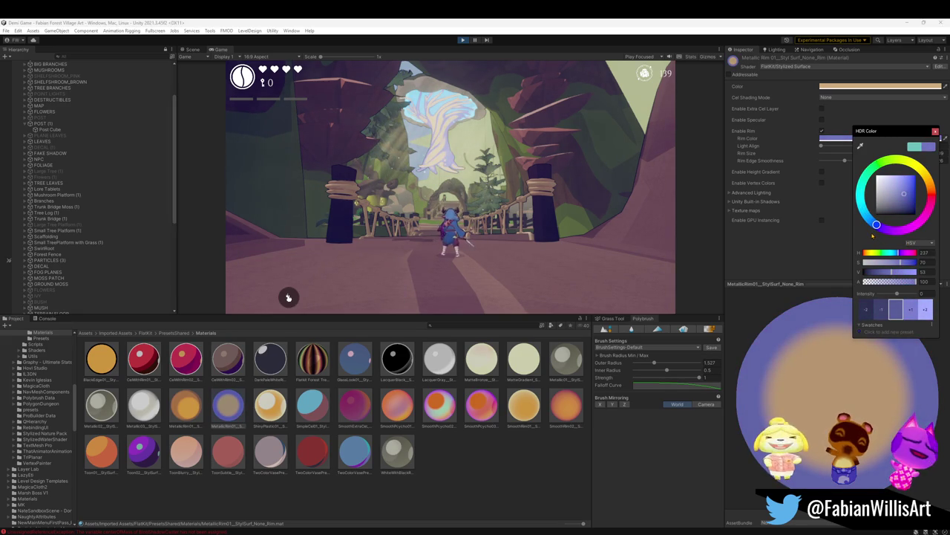
left_click_drag(873, 236, 925, 198)
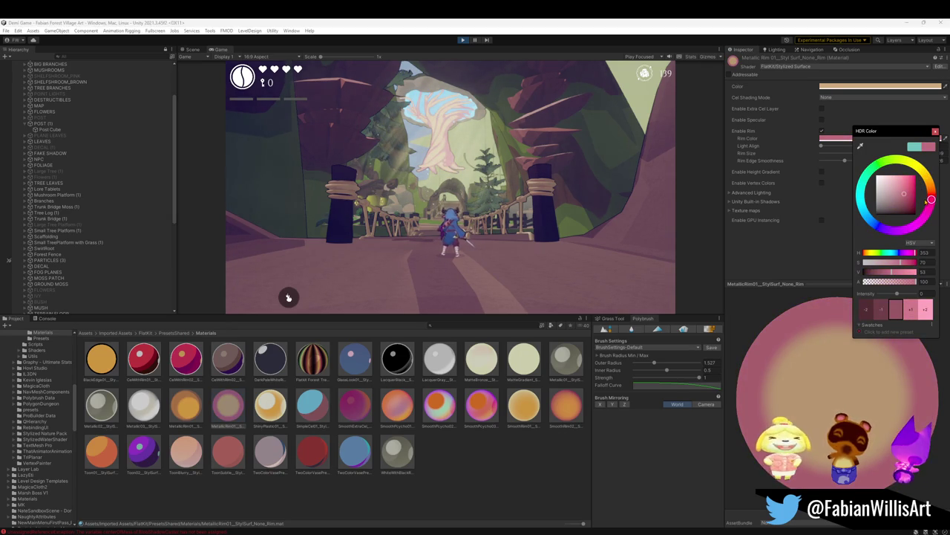
mouse_move(931, 199)
left_mouse_down()
mouse_move(921, 175)
mouse_move(881, 188)
mouse_move(874, 222)
left_mouse_up()
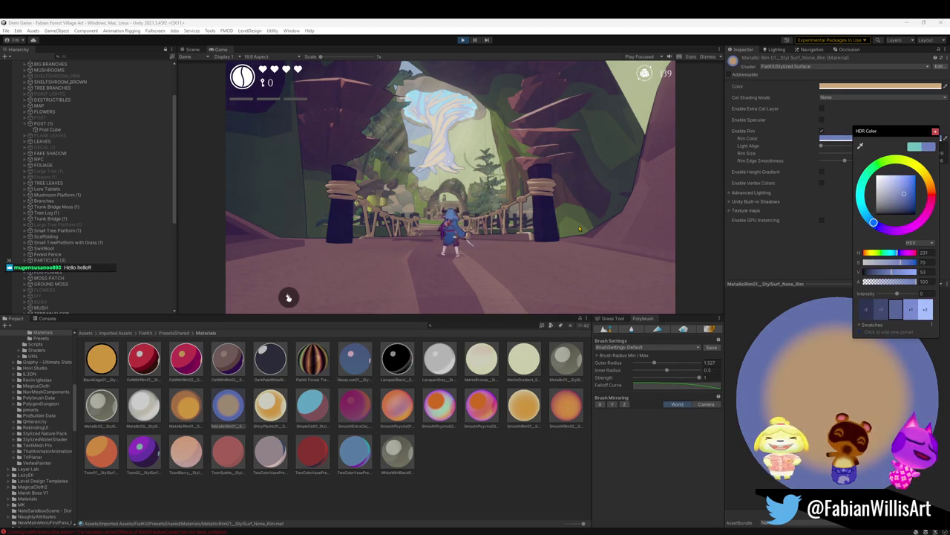
left_click_drag(643, 176, 617, 188)
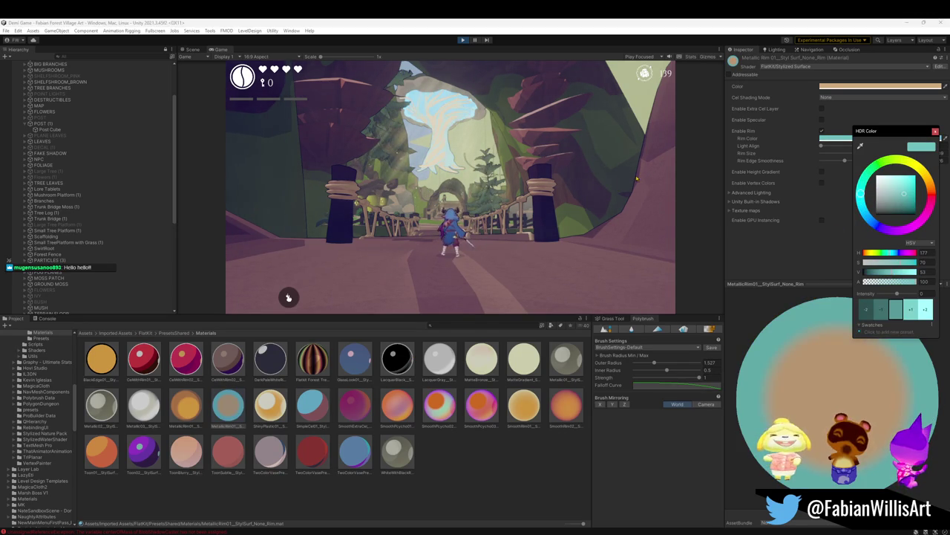
left_click_drag(863, 203, 860, 201)
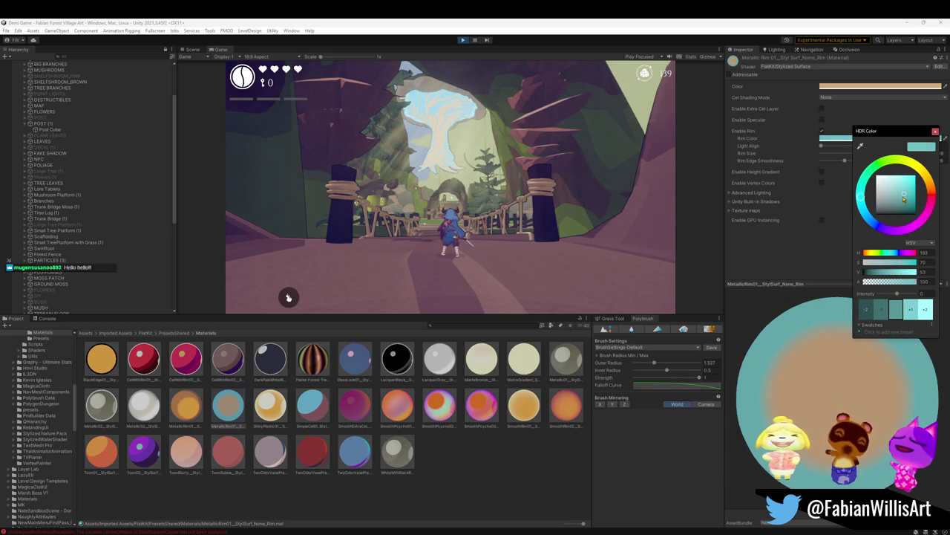
mouse_move(896, 274)
left_mouse_down()
mouse_move(879, 273)
mouse_move(920, 272)
left_mouse_up()
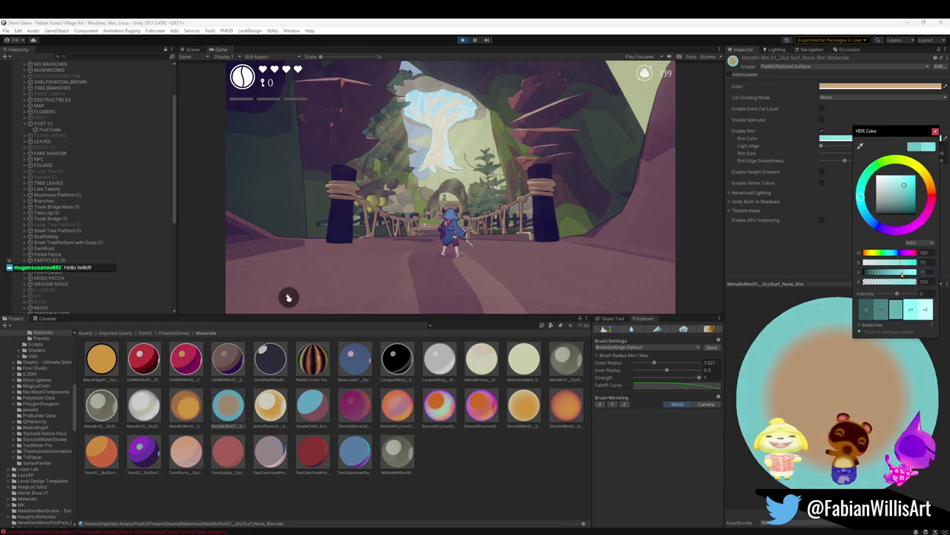
key("Return")
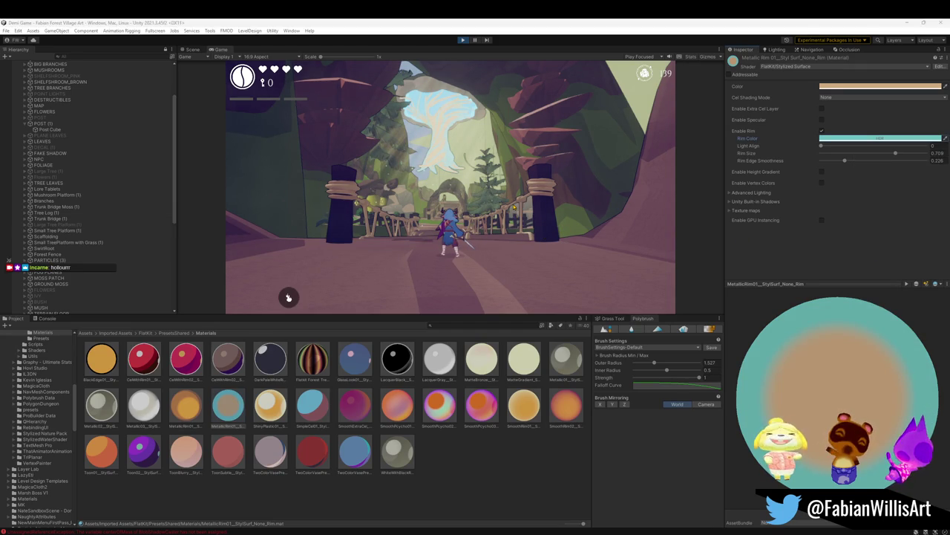
Experiment with the base colour, desaturating it and trying lavender, pink, yellow and orange.
left_click(859, 87)
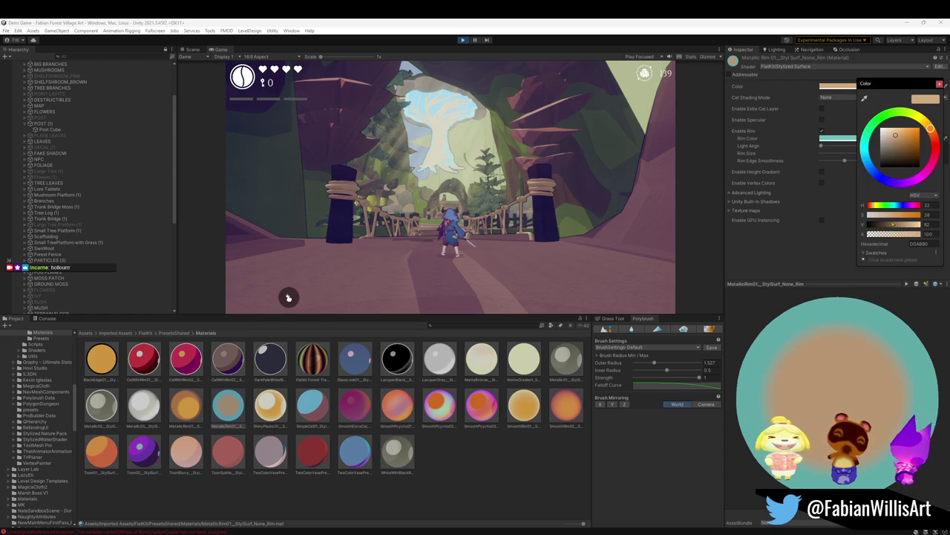
mouse_move(888, 215)
left_mouse_down()
mouse_move(865, 216)
mouse_move(885, 215)
left_mouse_up()
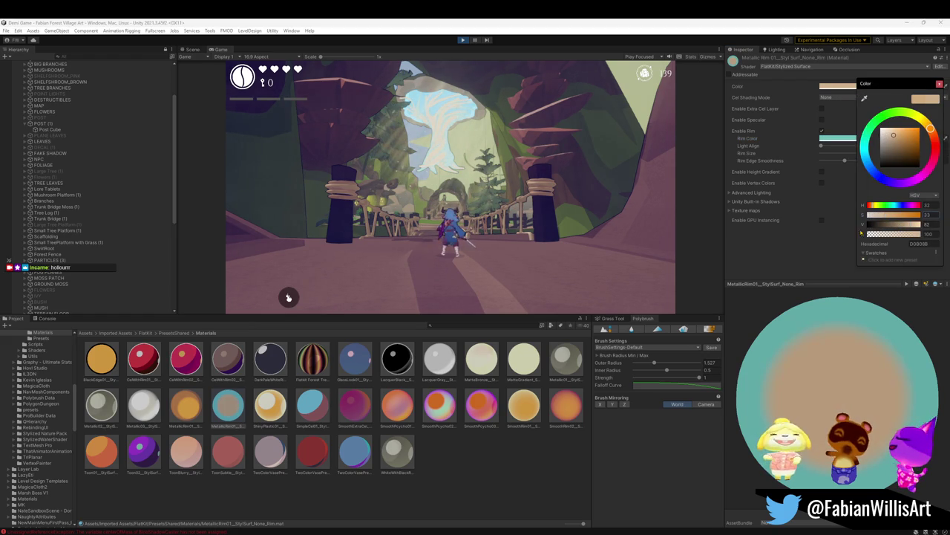
left_click_drag(871, 167, 890, 175)
mouse_move(888, 216)
left_mouse_down()
mouse_move(880, 217)
mouse_move(906, 215)
mouse_move(897, 215)
left_mouse_up()
left_click_drag(875, 173, 912, 146)
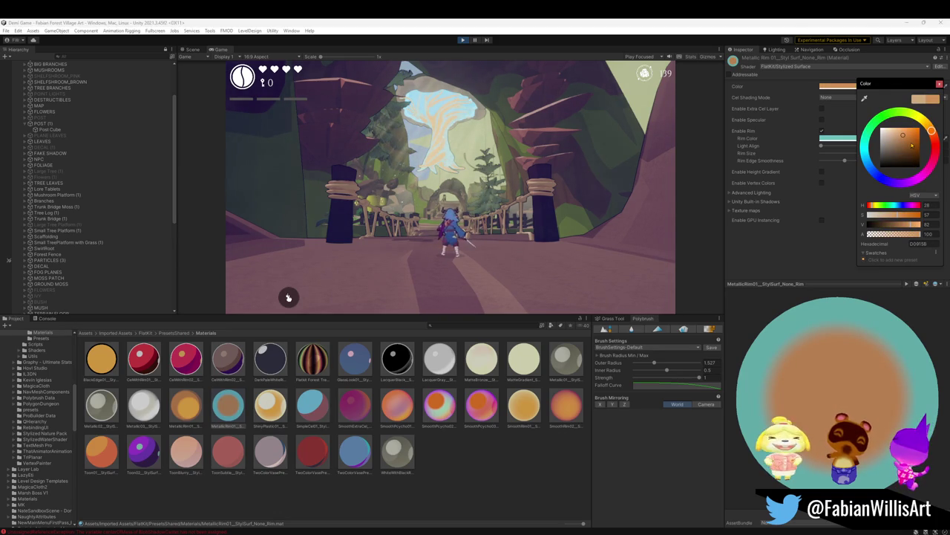
left_click_drag(912, 146, 913, 136)
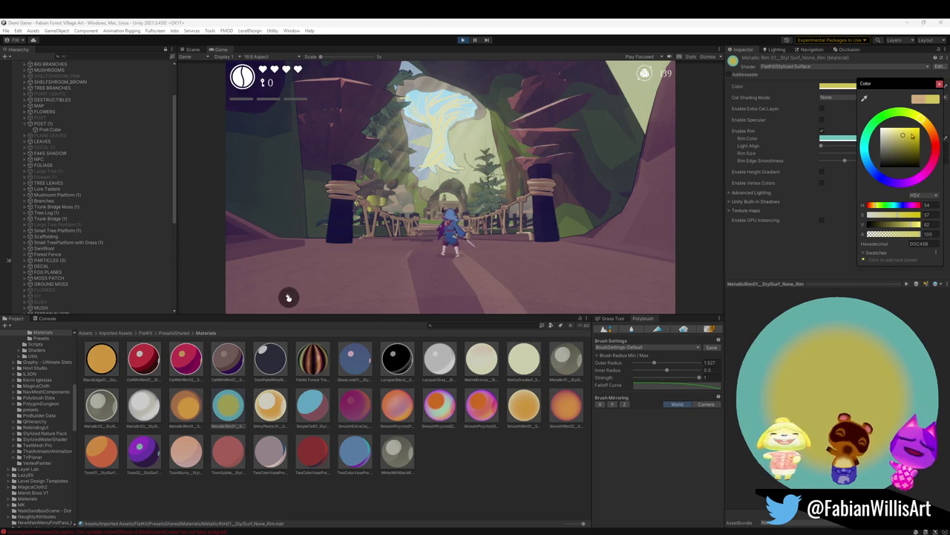
left_click_drag(913, 136, 913, 137)
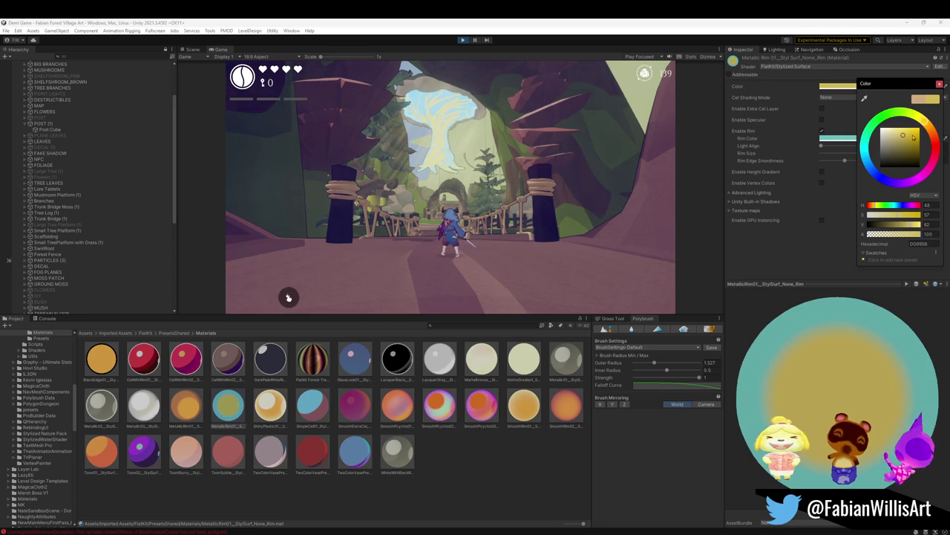
left_click_drag(912, 136, 915, 139)
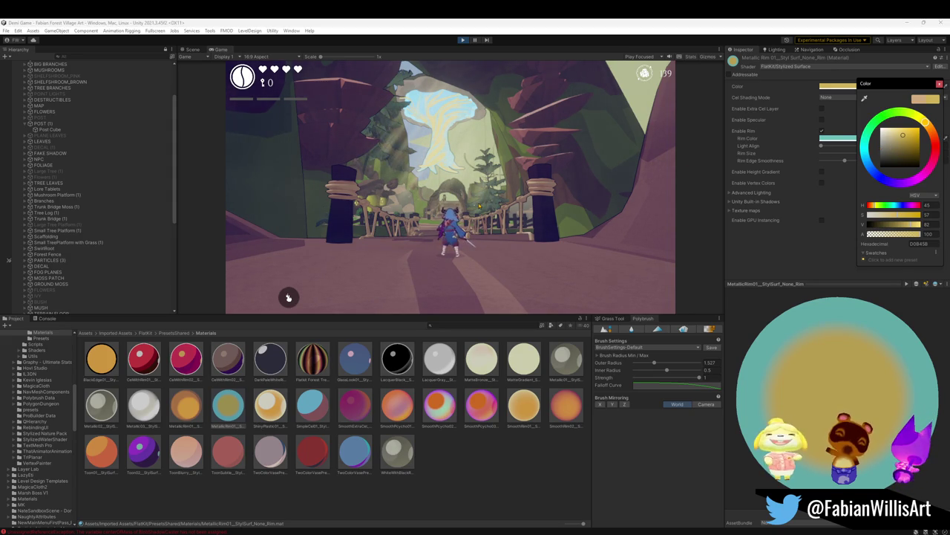
Raise the base colour's saturation and settle its hue on bright lime green.
left_click_drag(898, 215, 902, 214)
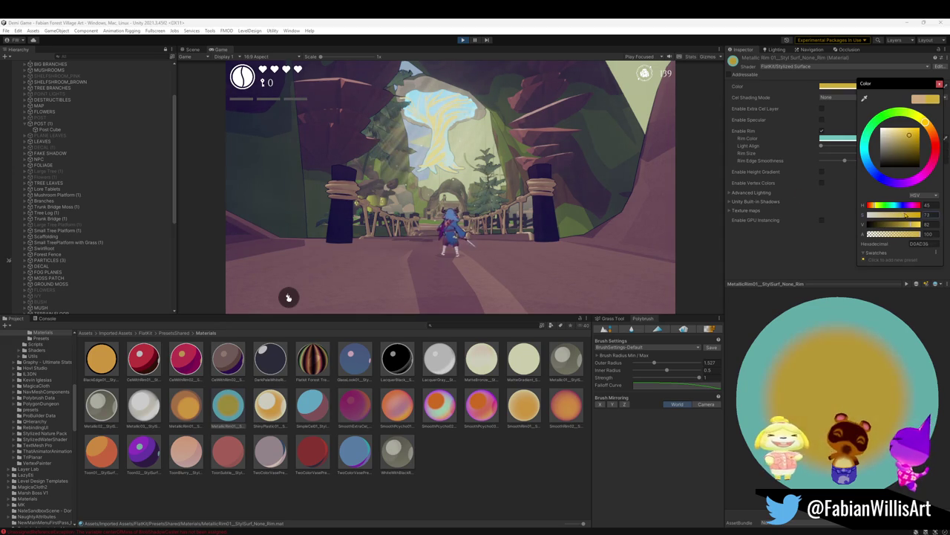
left_click(928, 126)
left_click_drag(928, 127, 907, 113)
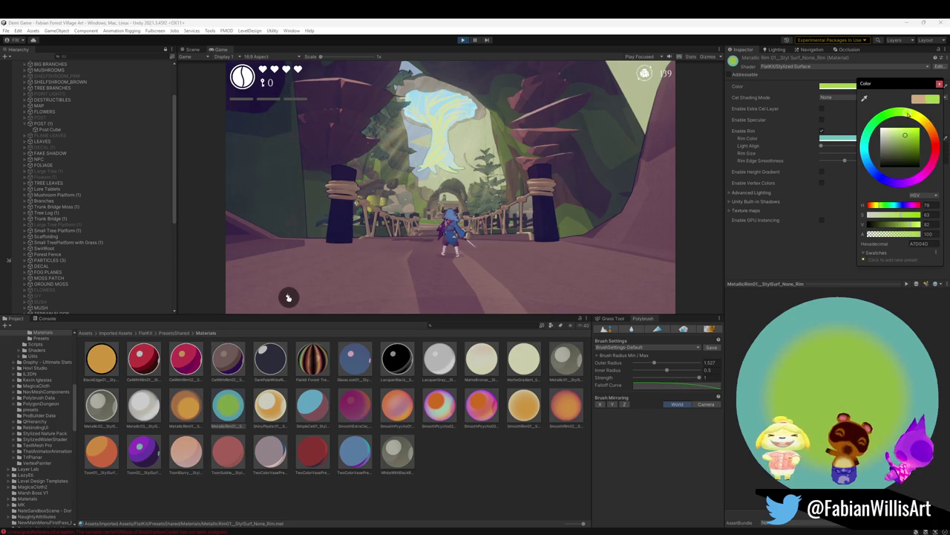
left_click_drag(907, 113, 907, 112)
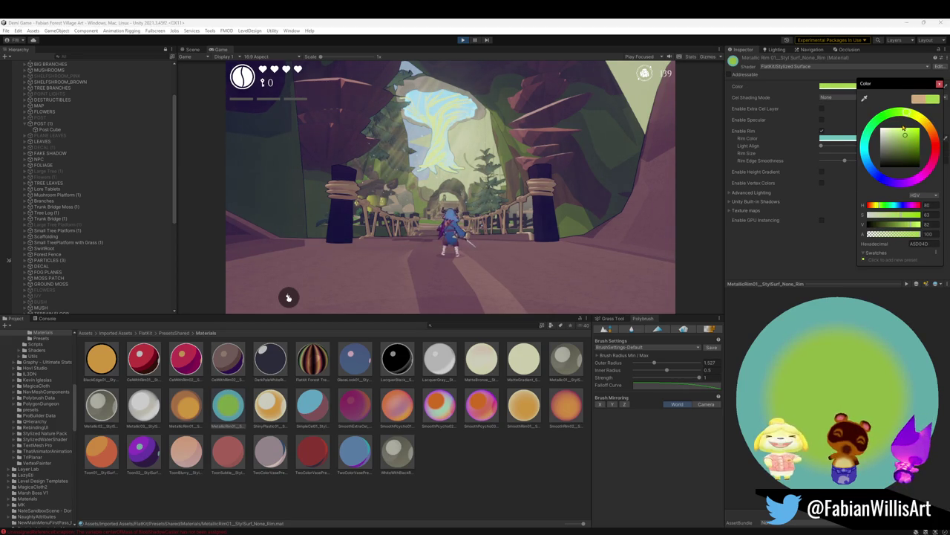
key("Escape")
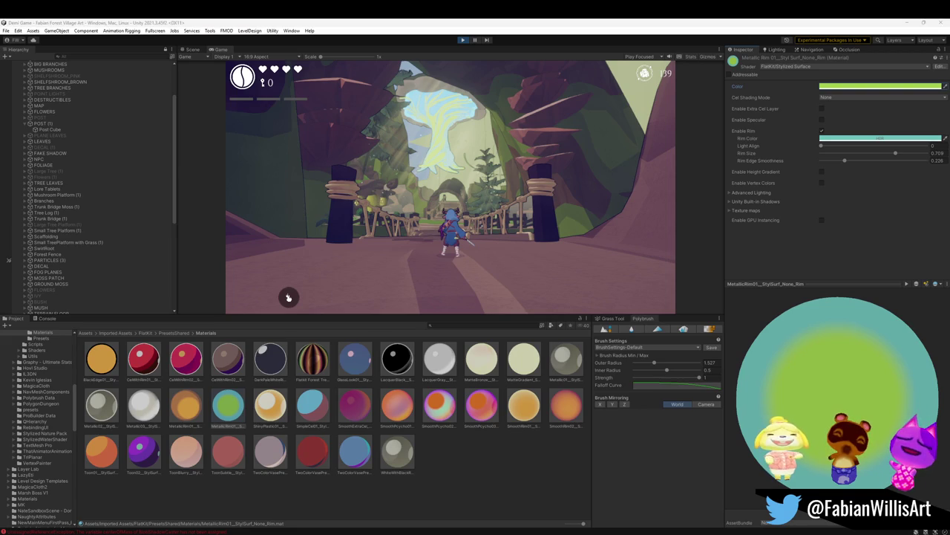
Shift MetallicRim01's base colour from green to yellow, then show the running game fullscreen.
left_click(857, 86)
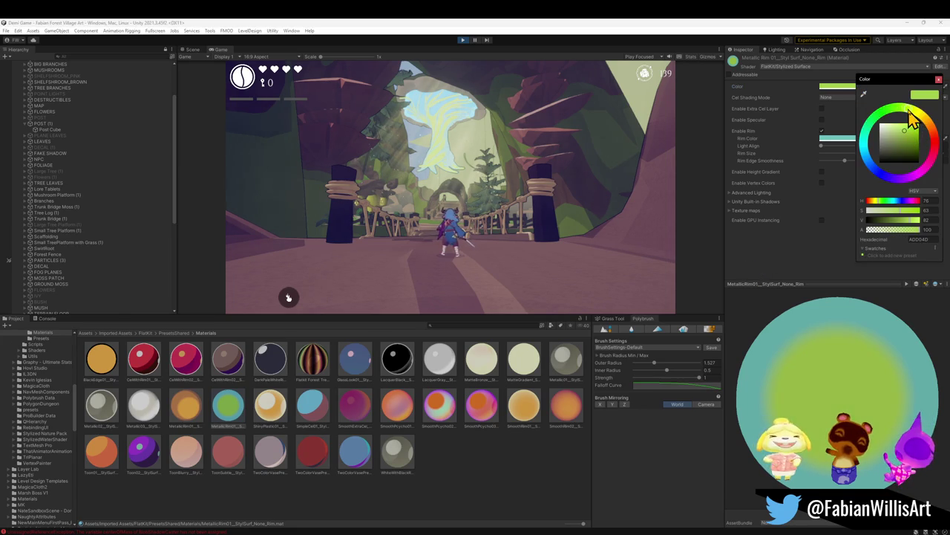
left_click_drag(914, 119, 923, 126)
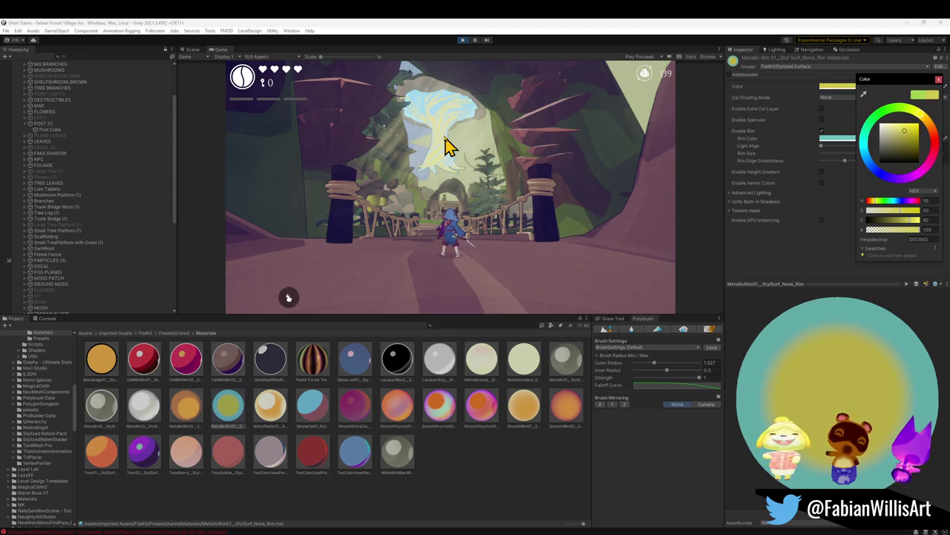
left_click(444, 183)
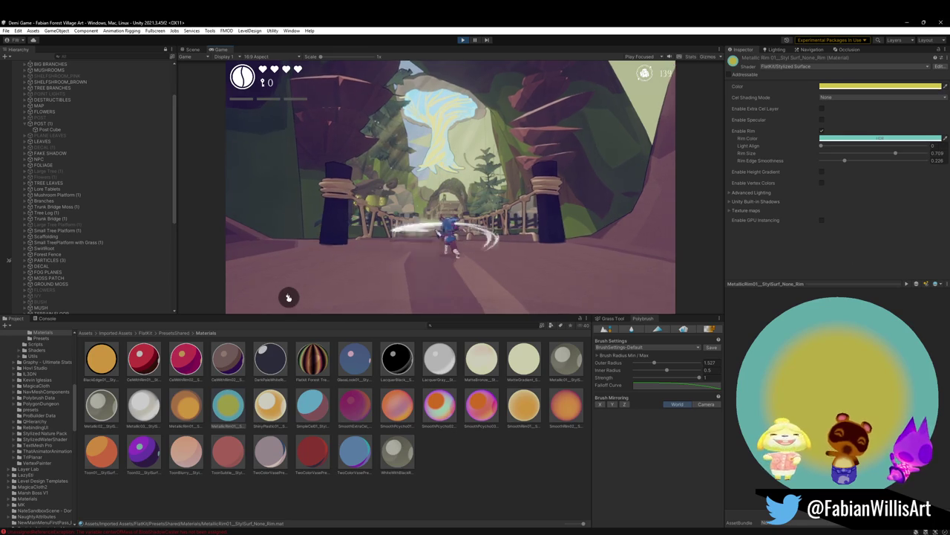
key("F10")
Run the character around, swing its sword, and cross the rope bridge onto the grass.
key("w")
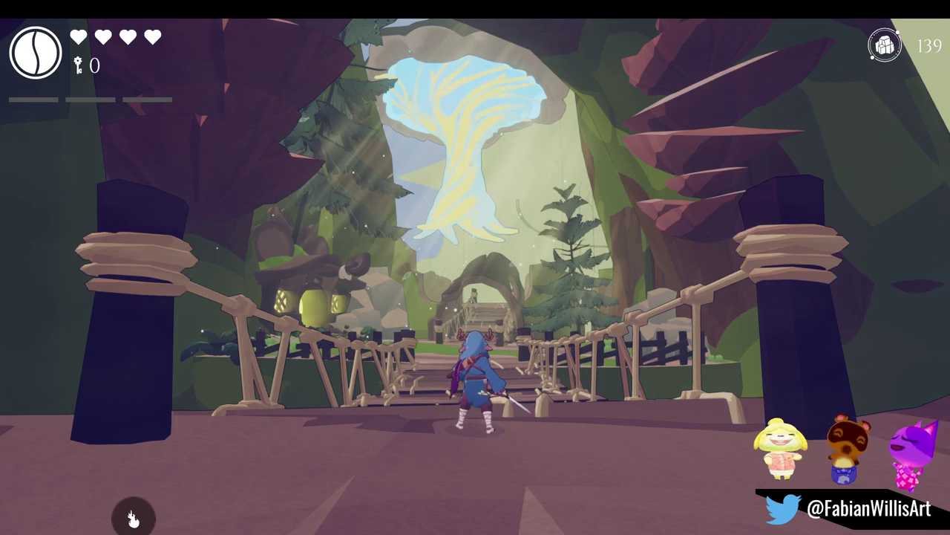
key("s")
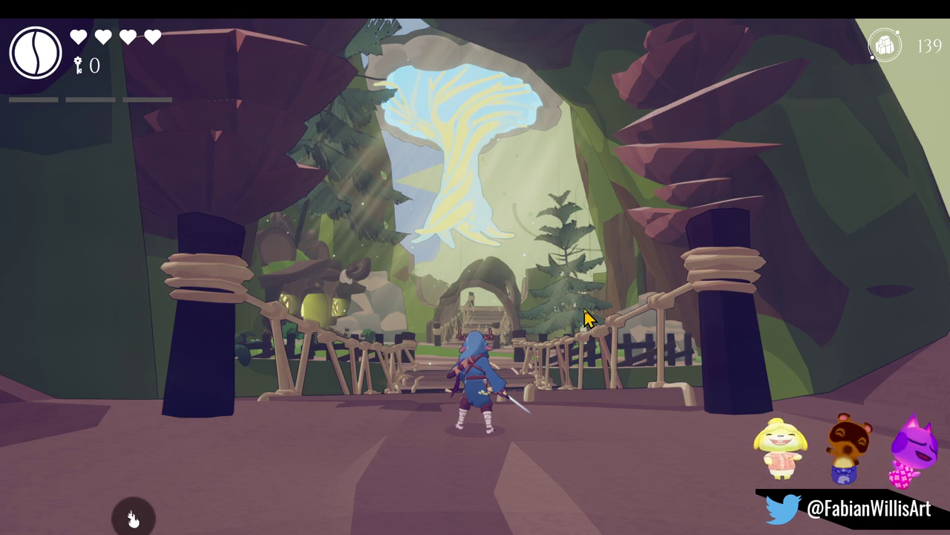
left_click(513, 335)
key("w")
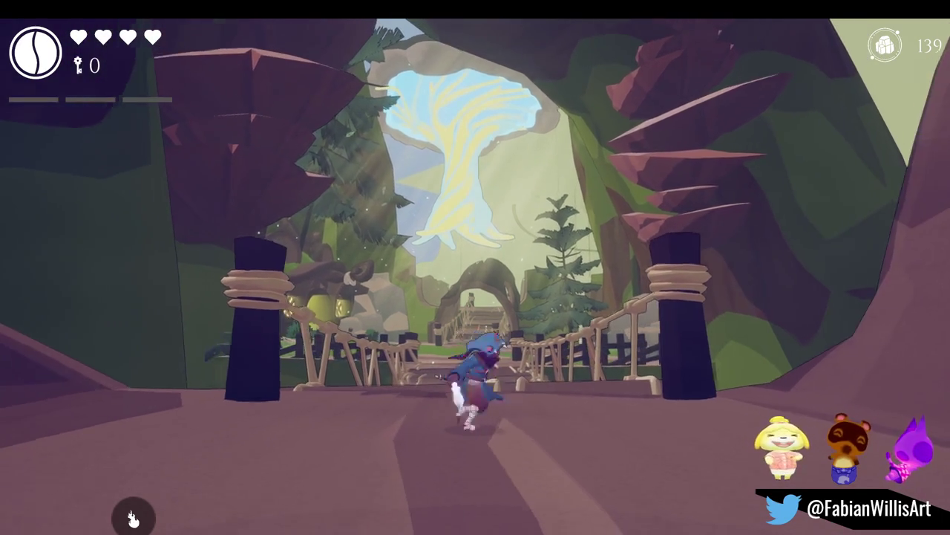
key("w")
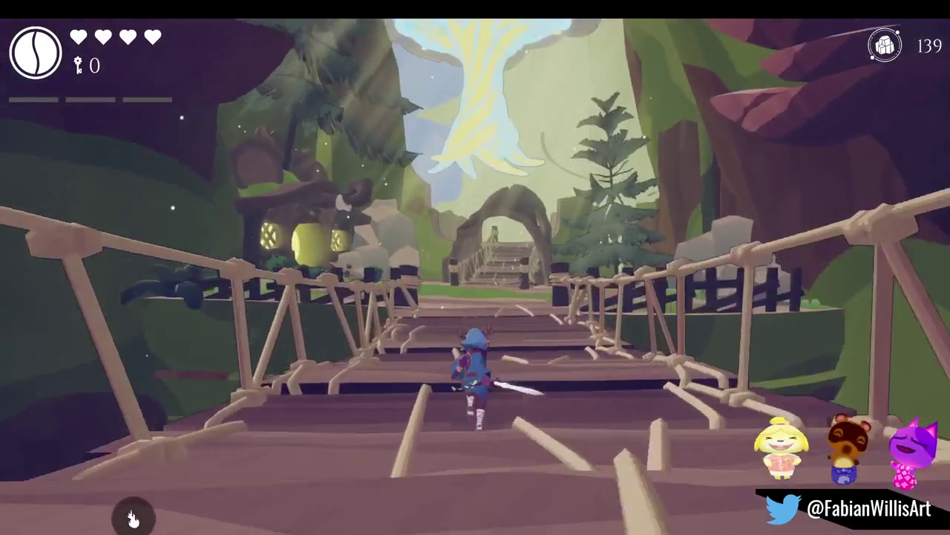
key("w")
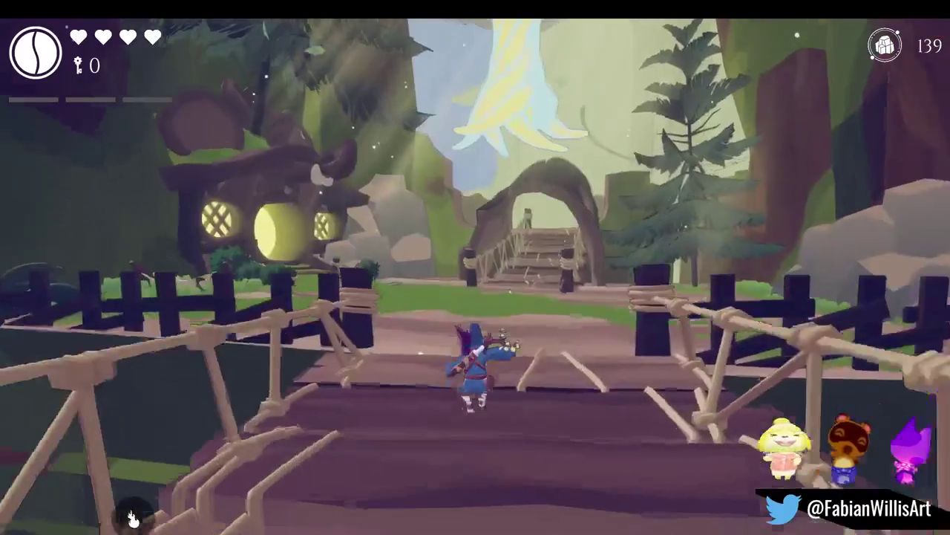
key("w")
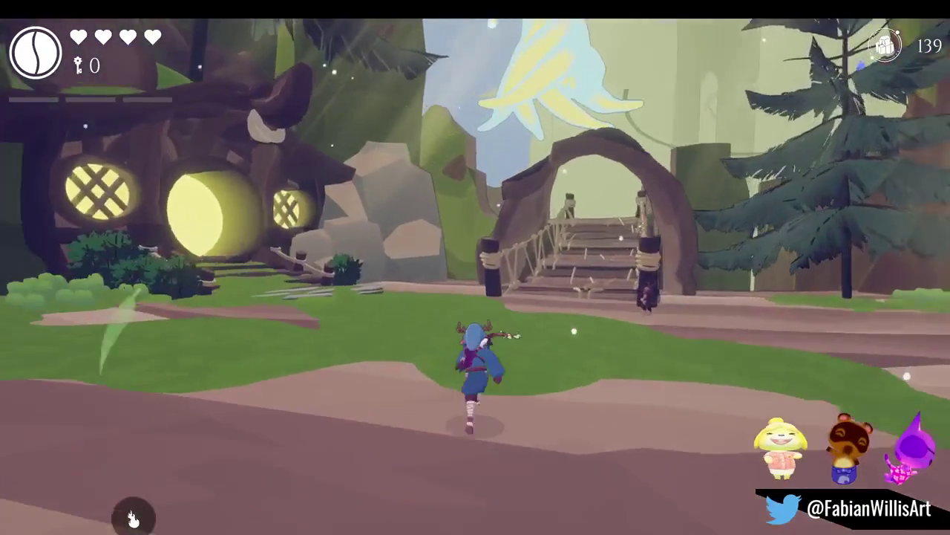
Run along the fenced path and up the steps to the glowing house door.
key("d")
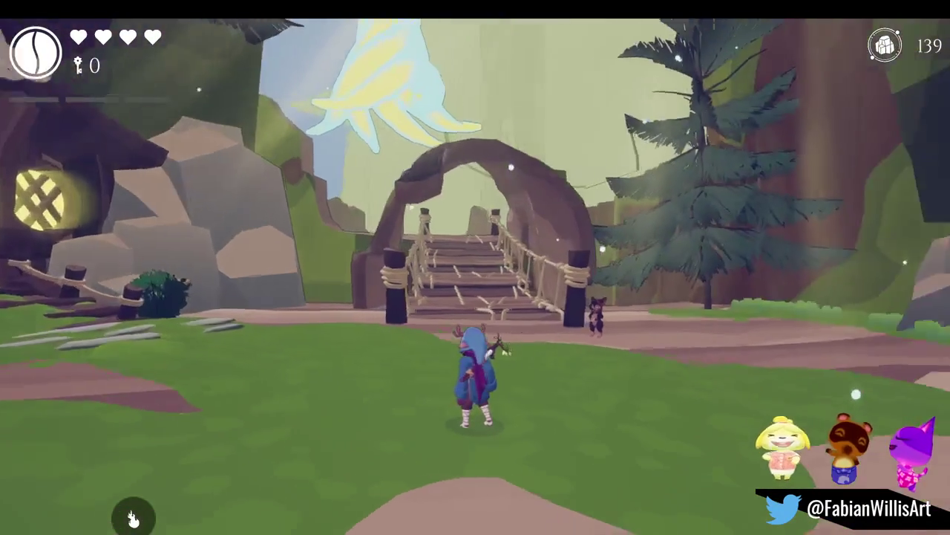
key("w")
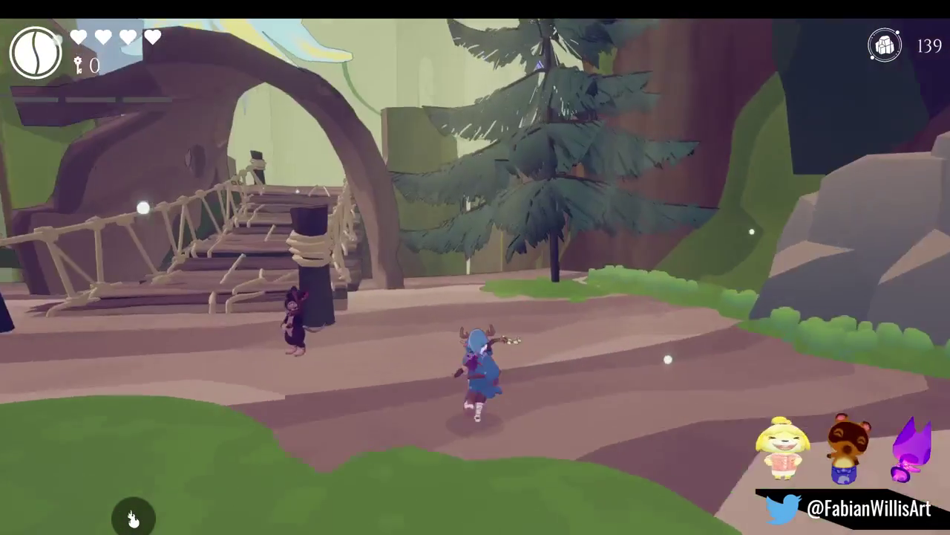
key("s")
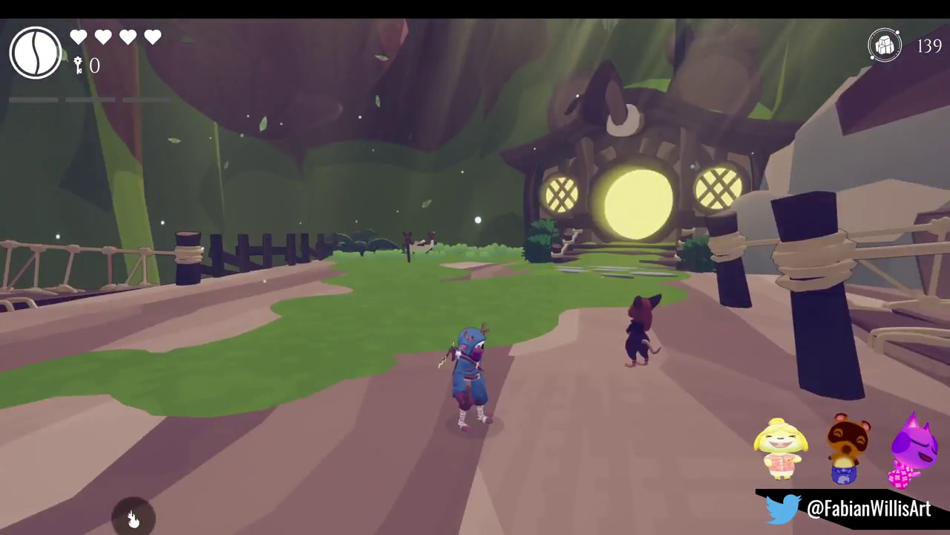
key("w")
key("a")
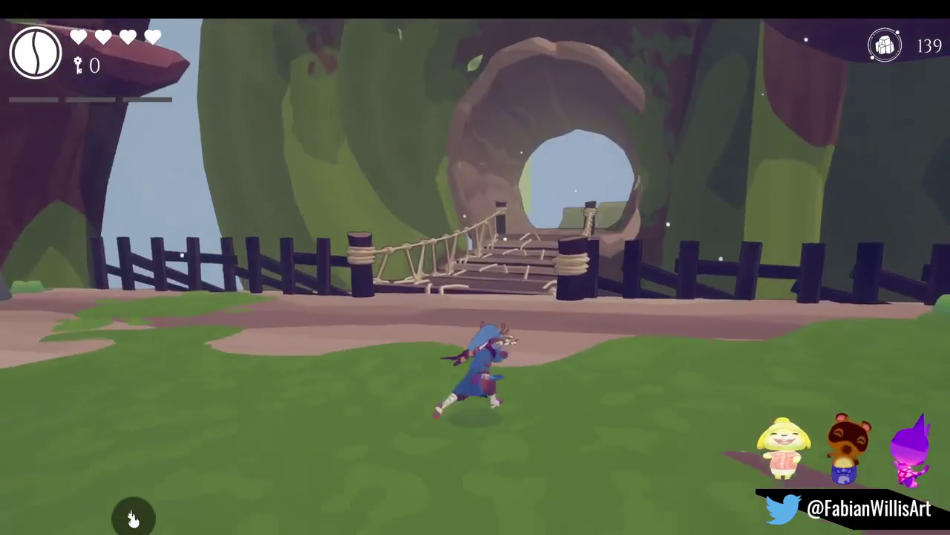
key("w")
key("d")
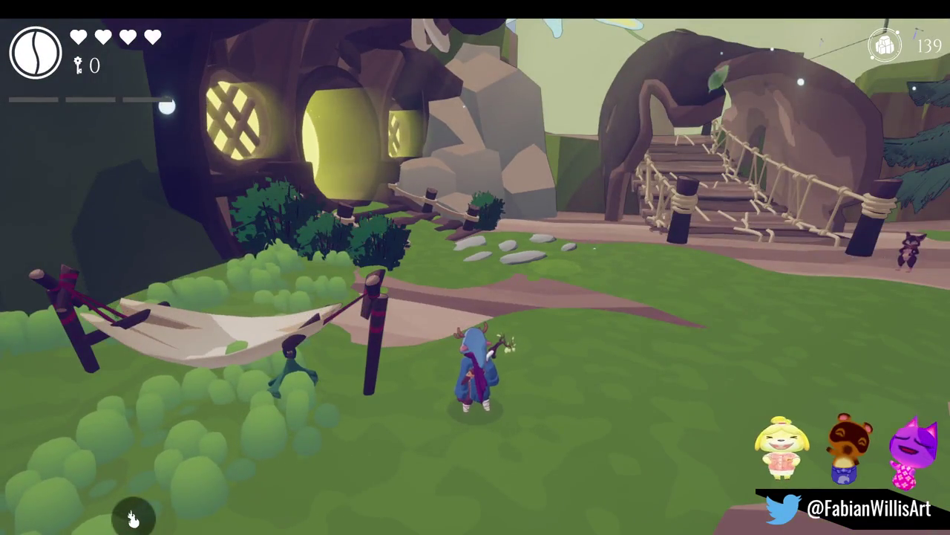
key("w")
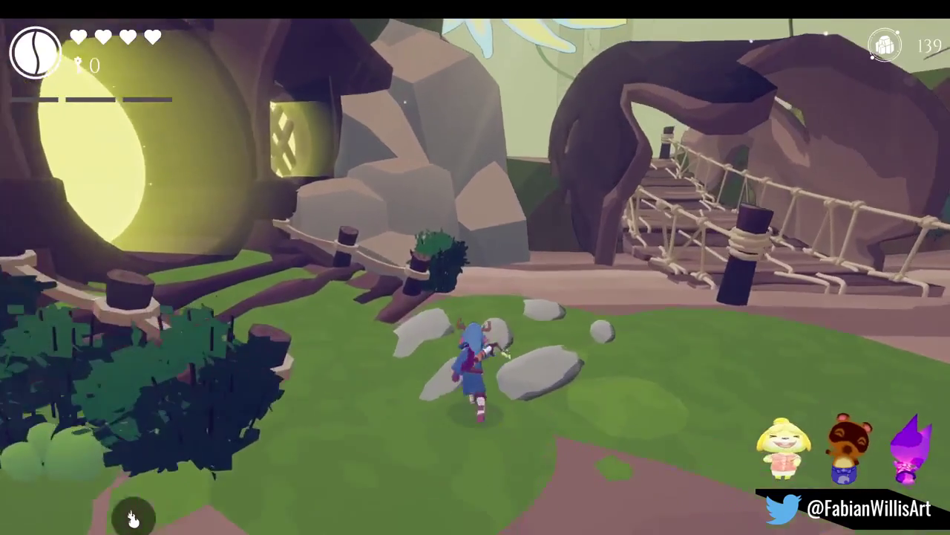
key("w")
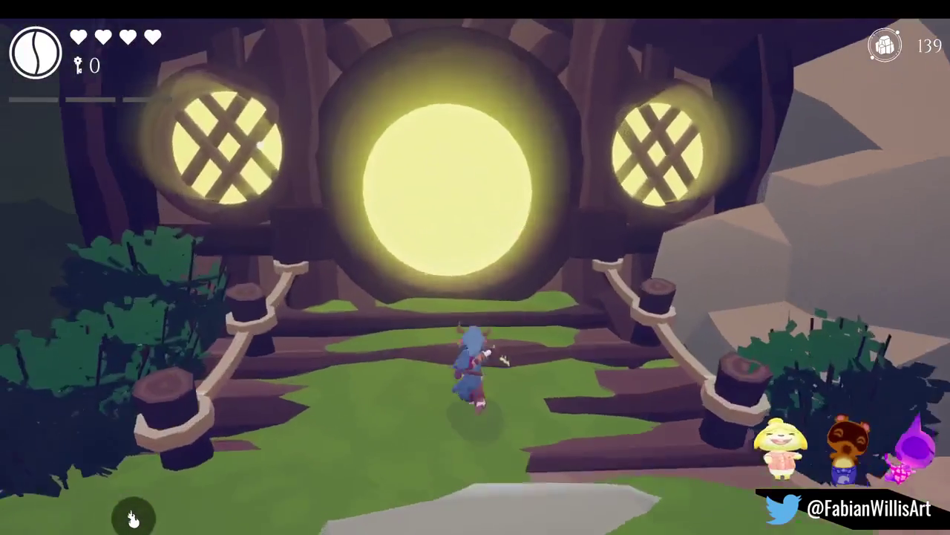
key("d")
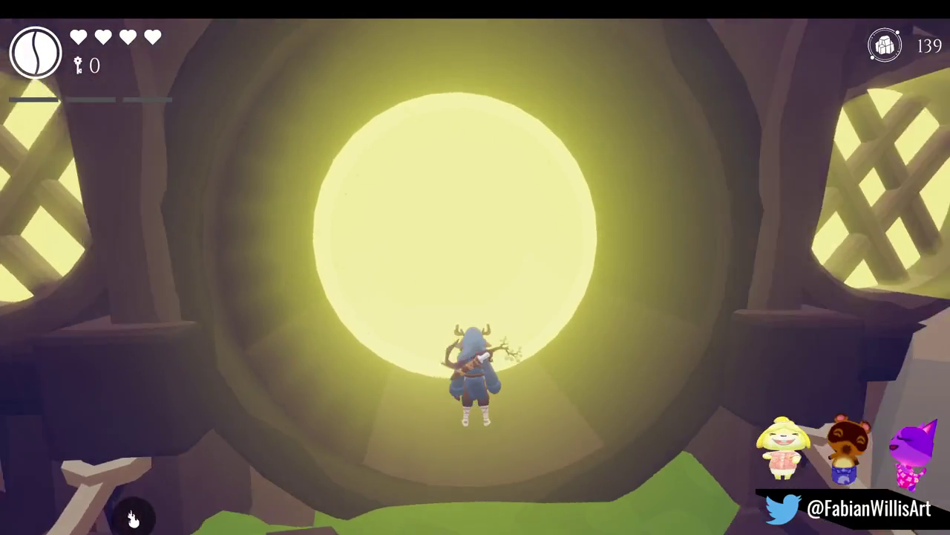
key("d")
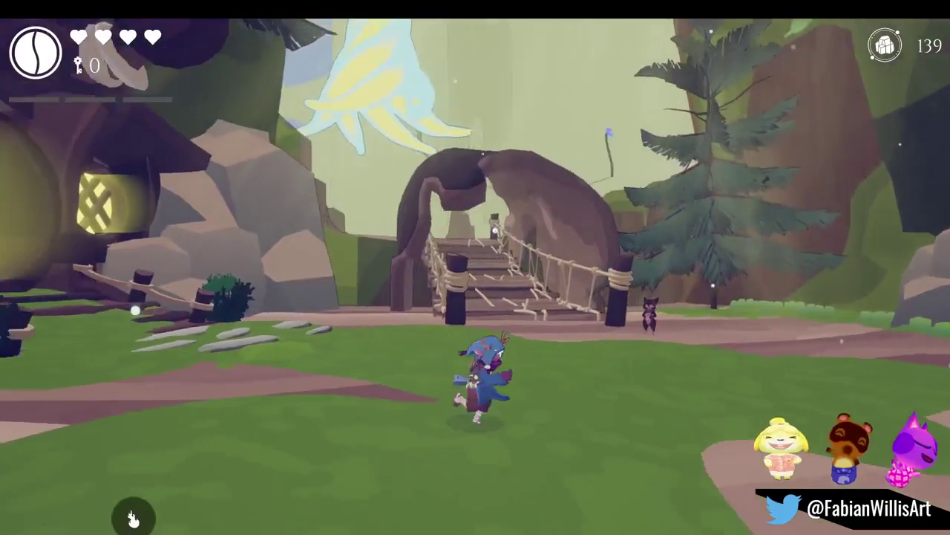
Spin-dodge, run back across the bridge into the cave, then exit fullscreen play.
key("s")
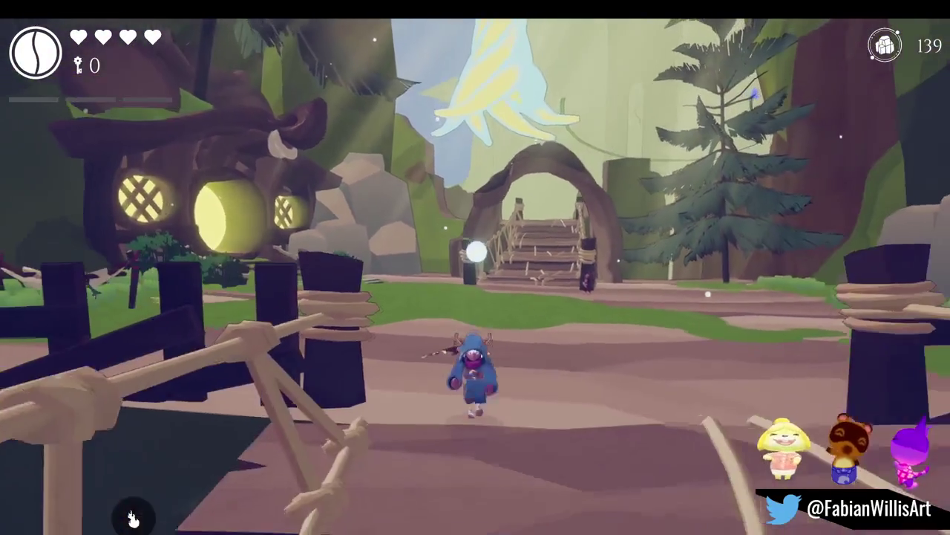
key("space")
key("w")
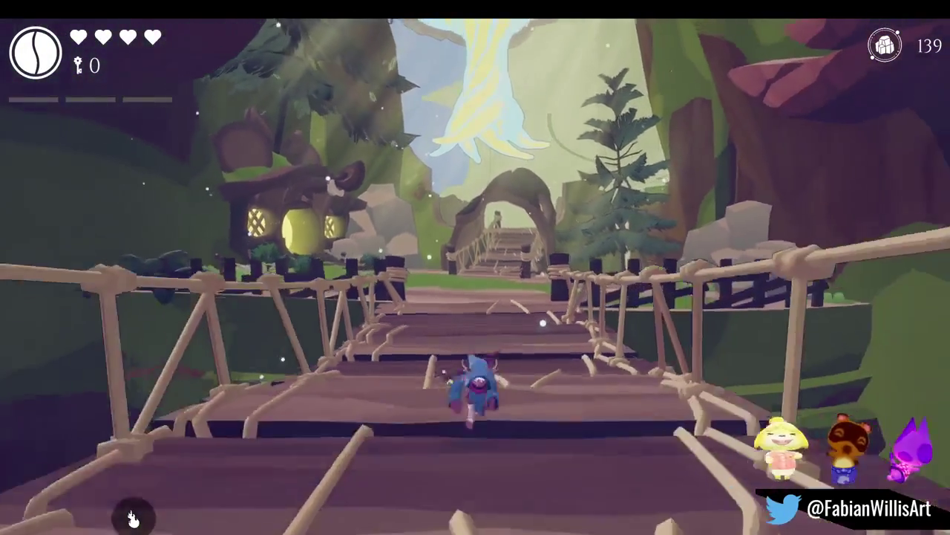
key("s")
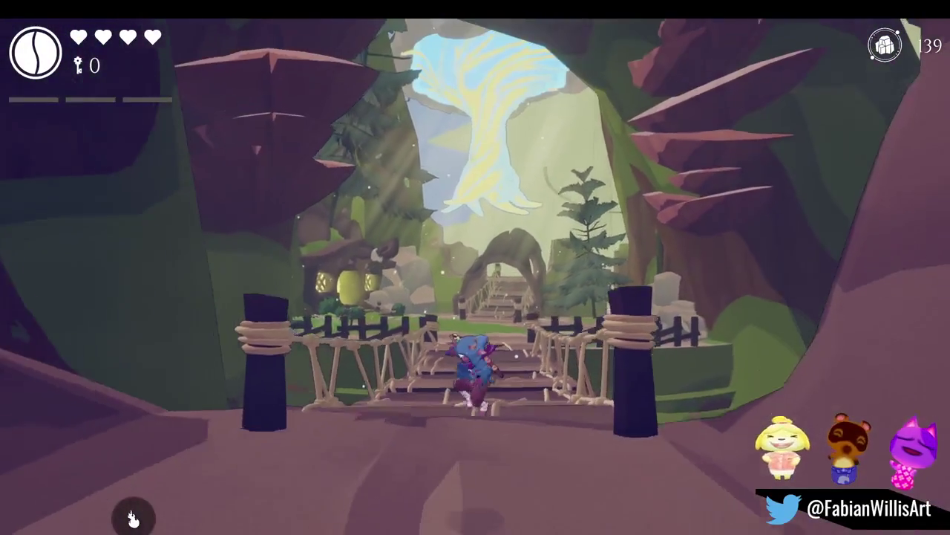
key("w")
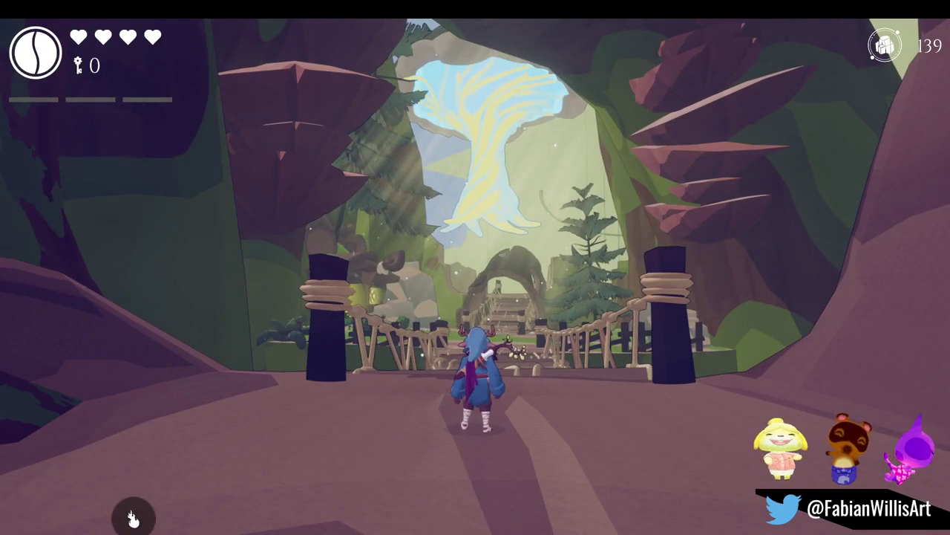
key("F10")
key("super")
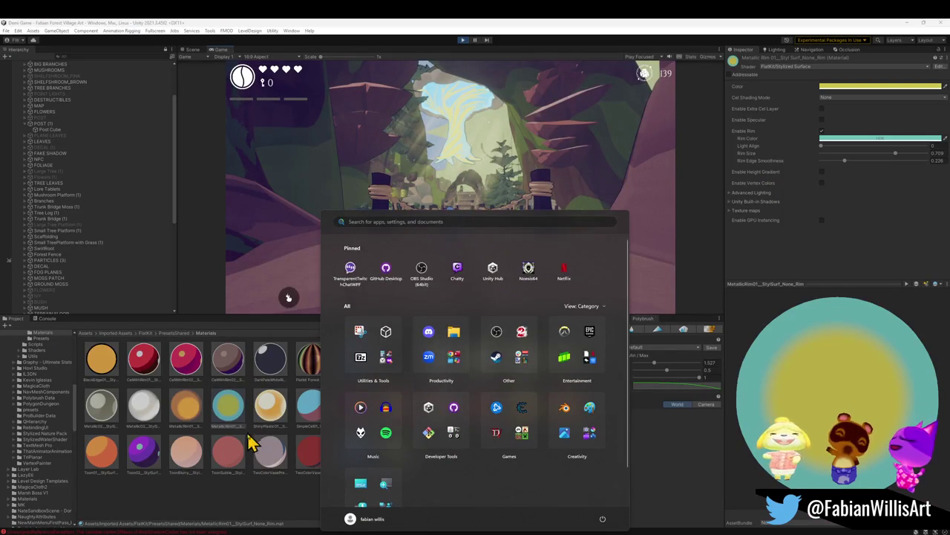
Select MetallicRim01 and adjust its Rim Edge Smoothness and Light Align (0.213) sliders.
left_click(265, 506)
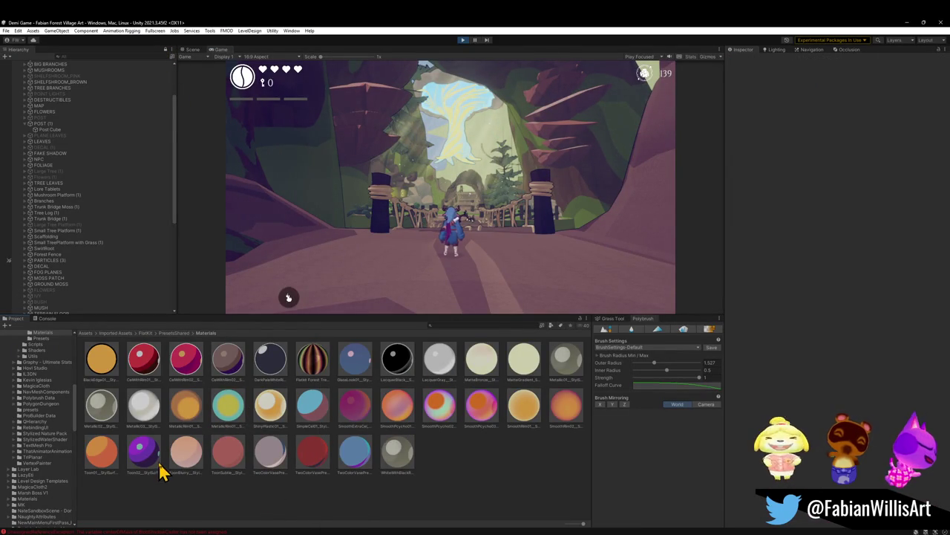
left_click(235, 409)
mouse_move(845, 160)
left_mouse_down()
mouse_move(859, 160)
mouse_move(812, 164)
mouse_move(942, 166)
mouse_move(877, 166)
left_mouse_up()
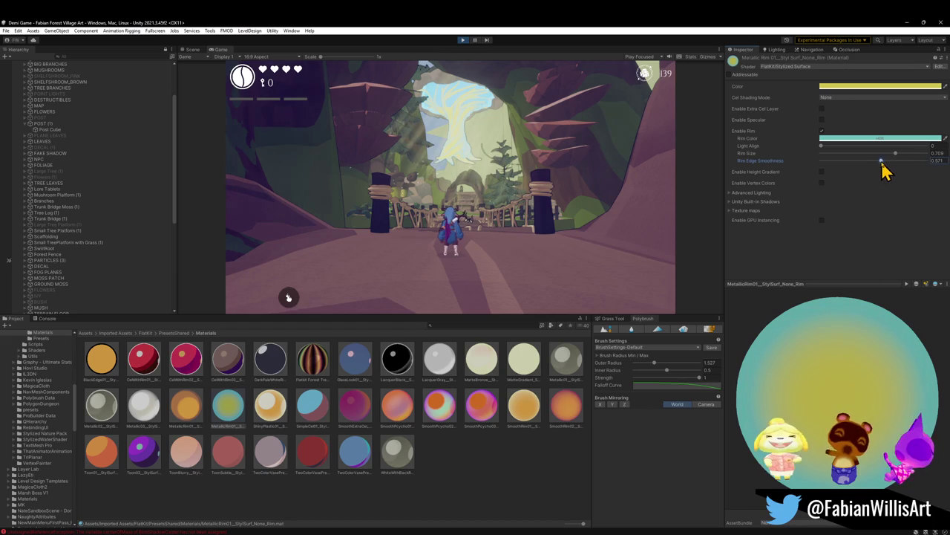
mouse_move(821, 146)
left_mouse_down()
mouse_move(925, 156)
mouse_move(769, 152)
left_mouse_up()
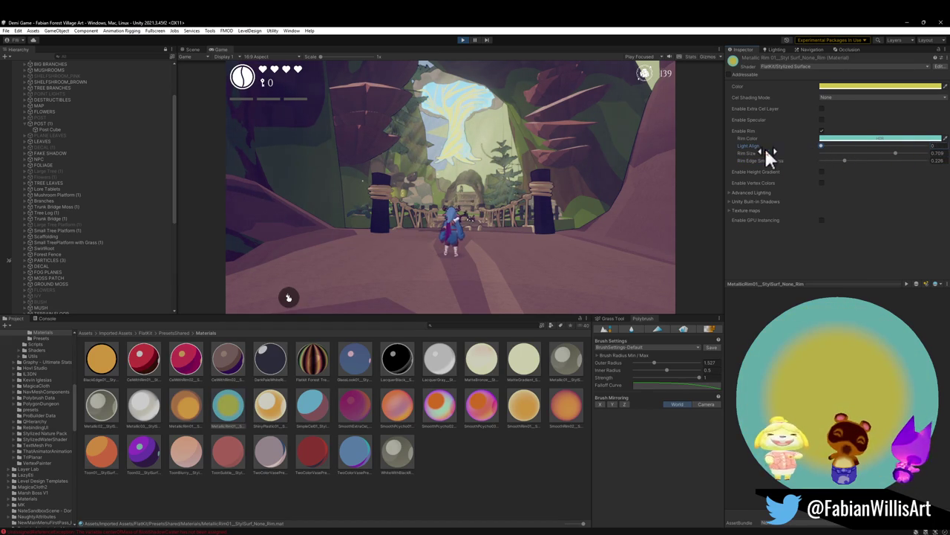
mouse_move(847, 162)
left_mouse_down()
mouse_move(929, 159)
mouse_move(807, 166)
left_mouse_up()
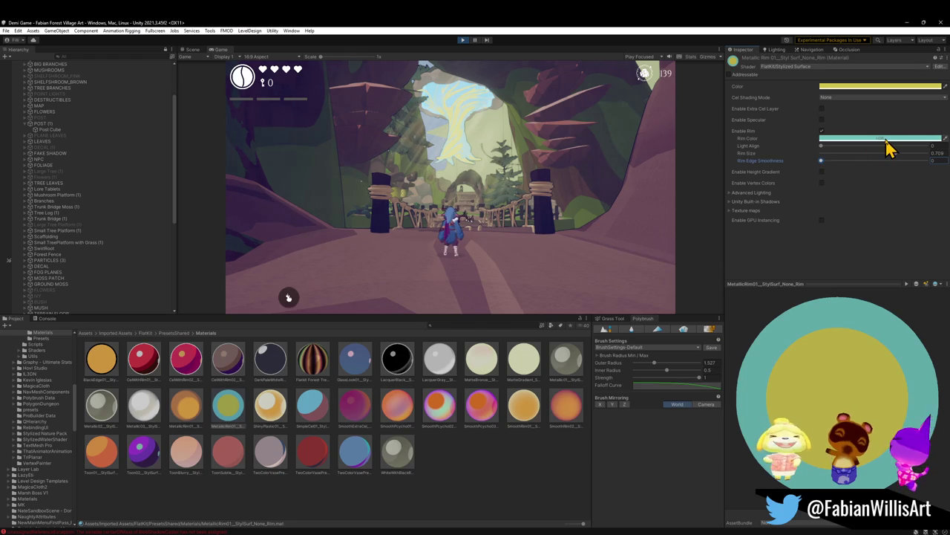
left_click(877, 86)
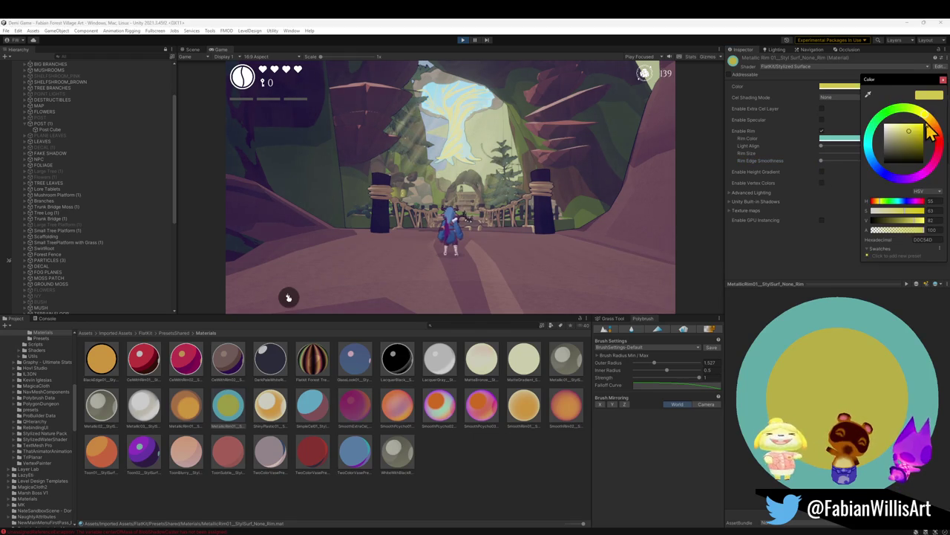
Try several base colours for MetallicRim01, settling on a pale desaturated peach.
mouse_move(931, 127)
left_mouse_down()
mouse_move(940, 143)
mouse_move(918, 168)
mouse_move(893, 146)
mouse_move(889, 163)
left_mouse_up()
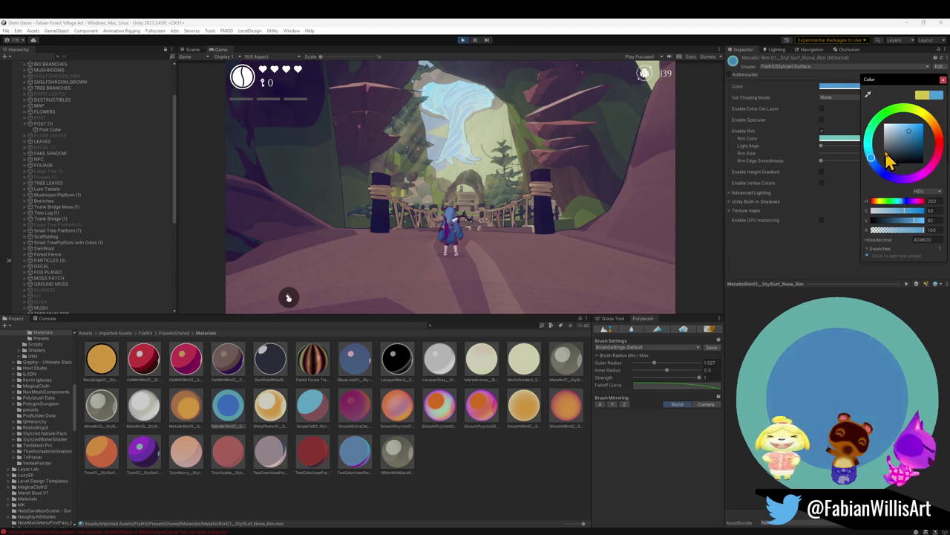
mouse_move(889, 163)
left_mouse_down()
mouse_move(910, 133)
mouse_move(918, 141)
left_mouse_up()
key("Return")
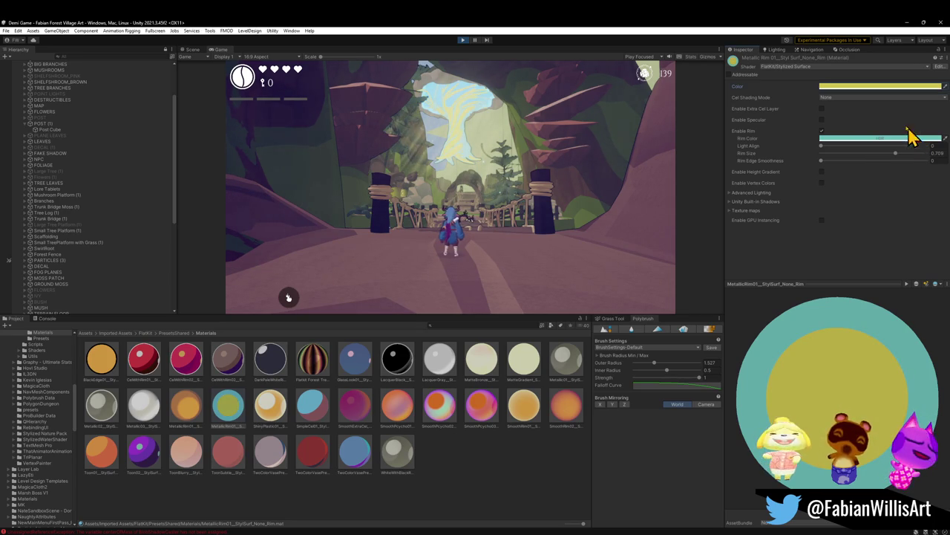
left_click(883, 87)
mouse_move(905, 211)
left_mouse_down()
mouse_move(885, 210)
mouse_move(907, 213)
left_mouse_up()
left_click_drag(928, 121, 936, 130)
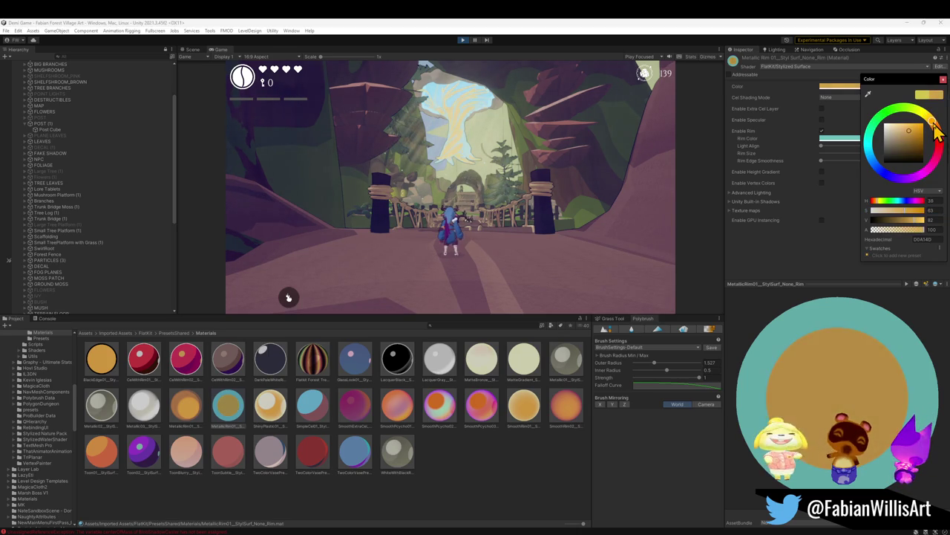
left_click_drag(907, 213, 896, 216)
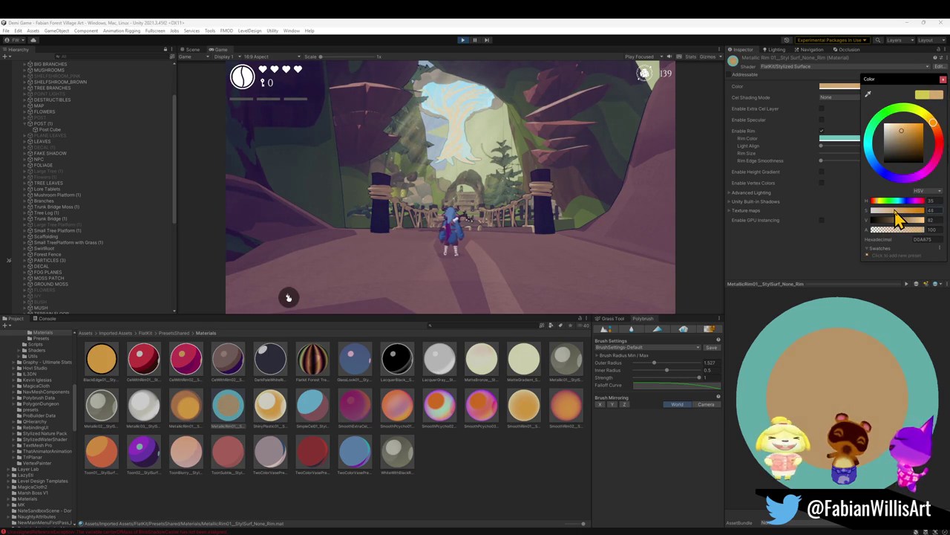
Shift the rim colour's hue from teal to violet-blue, then return to the Scene view.
left_click(839, 138)
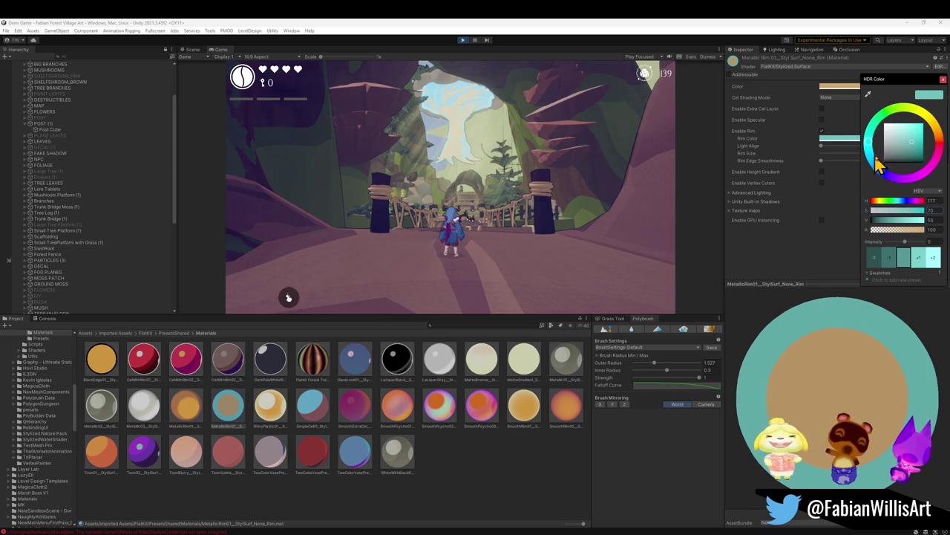
left_click_drag(872, 156, 880, 173)
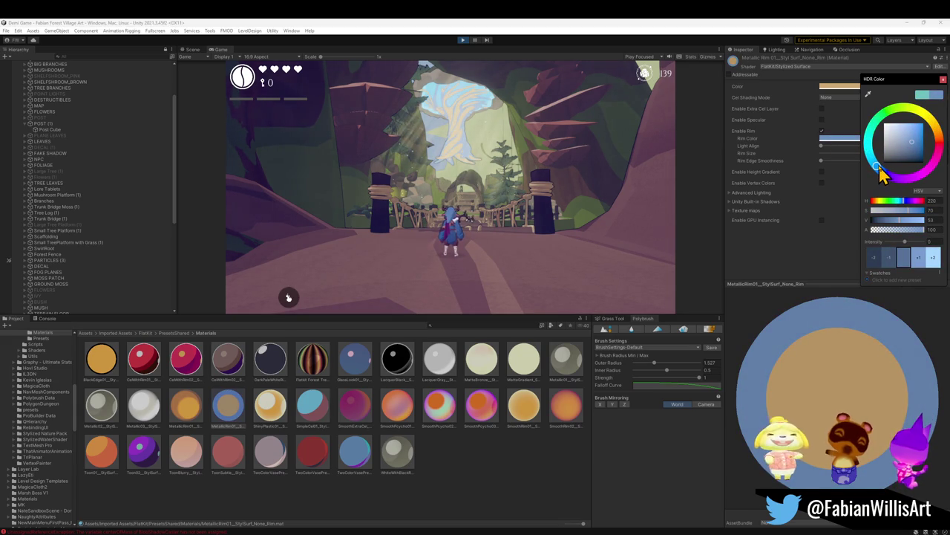
key("Escape")
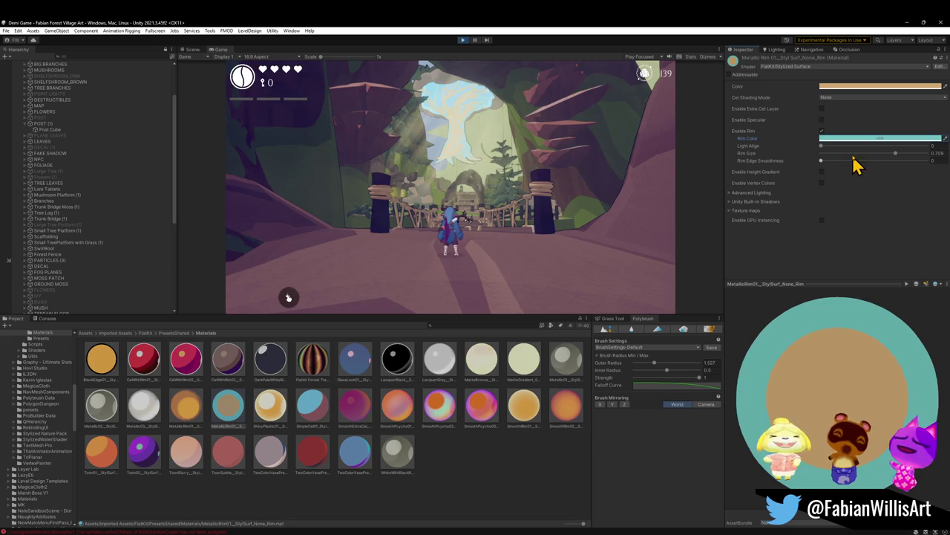
left_click(854, 138)
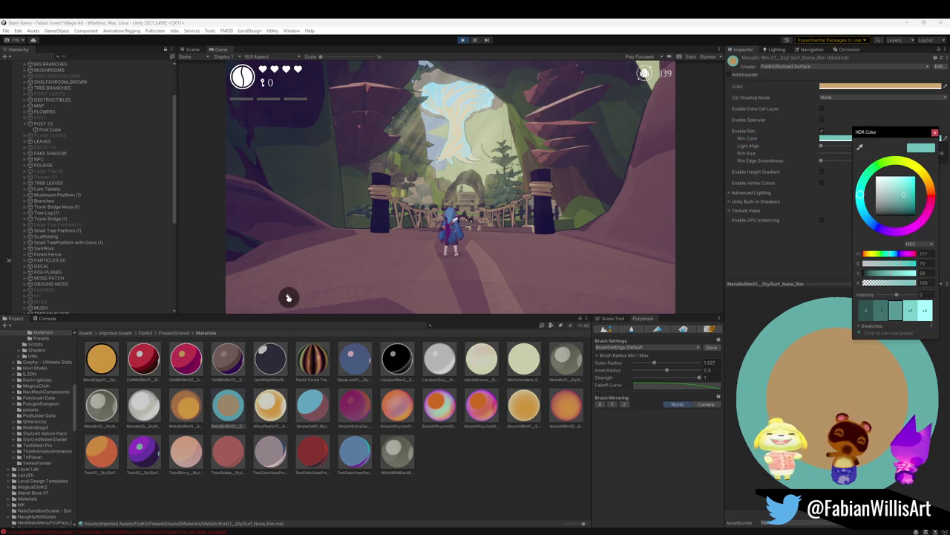
key("Escape")
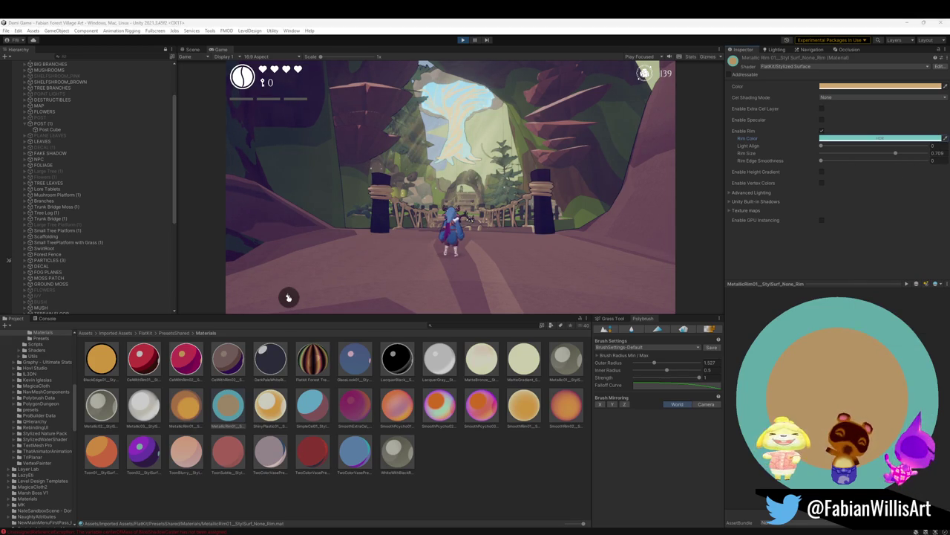
left_click(870, 139)
left_click(877, 219)
left_click_drag(877, 217, 884, 225)
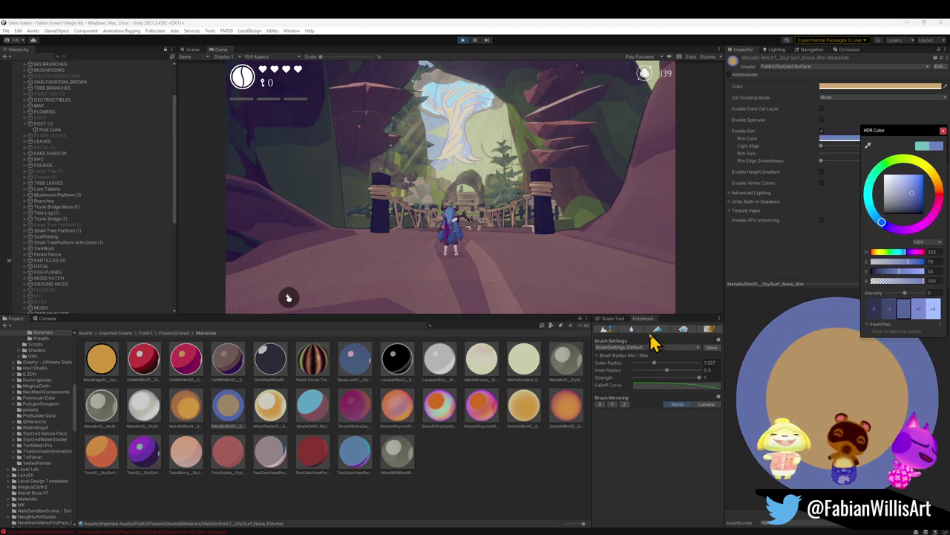
left_click(192, 49)
mouse_move(421, 200)
right_mouse_down()
mouse_move(406, 178)
mouse_move(420, 135)
mouse_move(416, 149)
right_mouse_up()
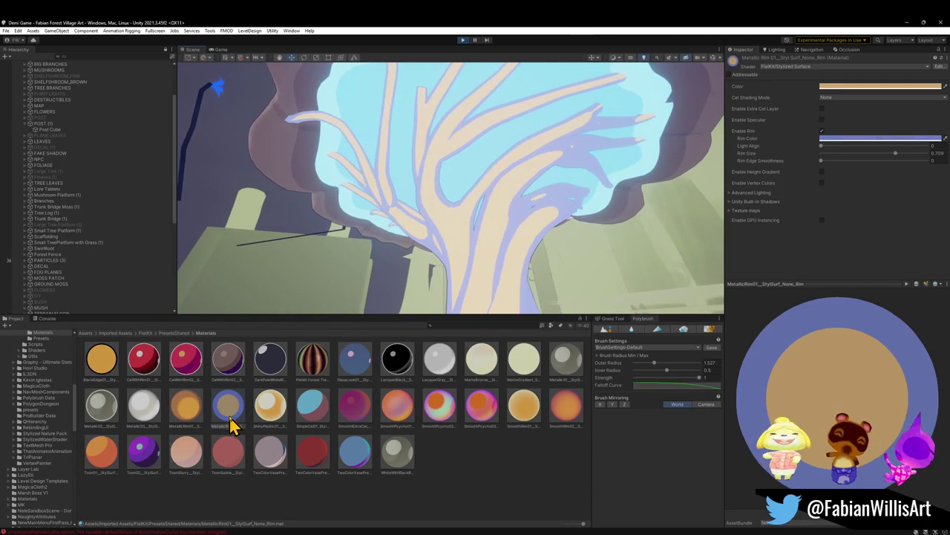
Drag a Project material onto the mushroom tree and fly the Scene camera close to it.
left_click_drag(230, 422, 476, 178)
right_click_drag(475, 179, 482, 231)
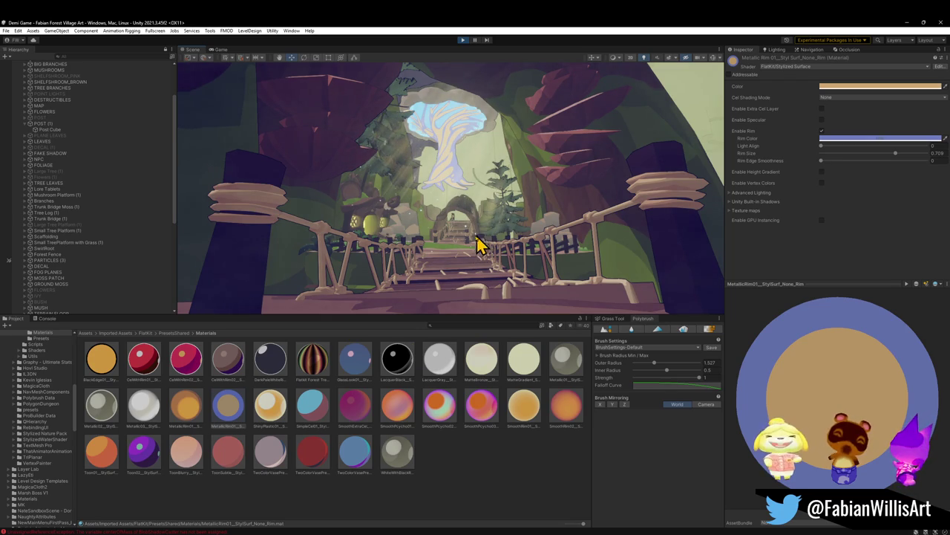
right_click_drag(435, 218, 439, 190)
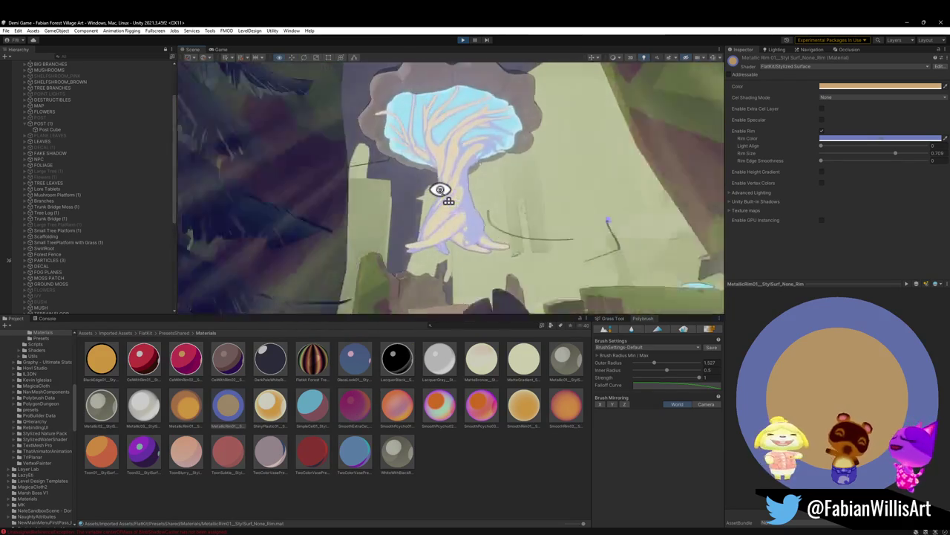
right_click_drag(439, 191, 496, 141)
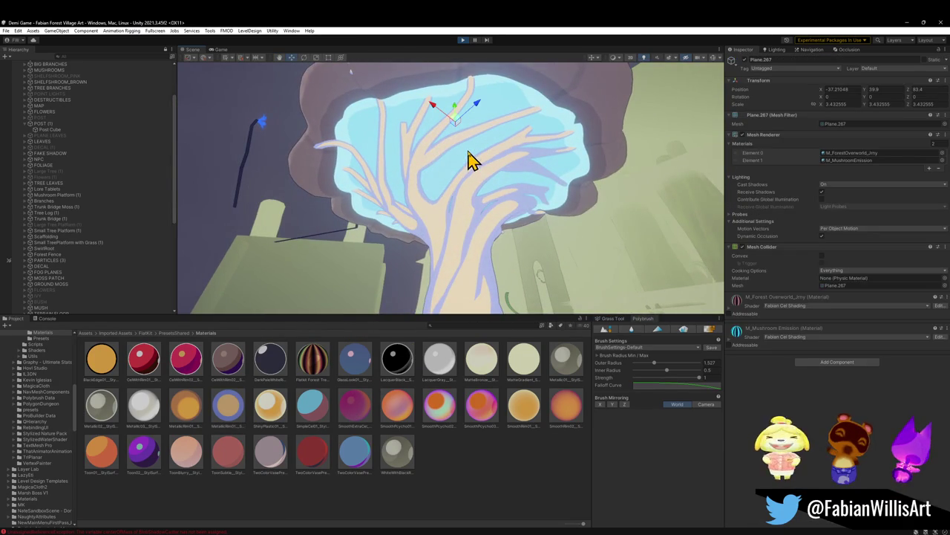
Set the M_Mushroom Emission colour to a muted blue, 3858A1.
left_click(730, 344)
left_click_drag(403, 212, 413, 242, "alt")
scroll(420, 248, "up", 5)
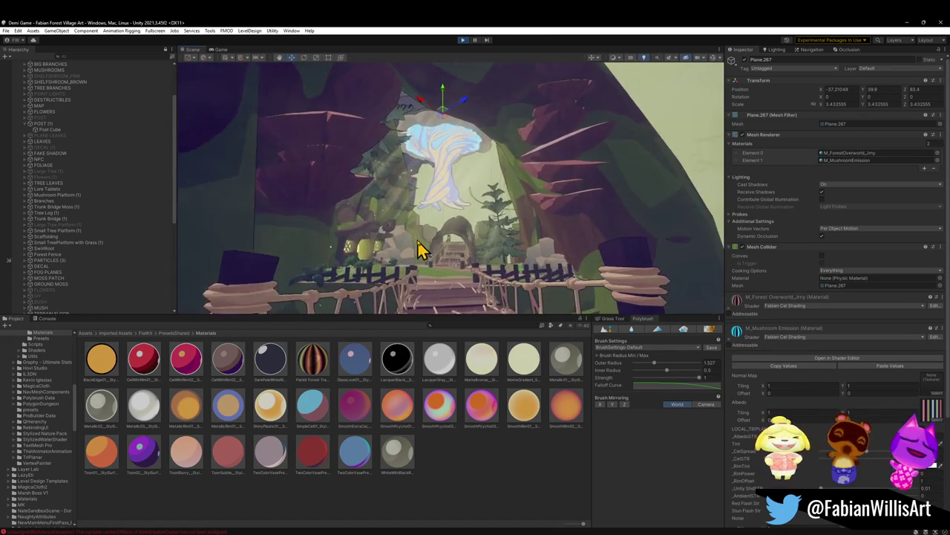
scroll(420, 248, "up", 2)
left_click(928, 444)
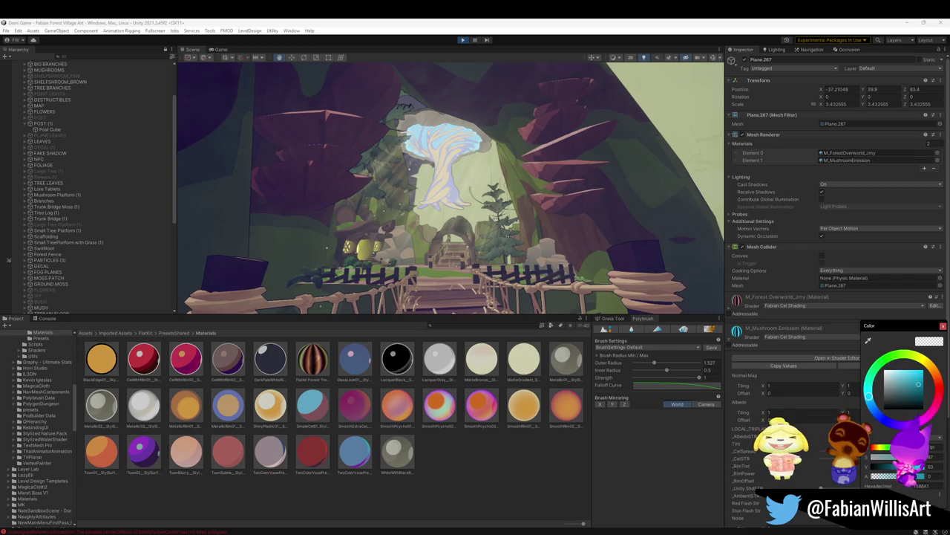
left_click_drag(870, 405, 875, 414)
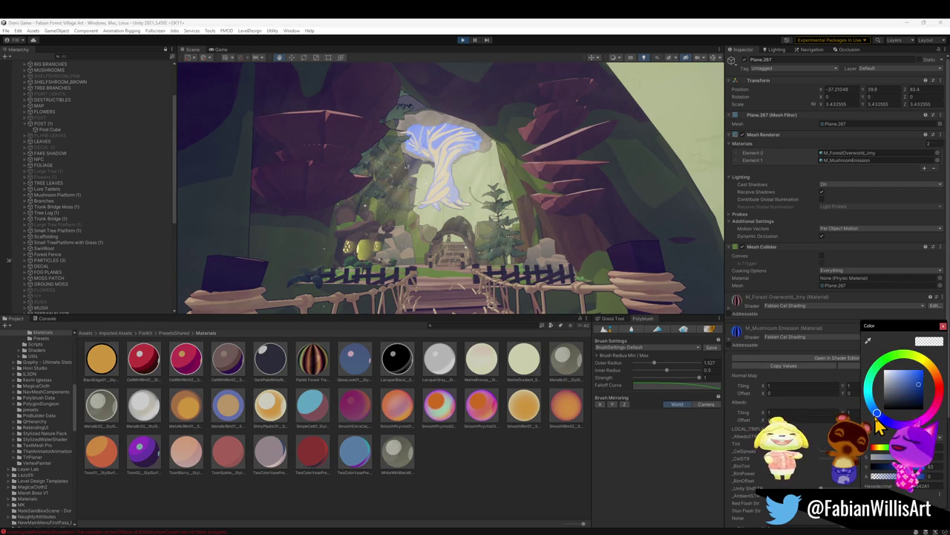
left_click_drag(921, 466, 914, 464)
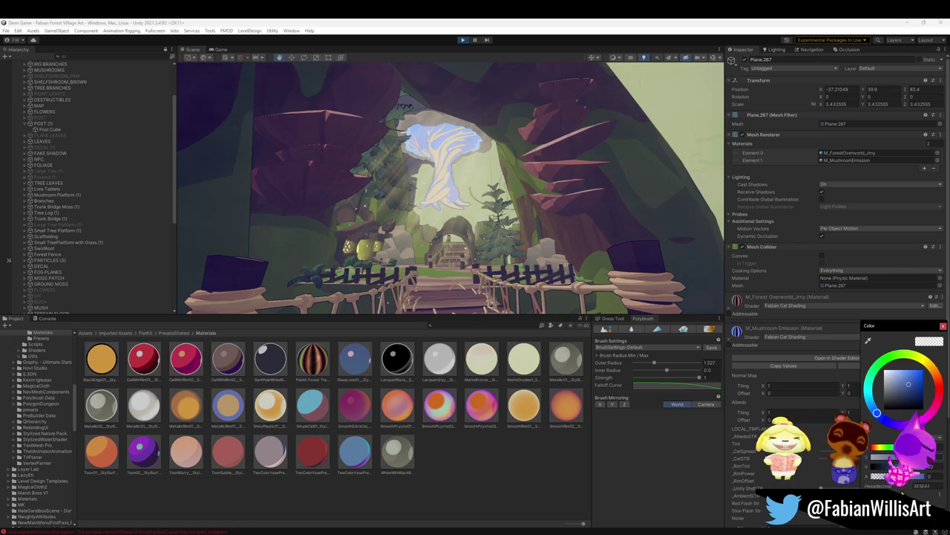
key("Return")
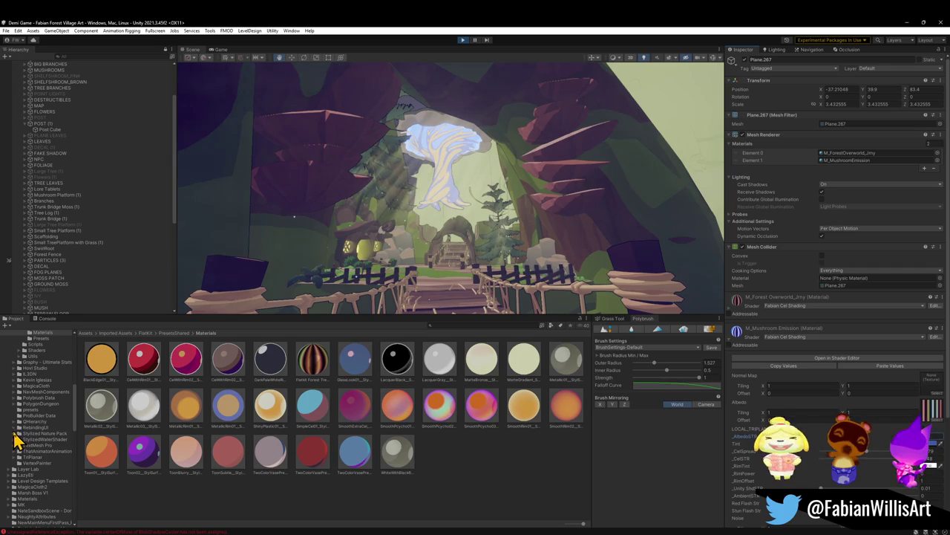
Fly the Scene camera along the rope bridge to check the tree, then return to the Game view.
key("w")
mouse_move(488, 205)
right_mouse_down()
mouse_move(475, 218)
mouse_move(479, 238)
right_mouse_up()
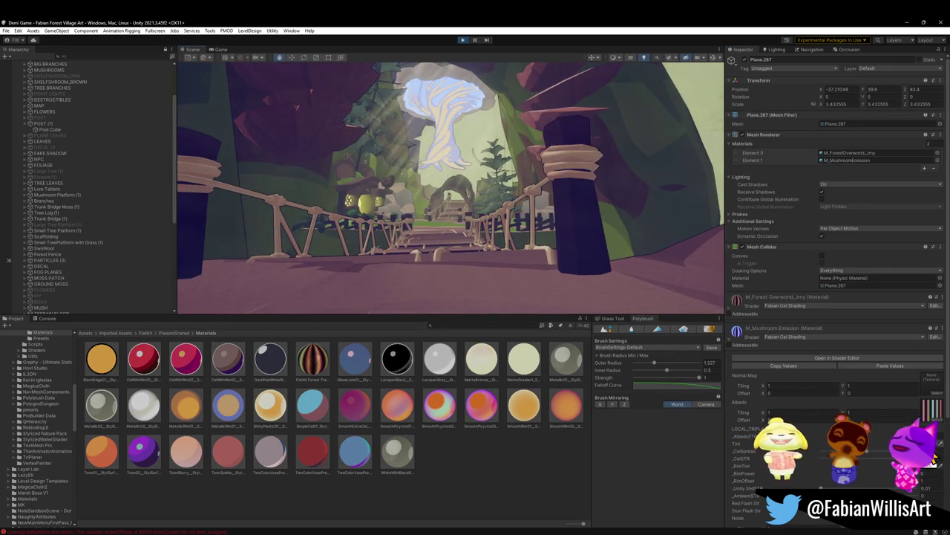
left_click(933, 458)
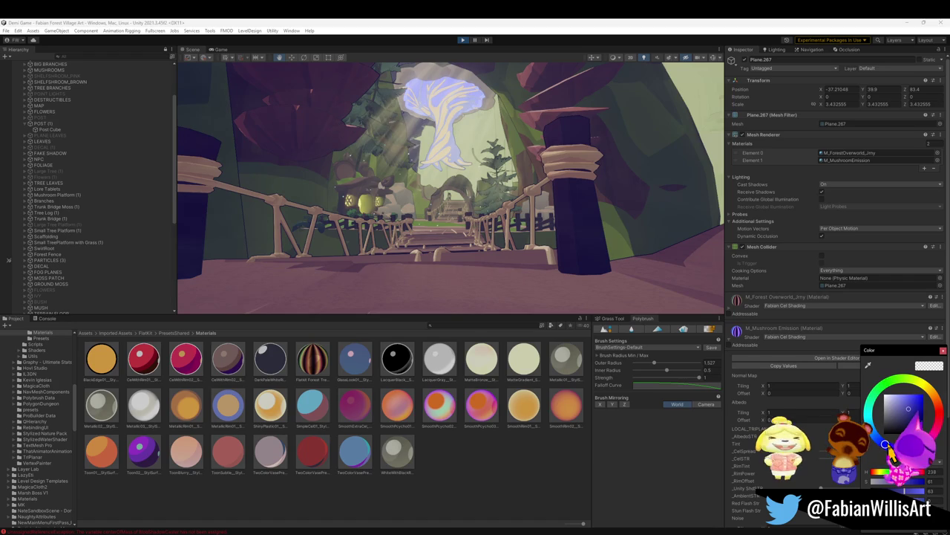
right_click_drag(518, 208, 514, 212)
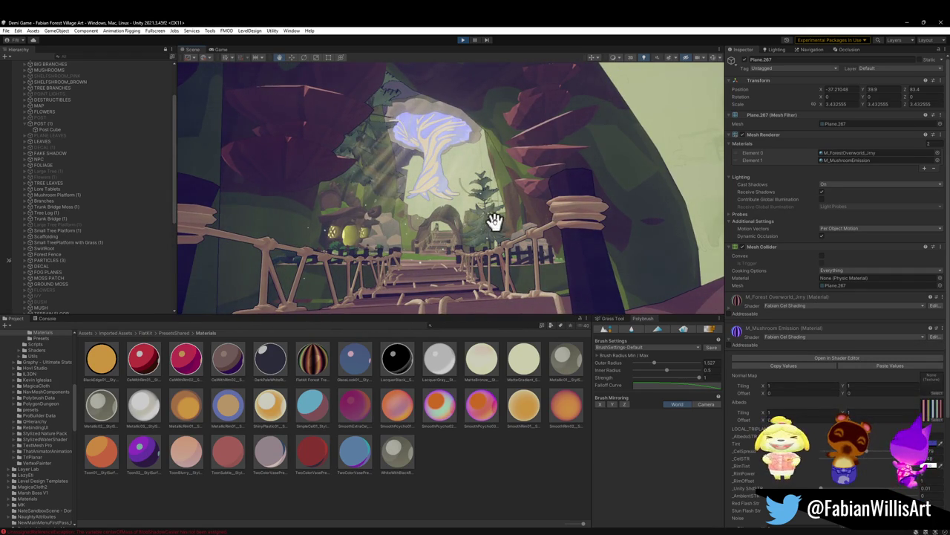
left_click(220, 51)
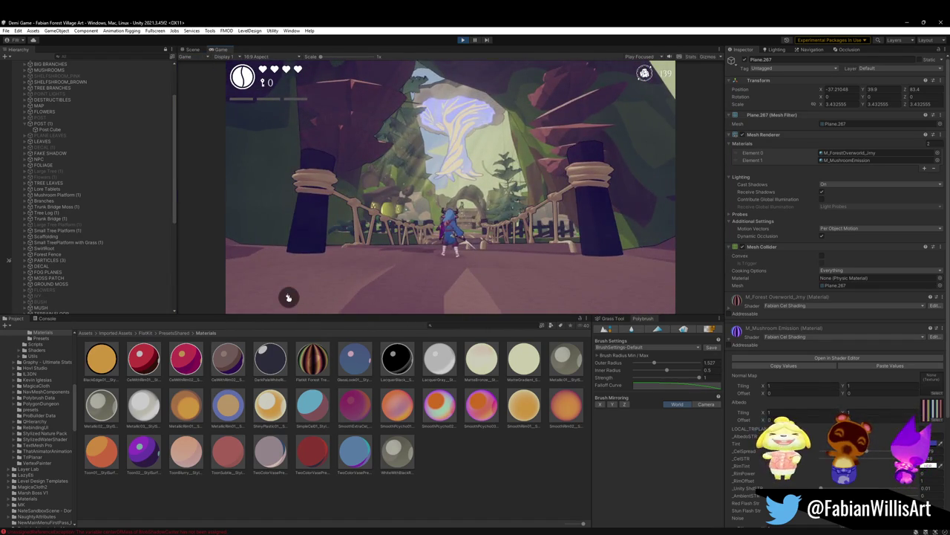
Back in the Scene view, frame and orbit the mushroom tree and select its trunk.
key("super")
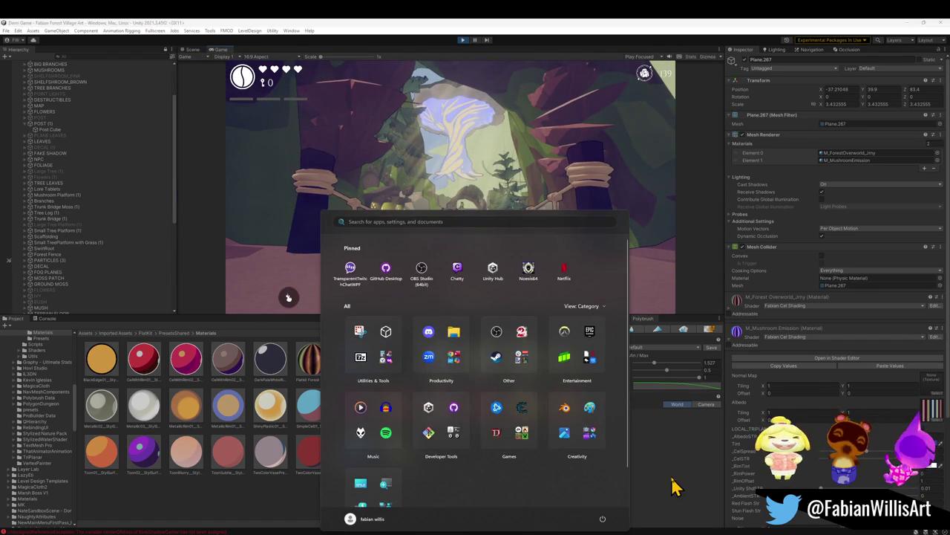
key("super")
left_click(191, 50)
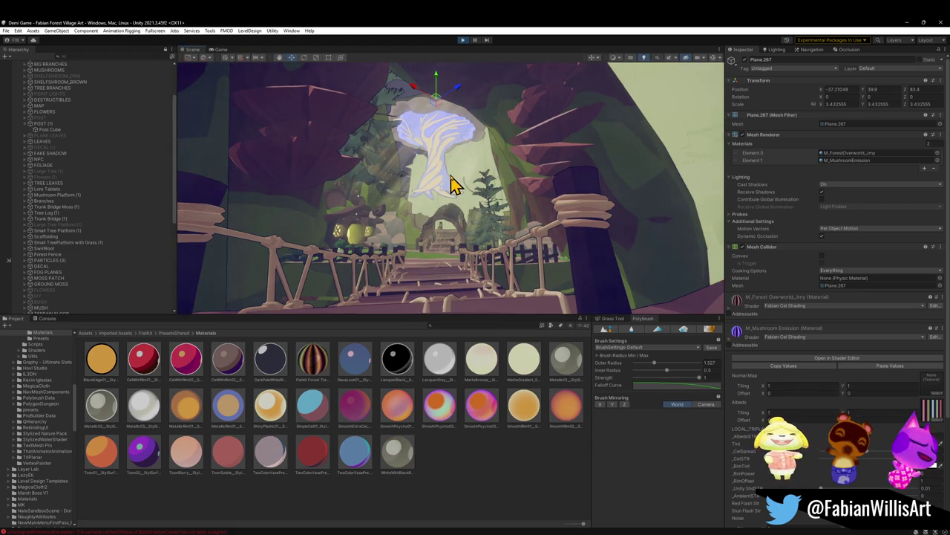
key("f")
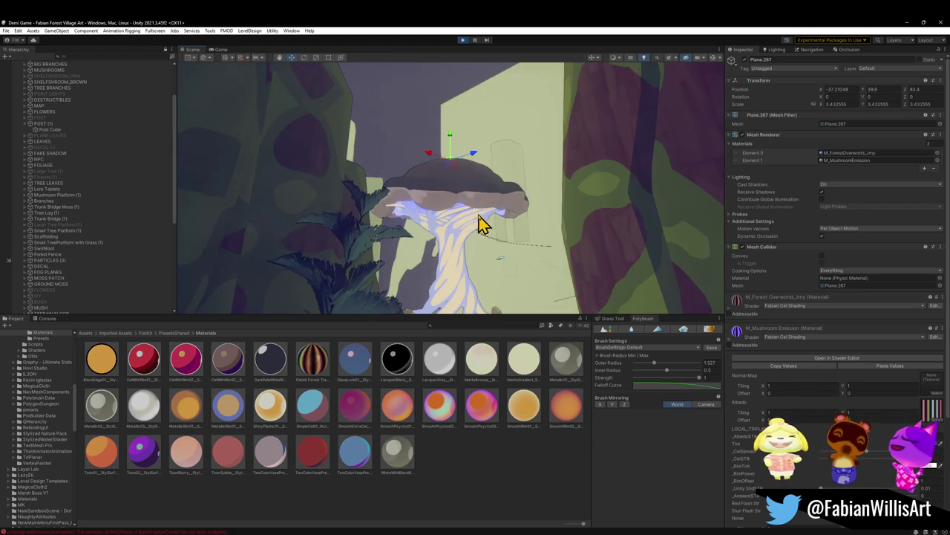
left_click_drag(481, 223, 461, 197, "alt")
left_click(441, 244)
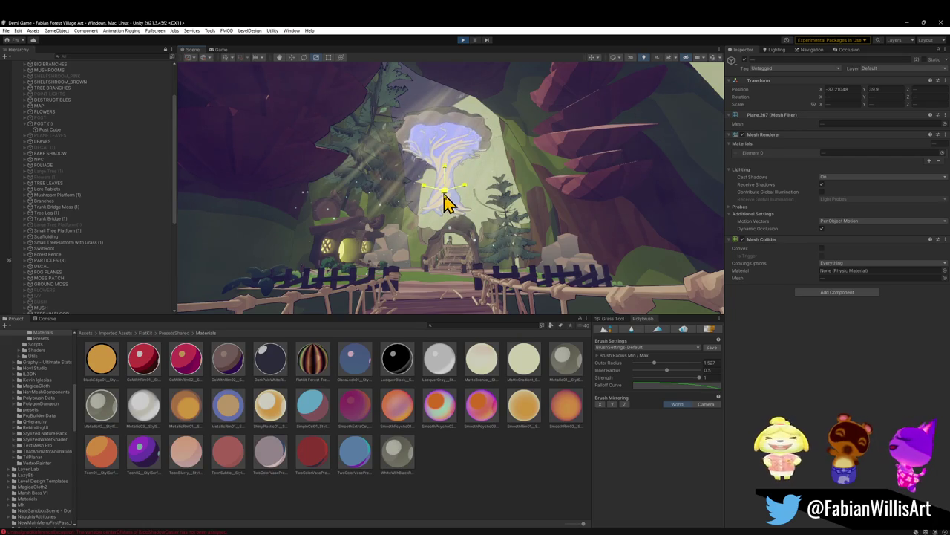
mouse_move(444, 177)
left_mouse_down("alt")
mouse_move(475, 190)
mouse_move(479, 206)
mouse_move(471, 191)
mouse_move(471, 205)
mouse_move(476, 197)
left_mouse_up("alt")
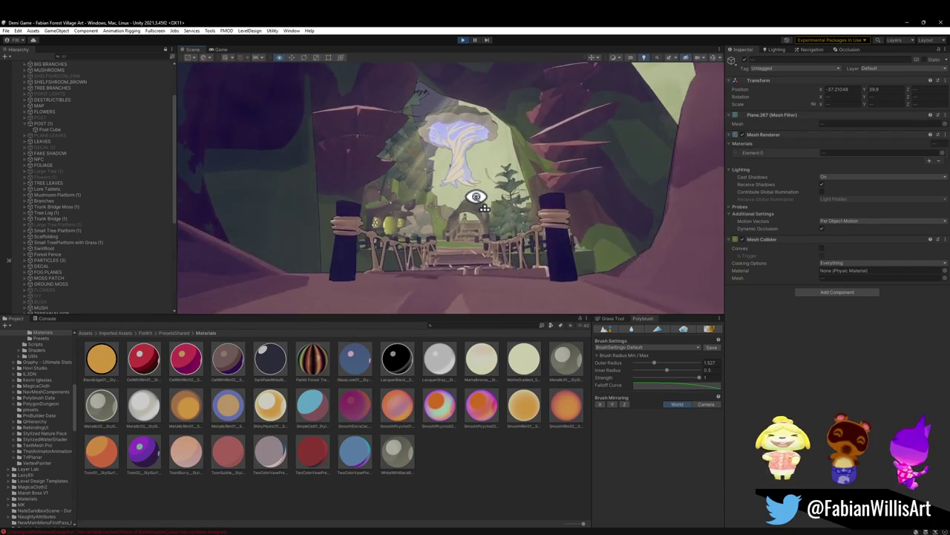
scroll(476, 197, "up", 3)
scroll(481, 197, "up", 3)
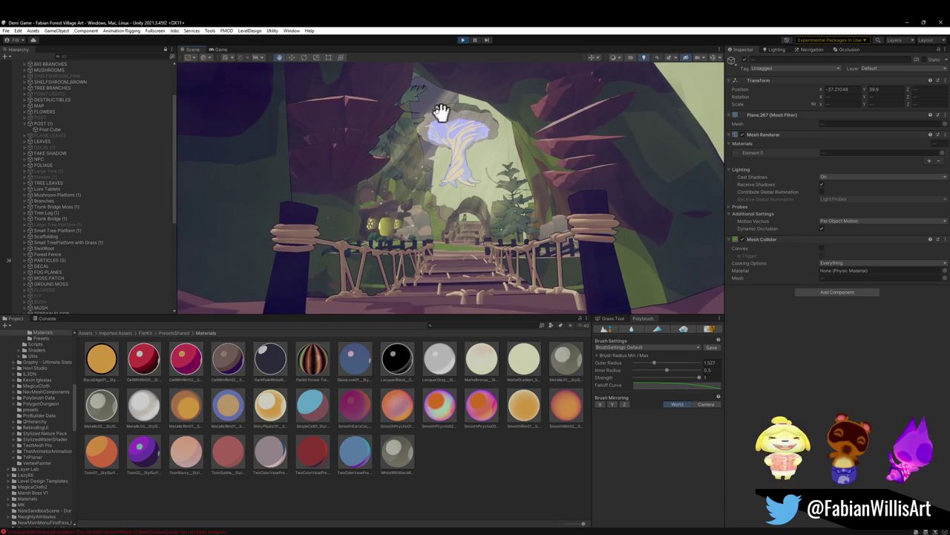
Check the Game view, then return to the Scene view and select the mushroom tree.
left_click(221, 48)
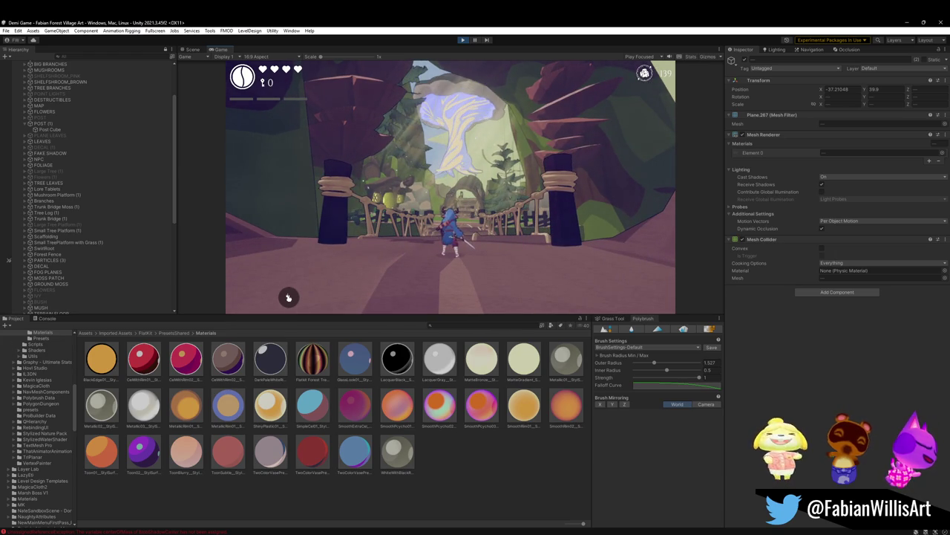
key("super")
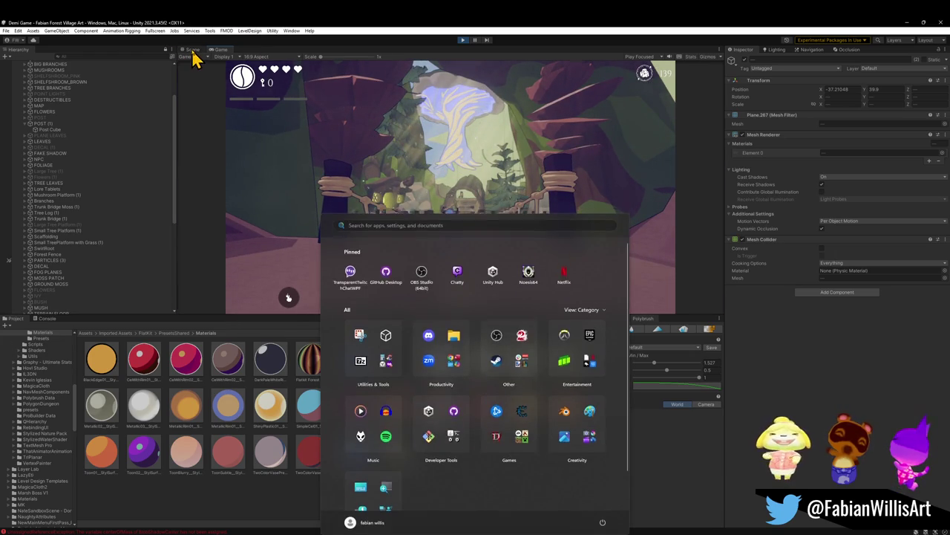
left_click(193, 50)
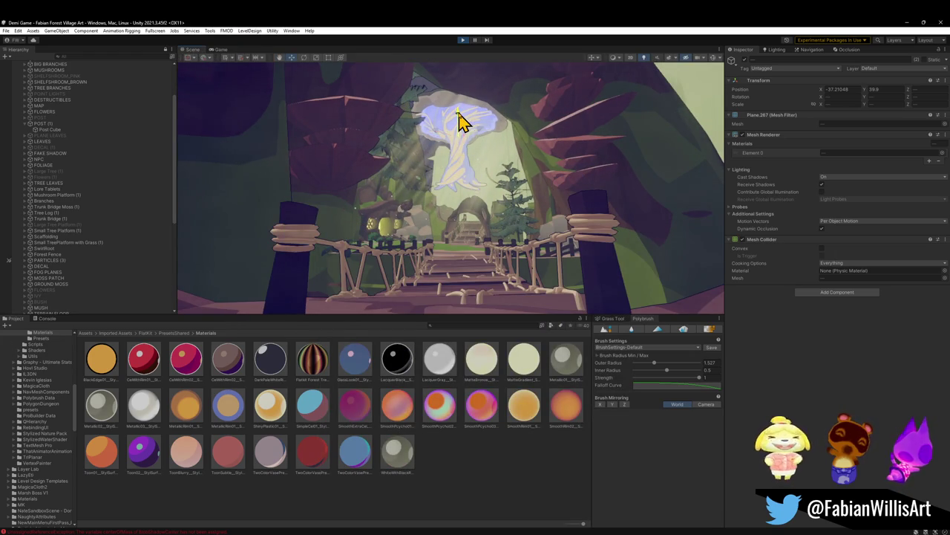
left_click(462, 157)
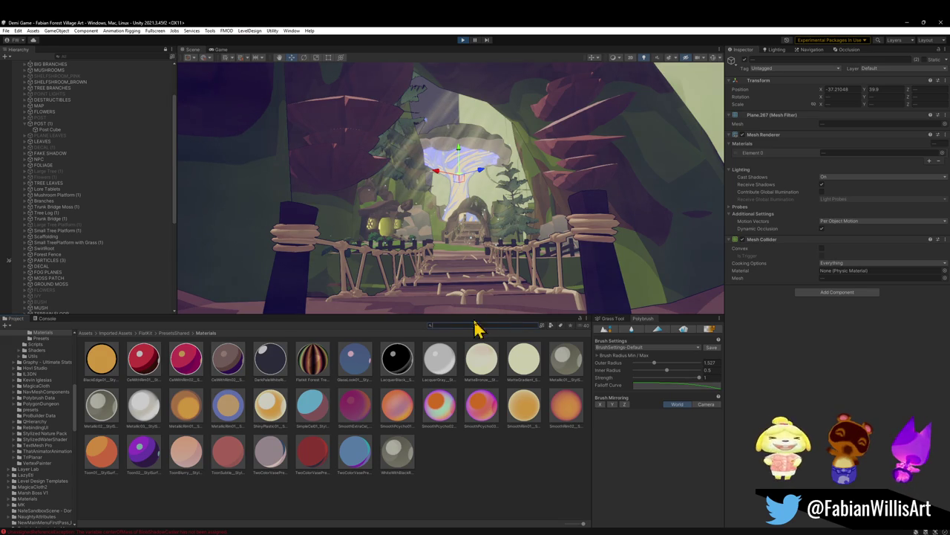
Fly past the rope bridge up under the mushroom cap, then search the Project for mushroom assets.
key("w")
mouse_move(490, 230)
right_mouse_down()
mouse_move(507, 199)
mouse_move(467, 140)
mouse_move(428, 112)
mouse_move(399, 230)
mouse_move(376, 127)
mouse_move(416, 116)
mouse_move(498, 136)
mouse_move(510, 163)
mouse_move(490, 200)
mouse_move(514, 230)
mouse_move(482, 153)
mouse_move(404, 127)
mouse_move(385, 140)
mouse_move(317, 144)
mouse_move(369, 156)
mouse_move(515, 246)
mouse_move(500, 369)
right_mouse_up()
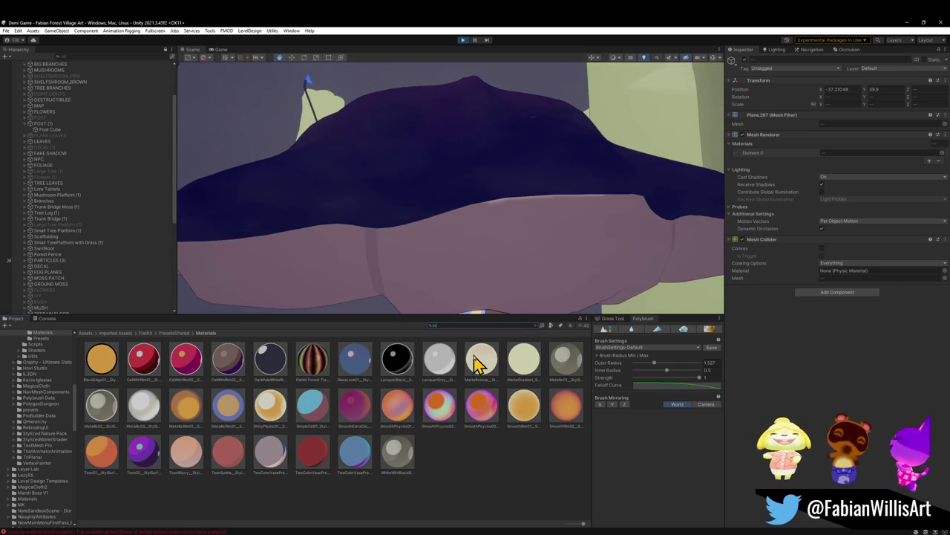
type("ushro")
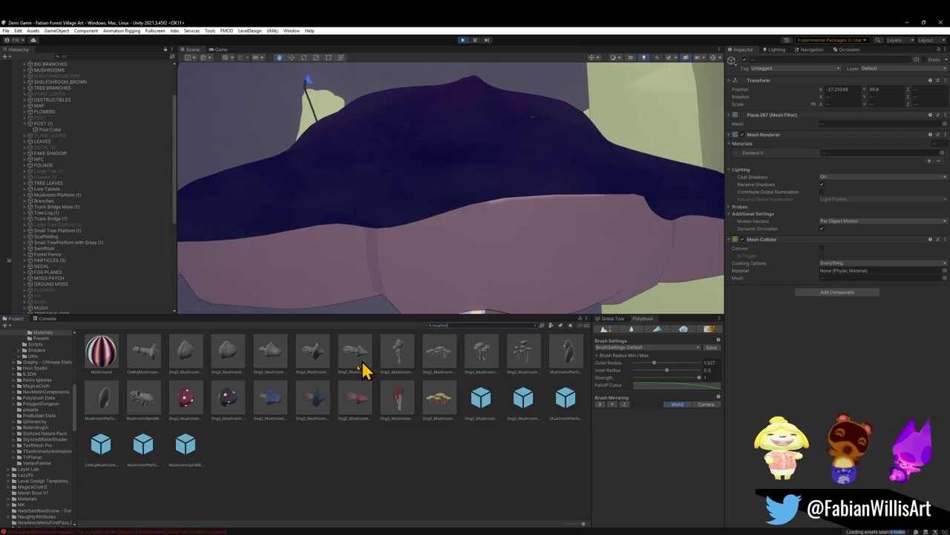
Try several mushroom materials on the tree cap, then select the Mushrooms material.
left_click_drag(111, 363, 331, 221)
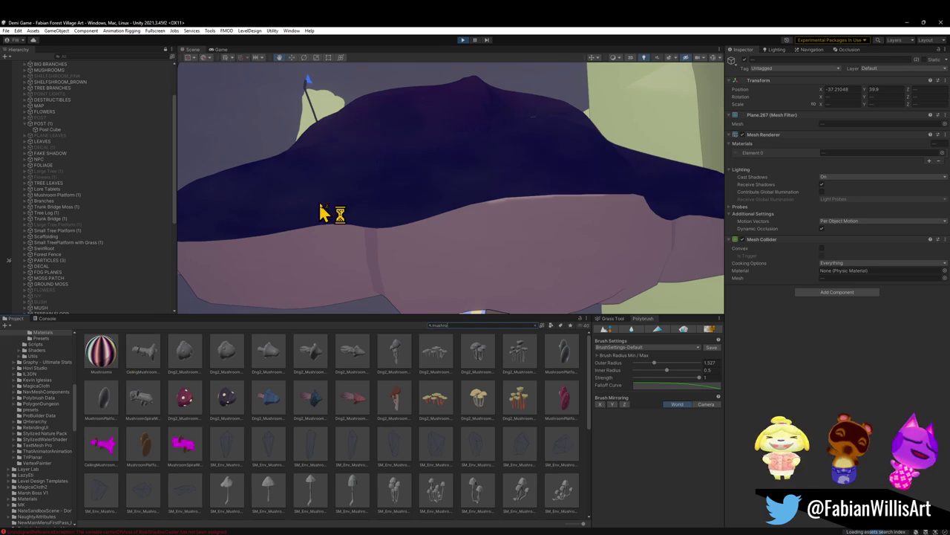
mouse_move(401, 211)
right_mouse_down()
mouse_move(499, 223)
mouse_move(515, 171)
mouse_move(509, 140)
mouse_move(509, 199)
mouse_move(526, 186)
right_mouse_up()
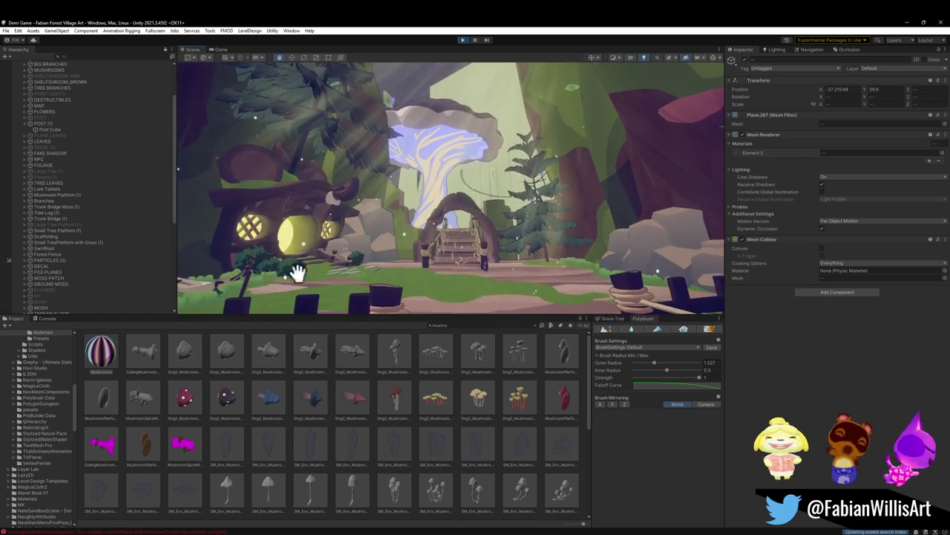
scroll(259, 403, "down", 2)
scroll(265, 401, "down", 3)
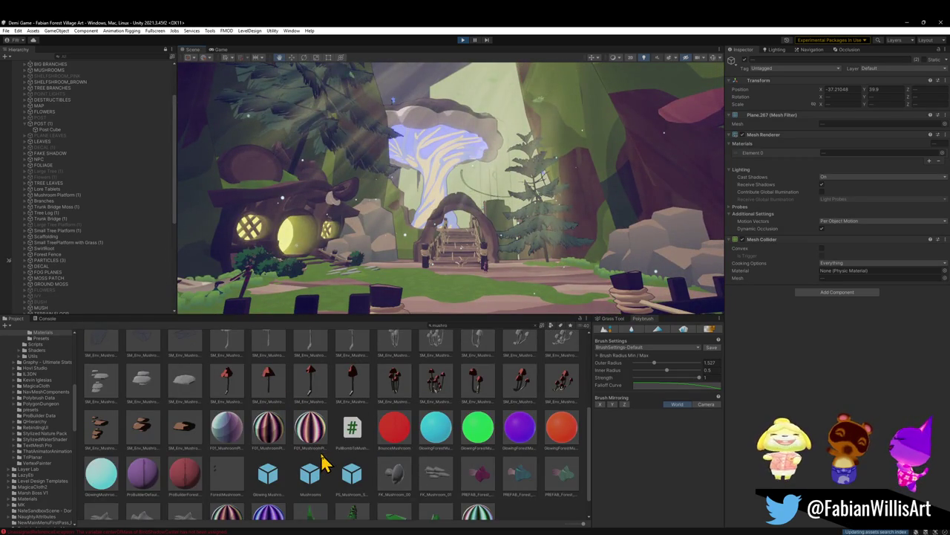
mouse_move(321, 438)
left_mouse_down()
mouse_move(451, 153)
mouse_move(456, 120)
left_mouse_up()
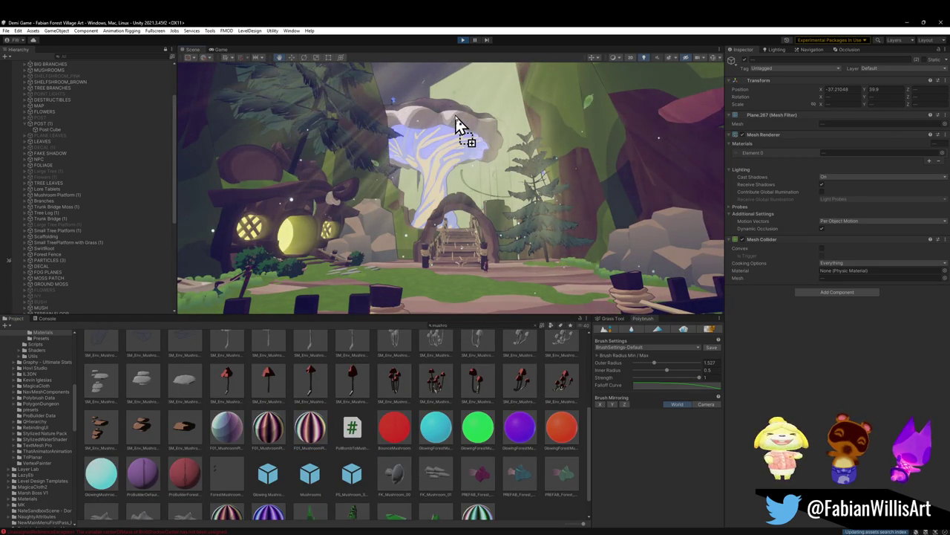
left_click_drag(261, 446, 455, 121)
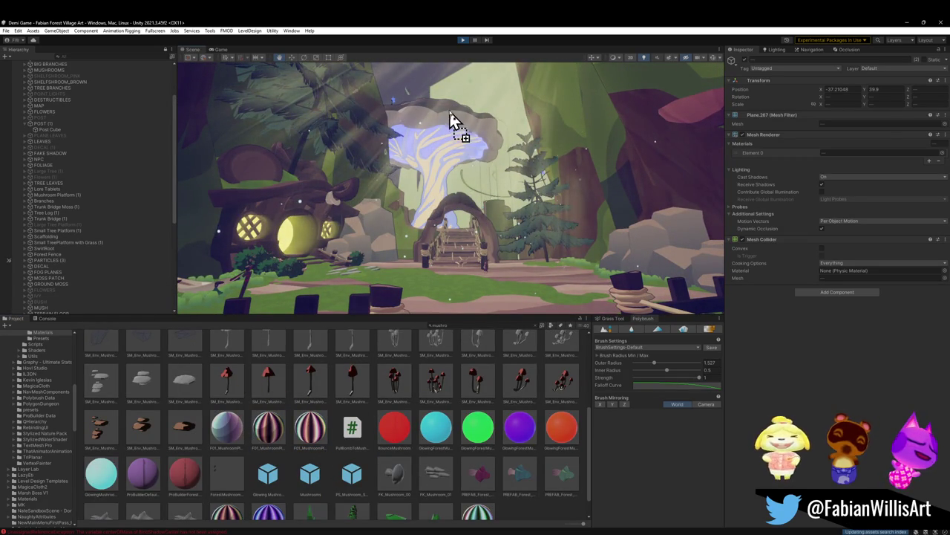
scroll(256, 461, "down", 1)
mouse_move(230, 494)
left_mouse_down()
mouse_move(406, 197)
mouse_move(438, 121)
mouse_move(449, 121)
left_mouse_up()
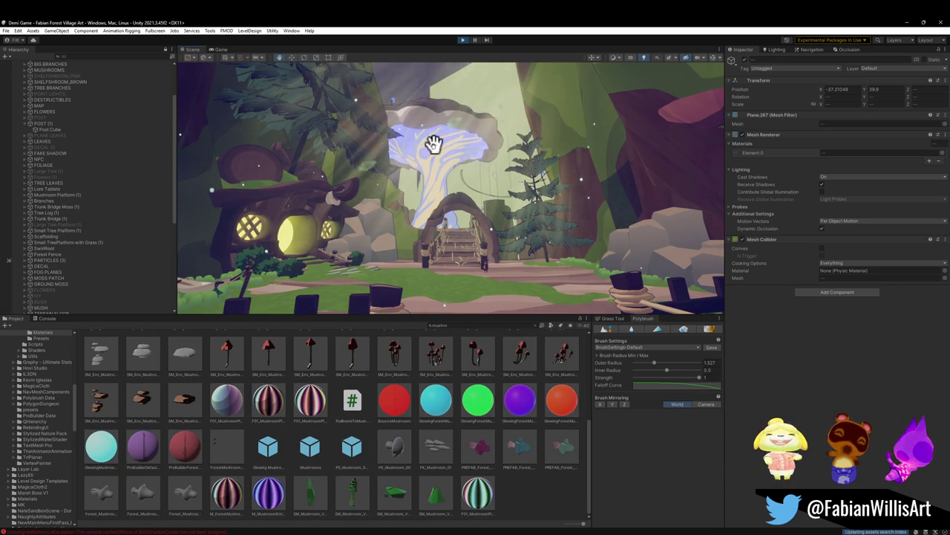
scroll(309, 480, "up", 3)
scroll(174, 373, "up", 3)
left_click(104, 353)
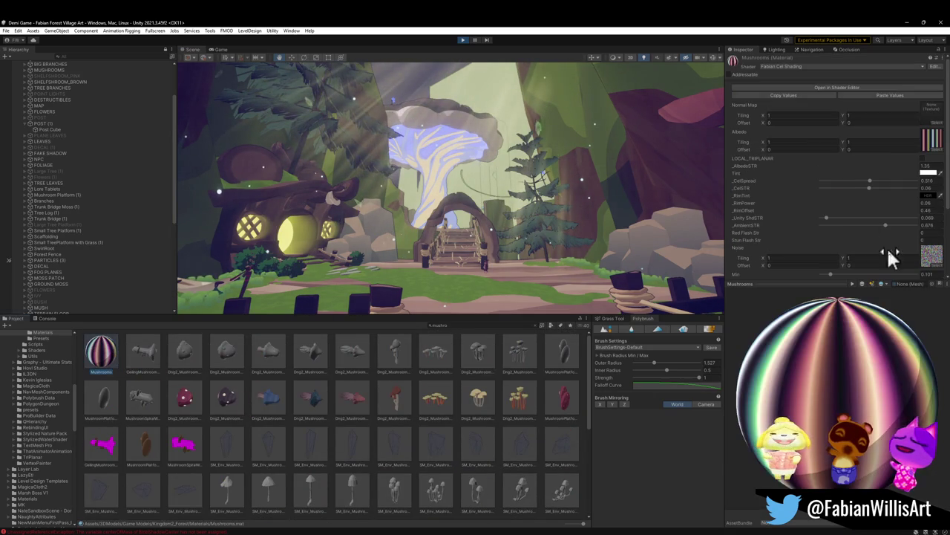
Set the Mushrooms cel spread to 0.713 and cel strength to 0.06, checking in Scene and Game views.
left_click_drag(868, 188, 871, 194)
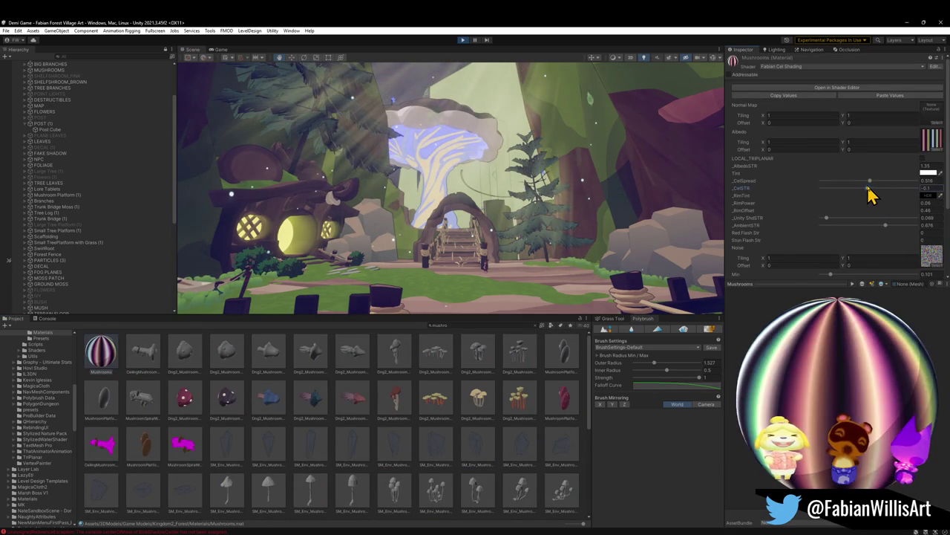
key("ctrl+z")
mouse_move(869, 182)
left_mouse_down()
mouse_move(900, 185)
mouse_move(902, 197)
left_mouse_up()
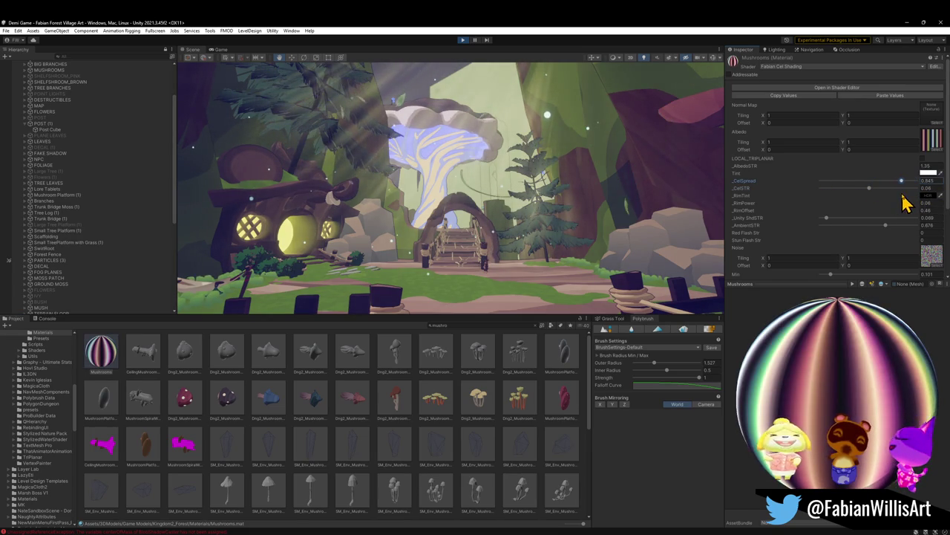
right_click_drag(483, 185, 468, 176)
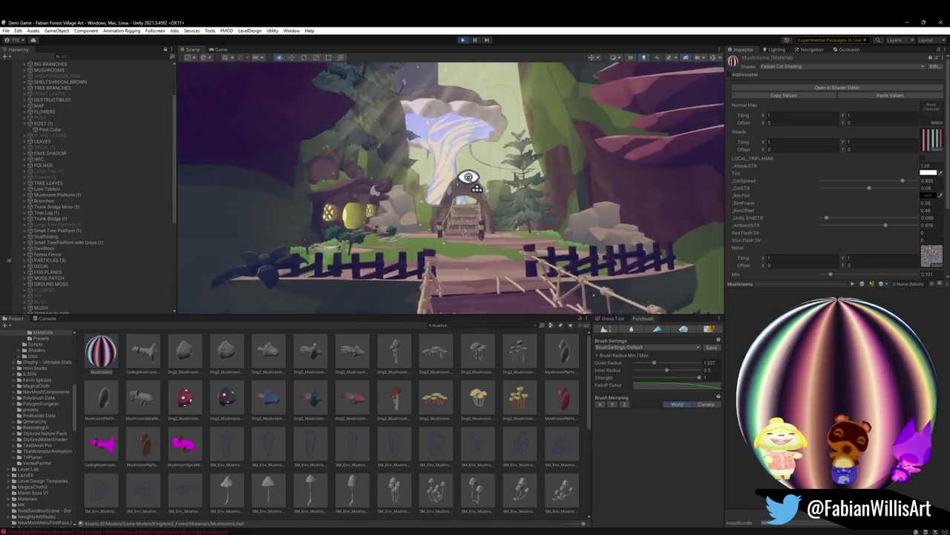
mouse_move(467, 177)
right_mouse_down()
mouse_move(458, 175)
mouse_move(541, 166)
right_mouse_up()
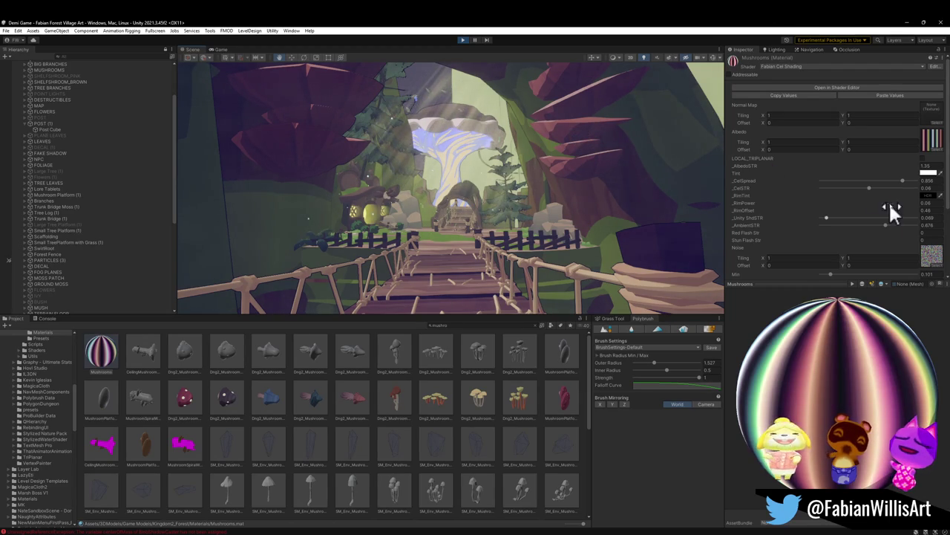
left_click_drag(903, 182, 864, 188)
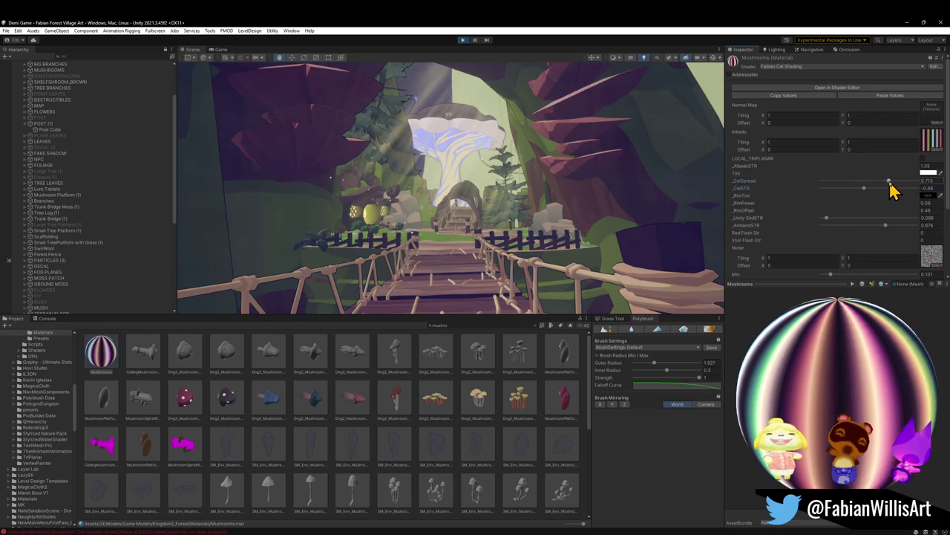
left_click_drag(876, 184, 870, 190)
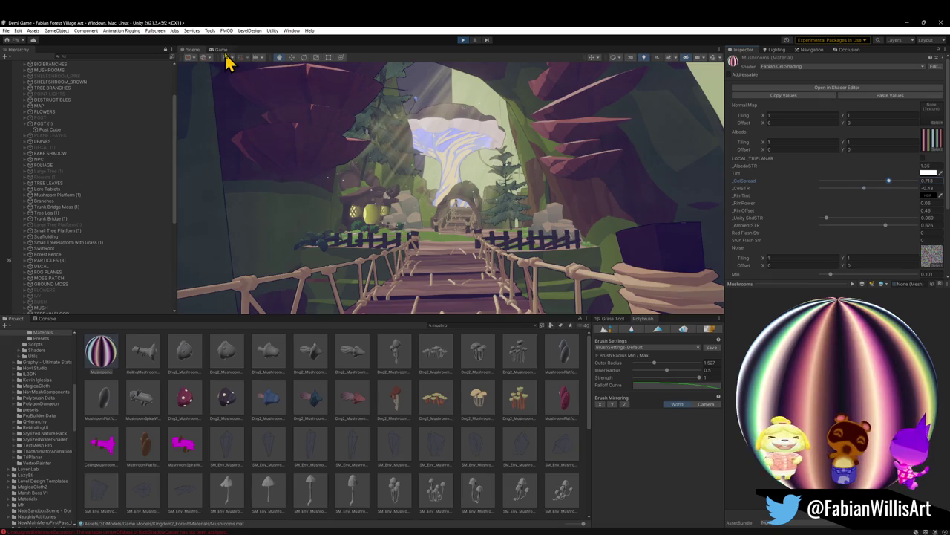
left_click(220, 49)
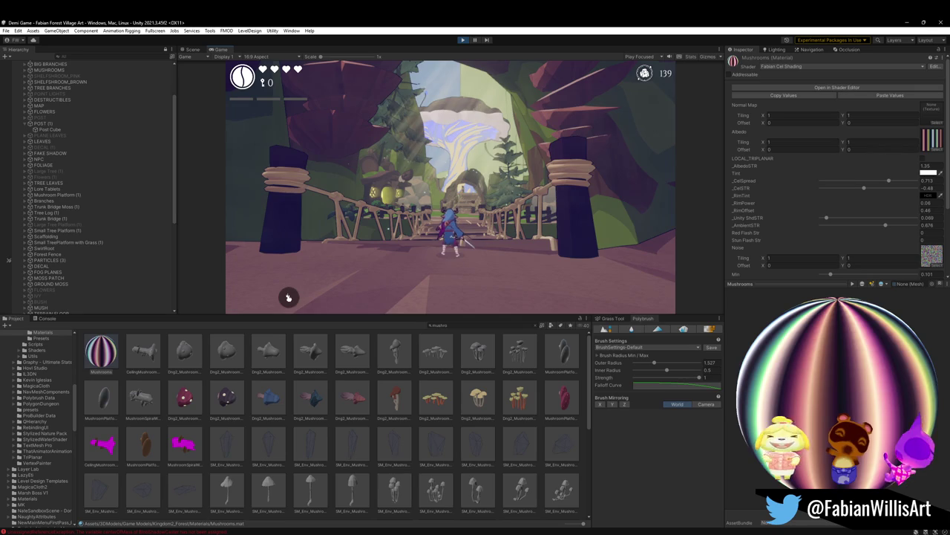
left_click_drag(864, 188, 870, 188)
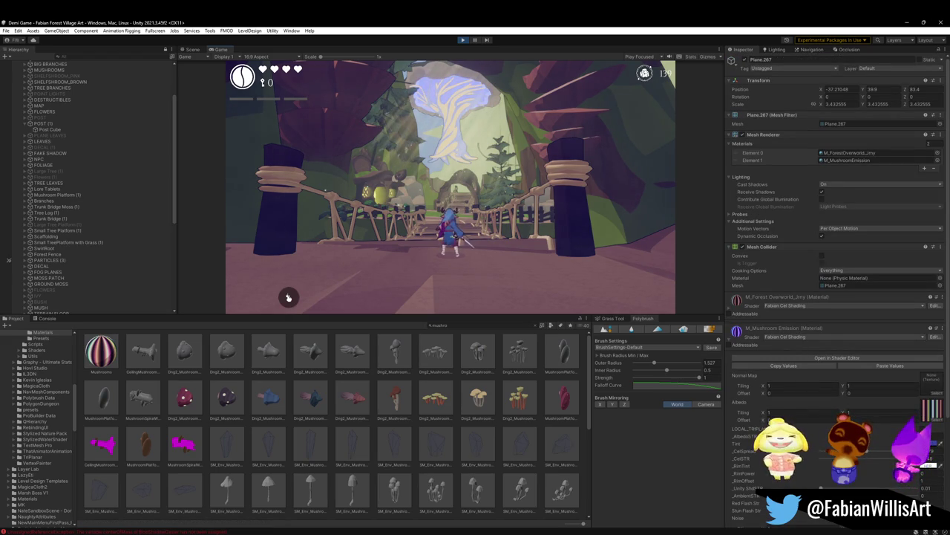
key("super")
key("Escape")
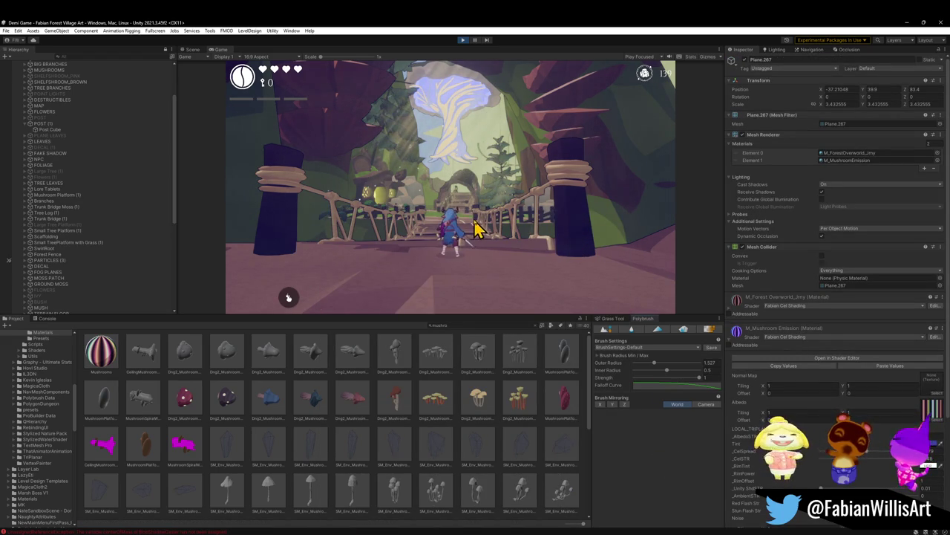
key("F10")
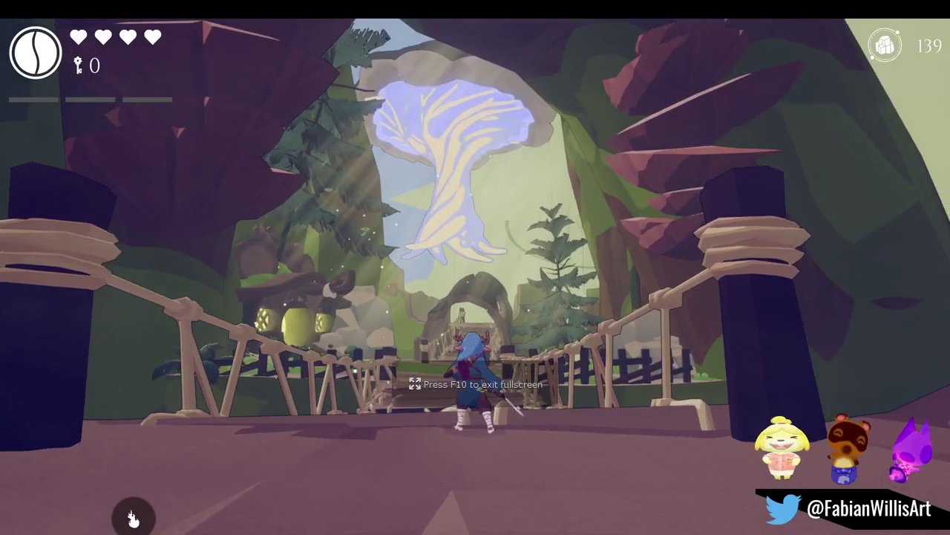
key("w")
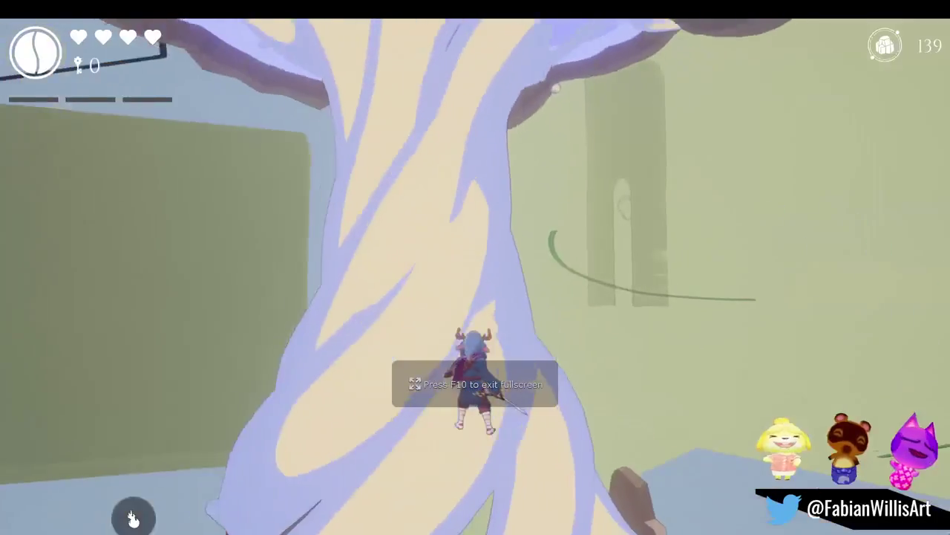
key("w")
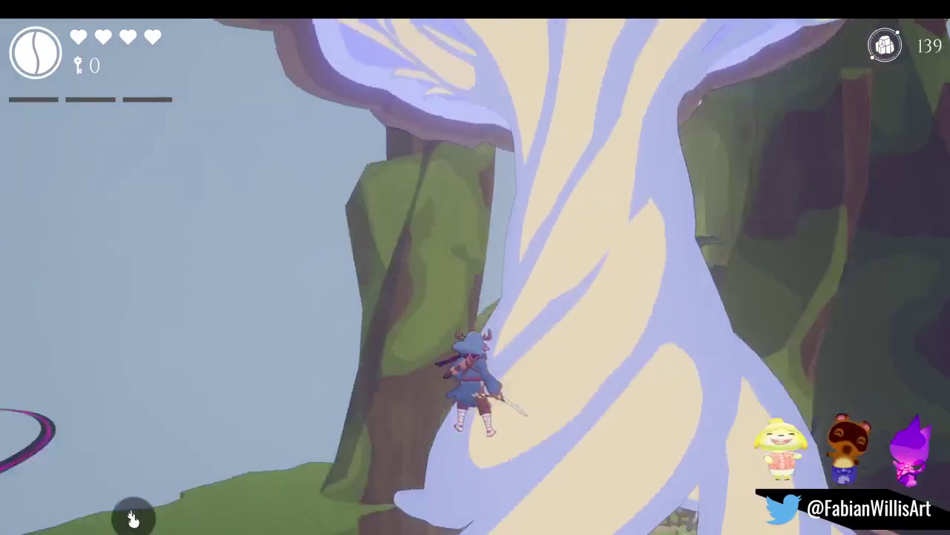
key("w")
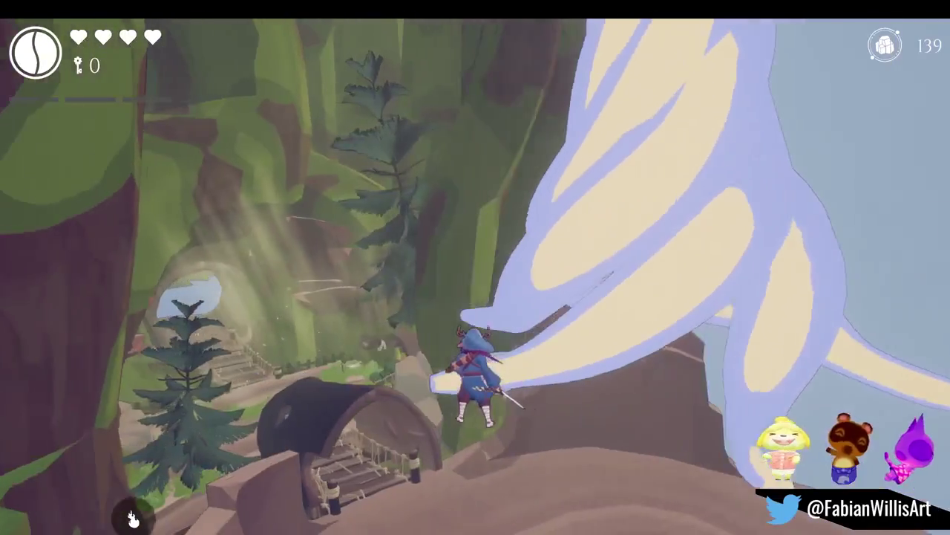
key("w")
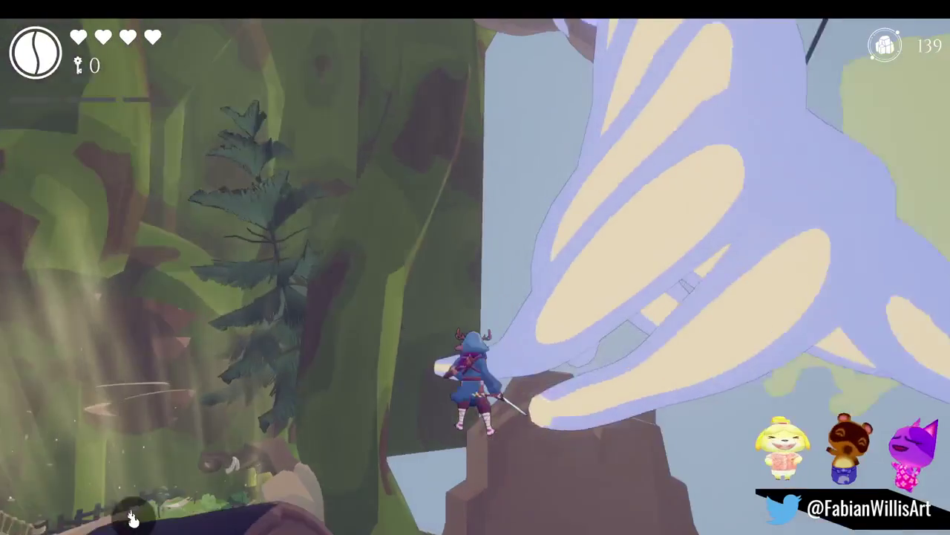
key("w")
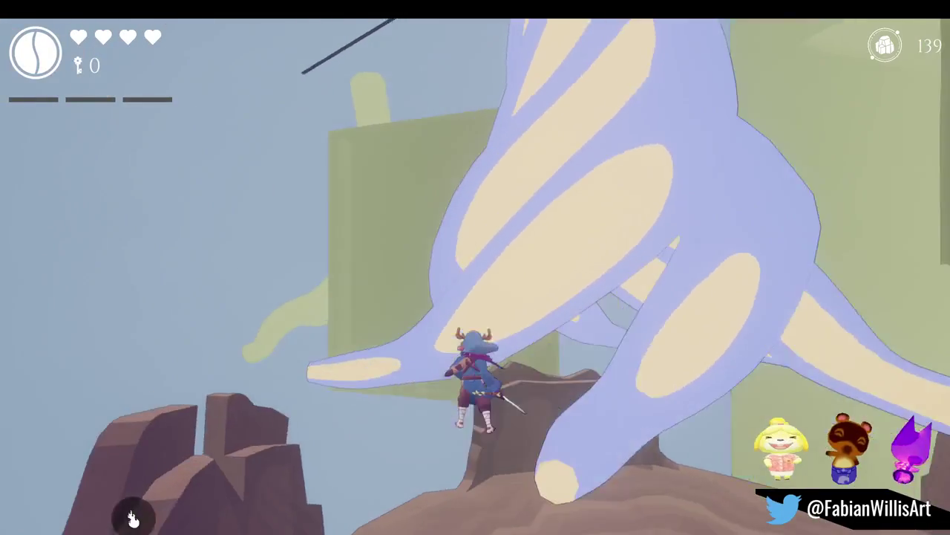
key("w")
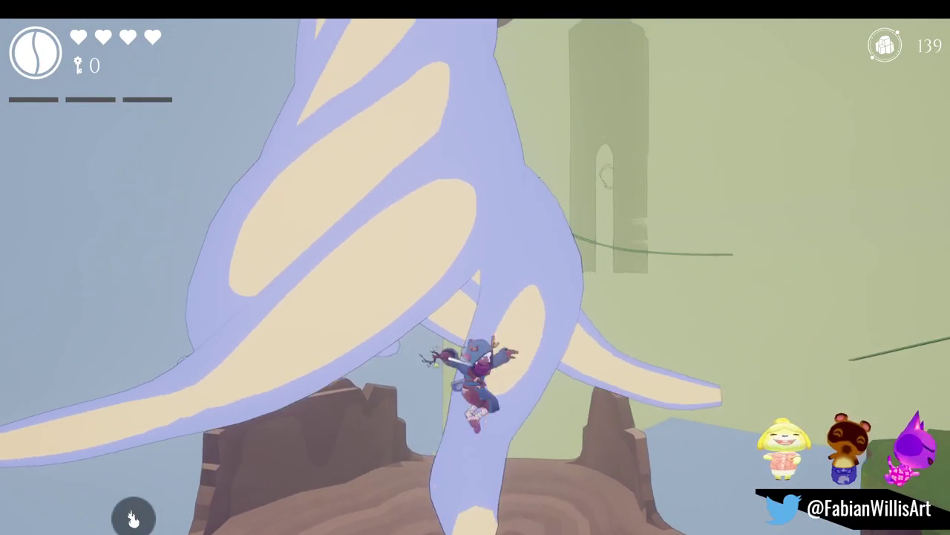
key("w")
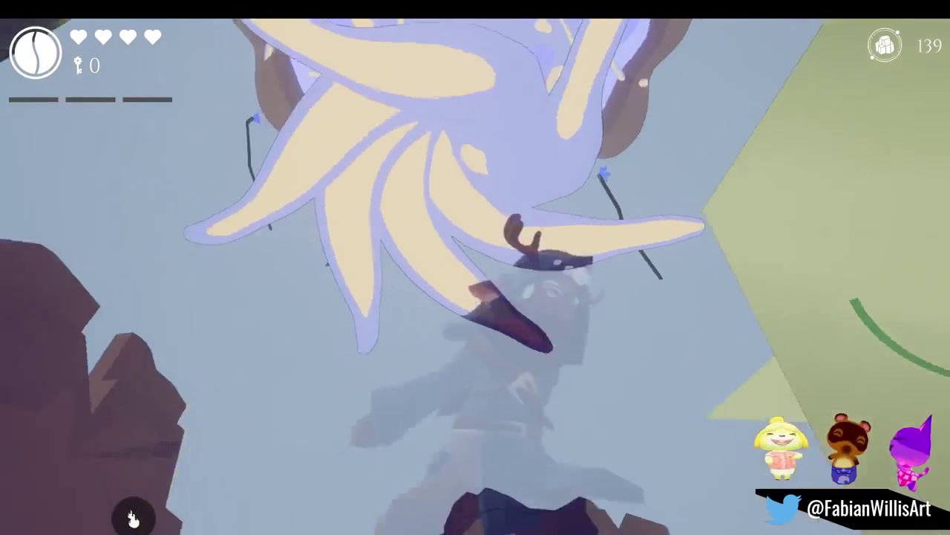
key("w")
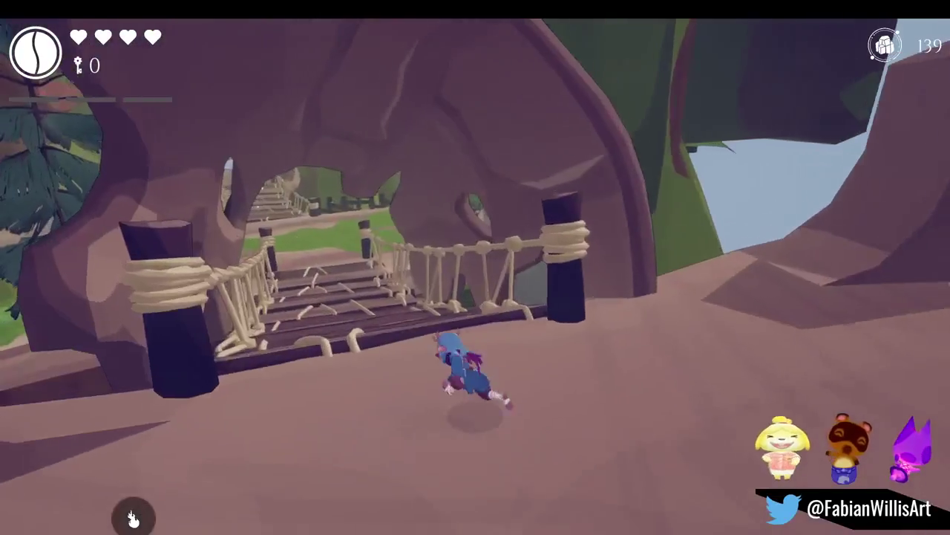
key("w")
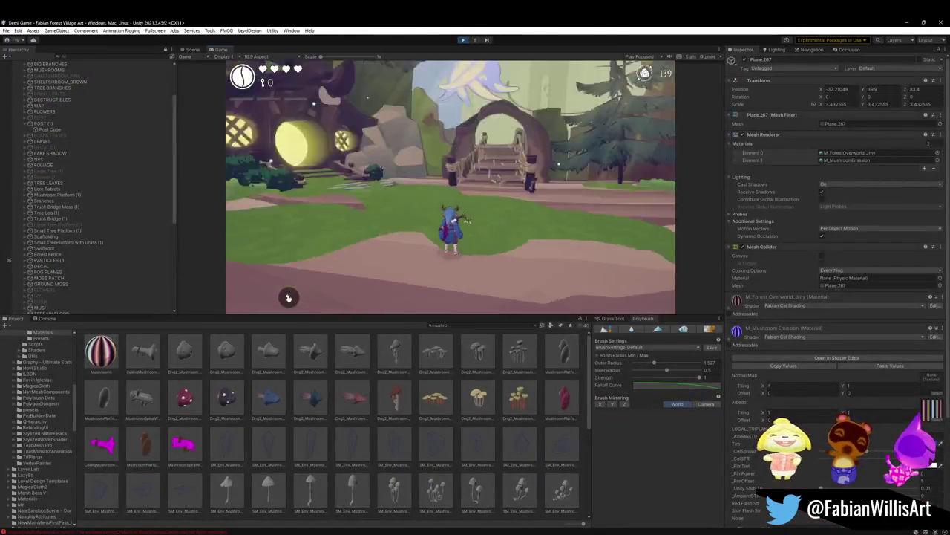
Stop play mode, frame the mushroom tree in the Scene view, and show Dng2_Mushroom_1 prefab settings.
key("Escape")
left_click(462, 41)
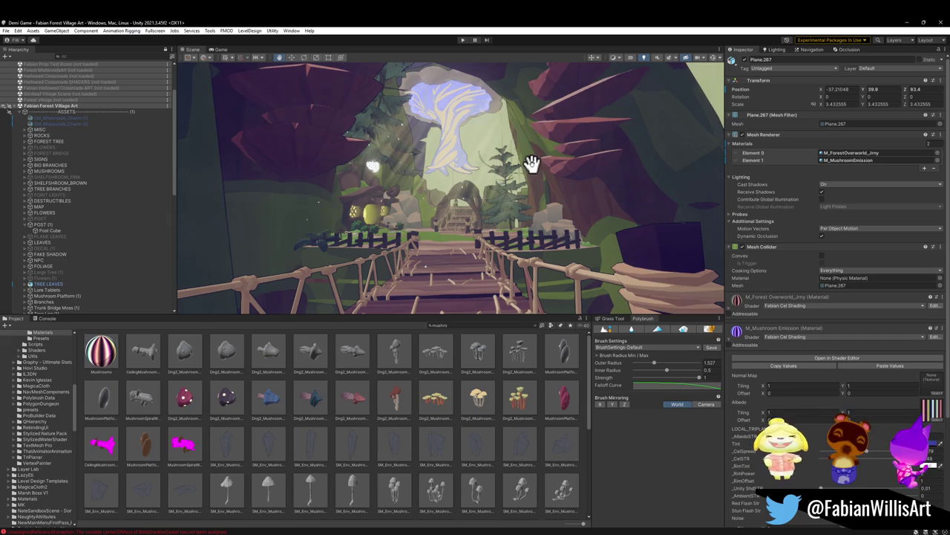
mouse_move(426, 186)
right_mouse_down()
mouse_move(439, 192)
mouse_move(431, 144)
right_mouse_up()
left_click_drag(101, 363, 427, 260)
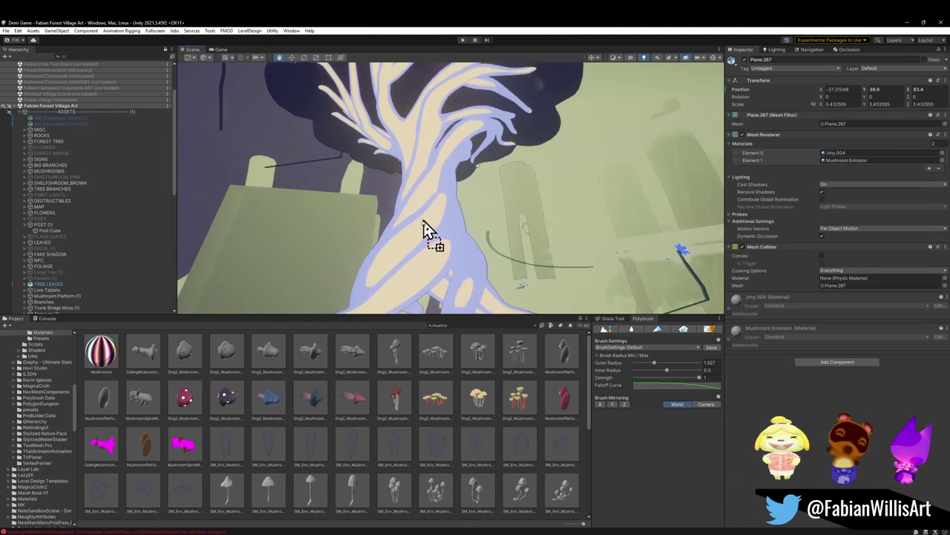
mouse_move(445, 237)
right_mouse_down()
mouse_move(456, 225)
mouse_move(479, 246)
mouse_move(458, 197)
mouse_move(461, 236)
mouse_move(510, 212)
mouse_move(503, 245)
right_mouse_up()
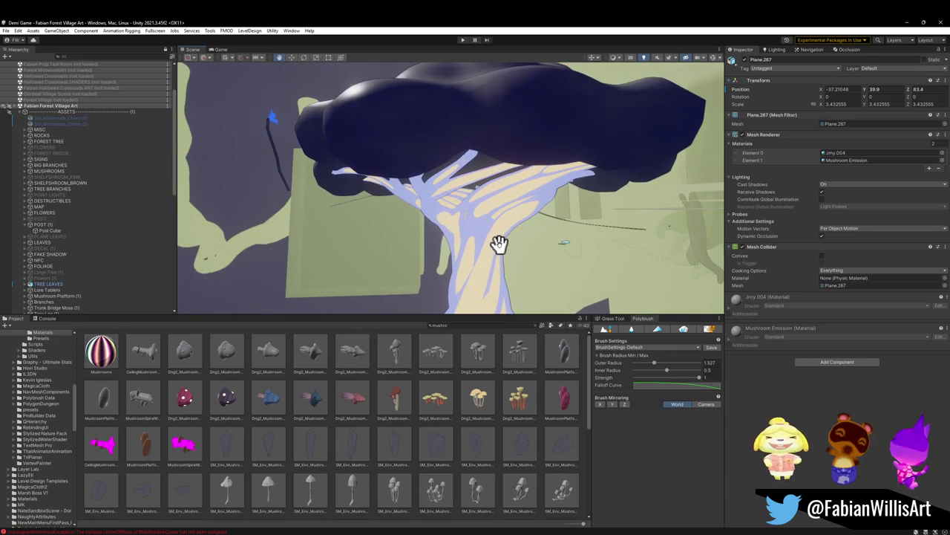
left_click(184, 407)
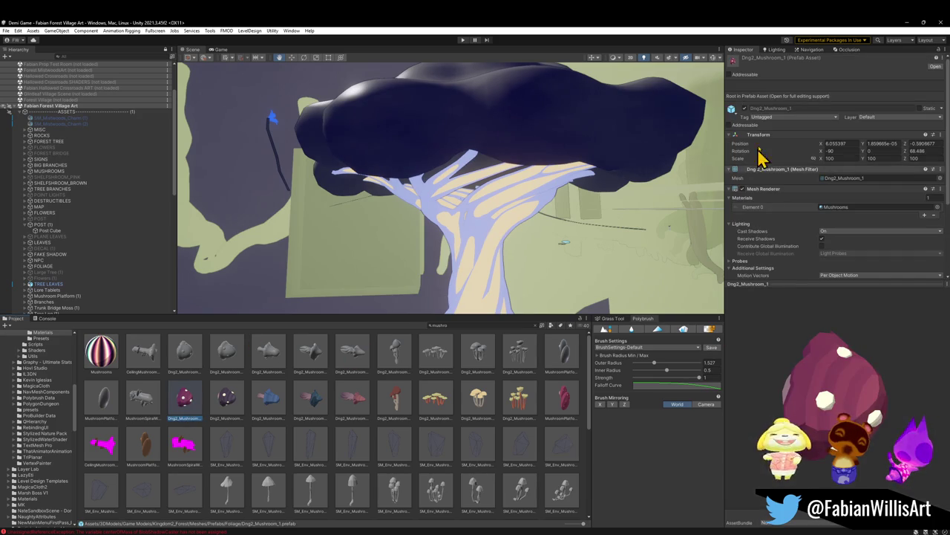
Drop the Mushrooms material onto the tree's canopy twice and fly around to inspect it.
scroll(753, 211, "down", 2)
scroll(756, 227, "down", 3)
left_click_drag(737, 241, 500, 119)
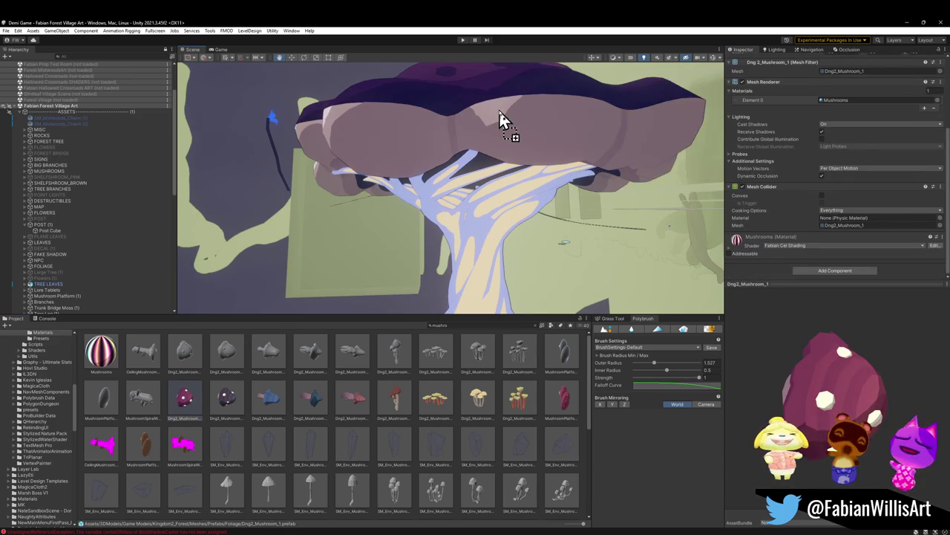
right_click_drag(500, 119, 513, 93)
mouse_move(739, 253)
left_mouse_down()
mouse_move(445, 95)
mouse_move(463, 124)
mouse_move(453, 140)
left_mouse_up()
right_click_drag(453, 140, 483, 152)
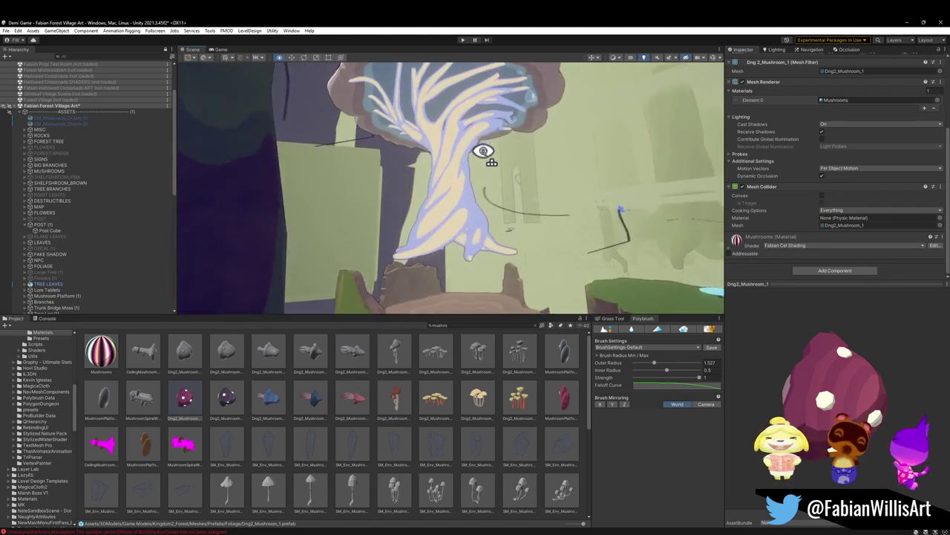
right_click_drag(483, 152, 483, 153)
mouse_move(653, 219)
right_mouse_down()
mouse_move(448, 212)
mouse_move(456, 215)
right_mouse_up()
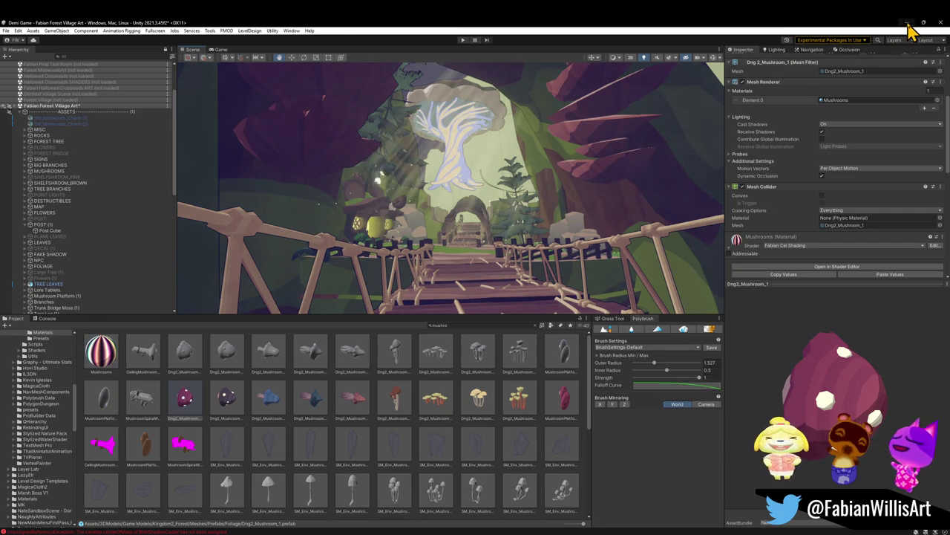
left_click(907, 23)
Isolate the mushroom tree and assign the Jmy.004 material to its canopy faces.
scroll(581, 100, "down", 2)
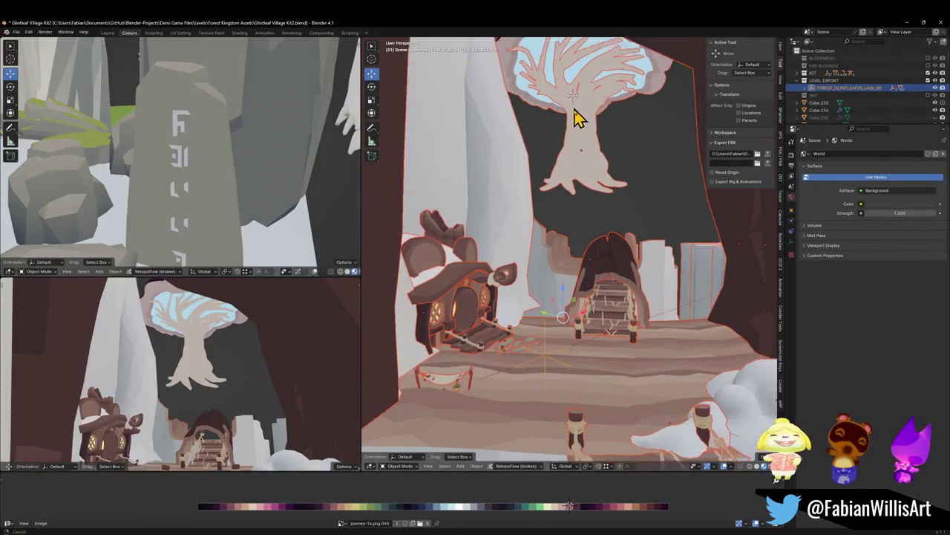
left_click(581, 104)
key("KP_Divide")
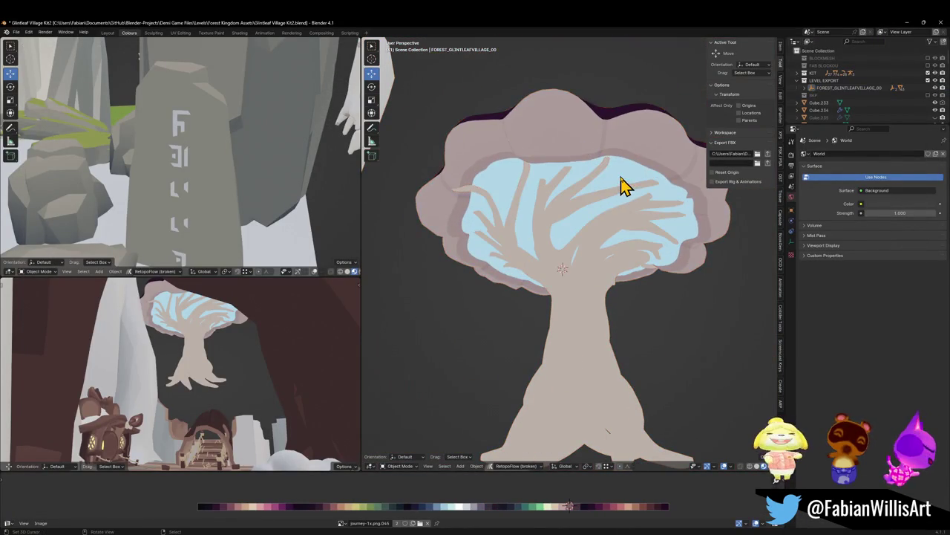
key("Tab")
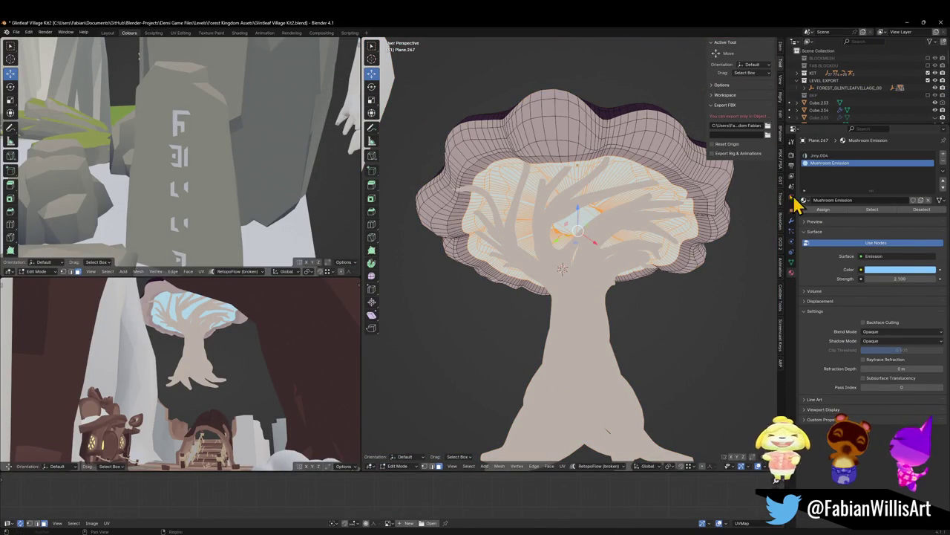
left_click(820, 155)
left_click(832, 210)
key("Tab")
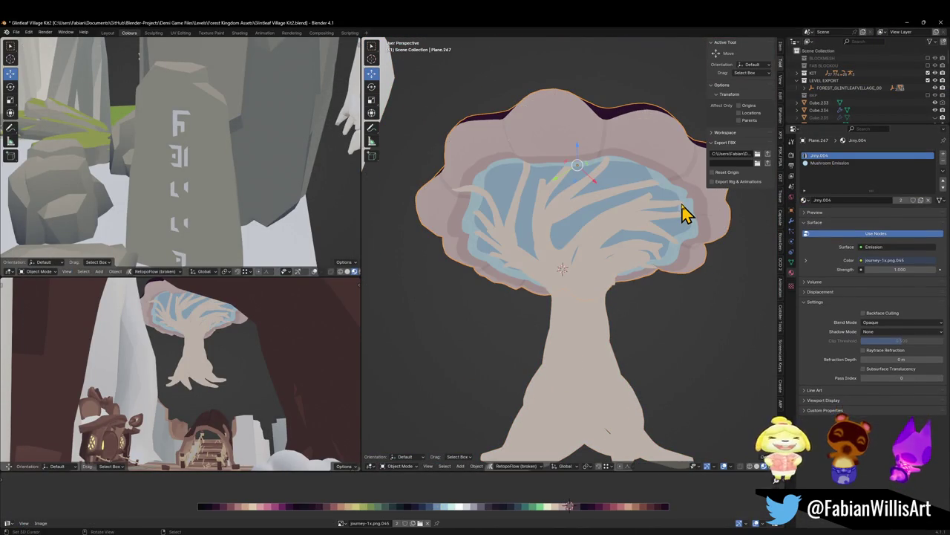
key("Tab")
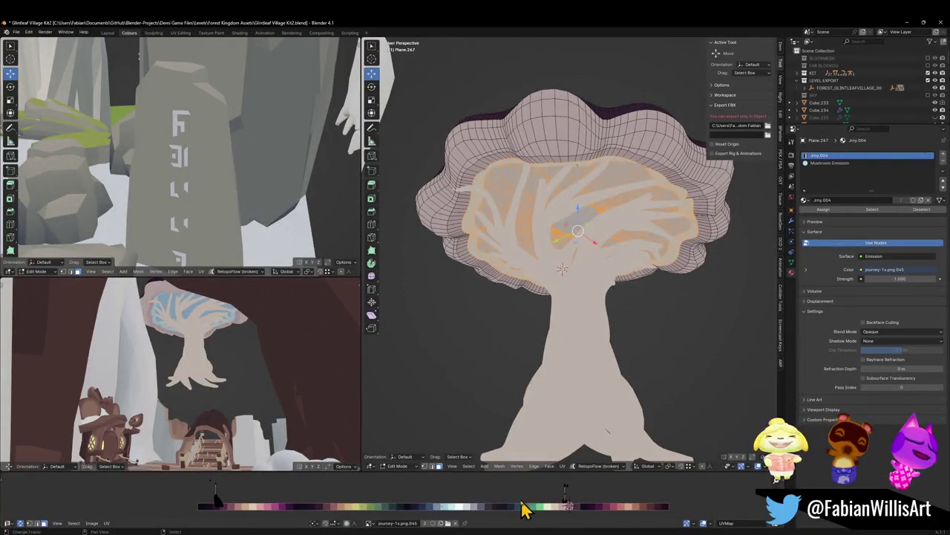
Slide the canopy UVs along X to a warmer orange, then select the cap's underside loop.
key("g")
key("x")
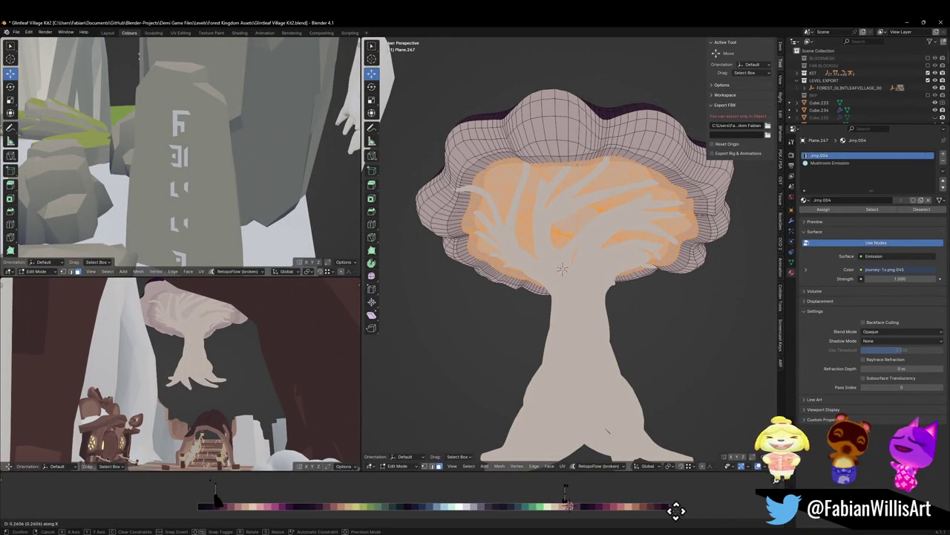
left_click(672, 510)
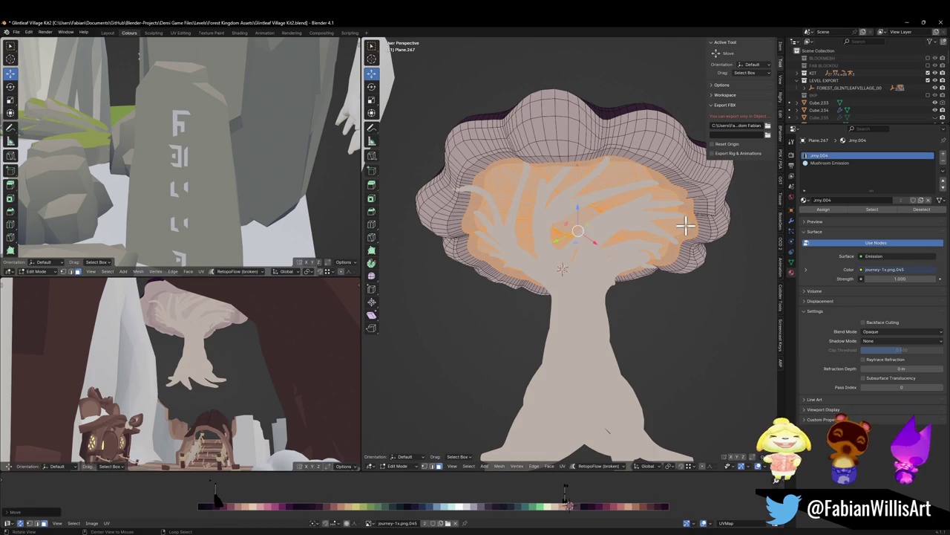
scroll(684, 226, "up", 5)
scroll(616, 244, "up", 3)
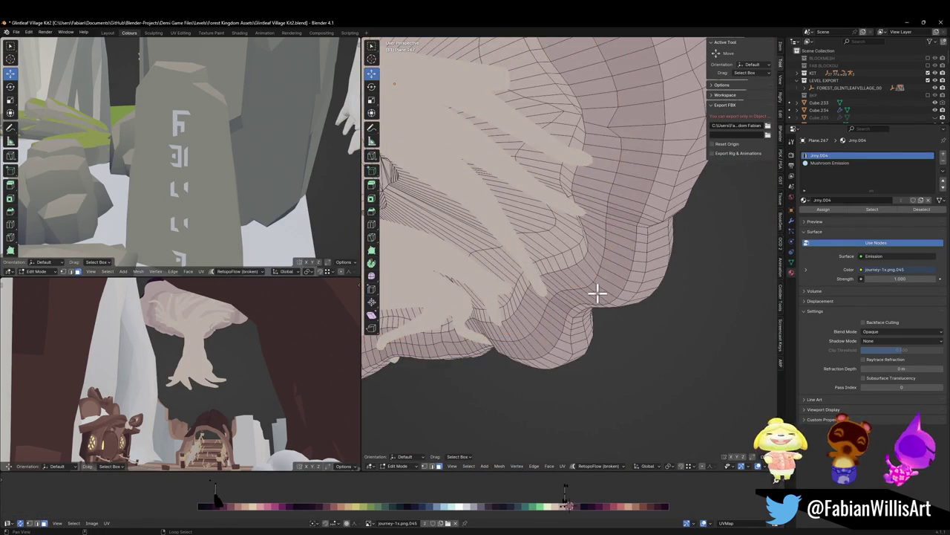
left_click(594, 288, "alt")
mouse_move(564, 261)
middle_mouse_down()
mouse_move(547, 229)
mouse_move(500, 205)
mouse_move(479, 222)
mouse_move(561, 227)
mouse_move(551, 225)
middle_mouse_up()
Select the linked cap faces, snap their UVs, and slide them along X to new palette colours.
key("h")
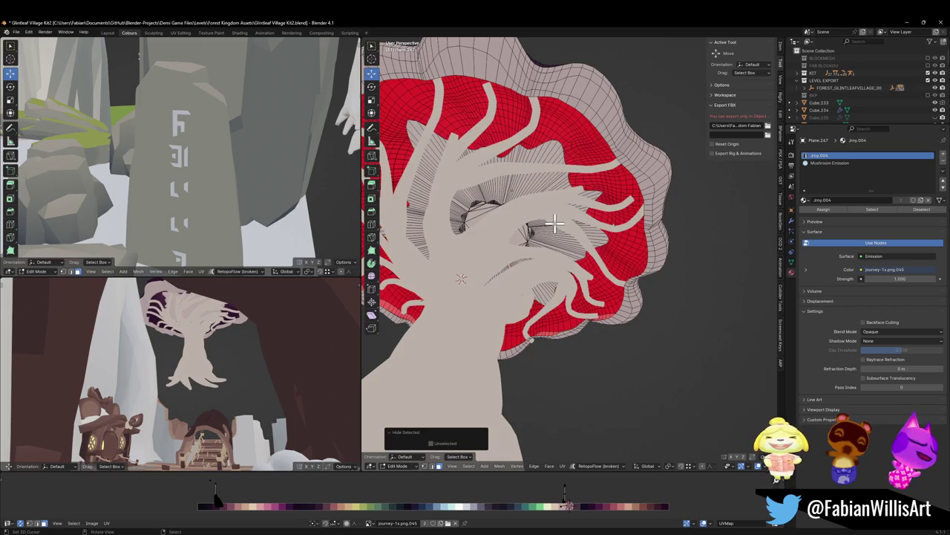
key("l")
key("alt+h")
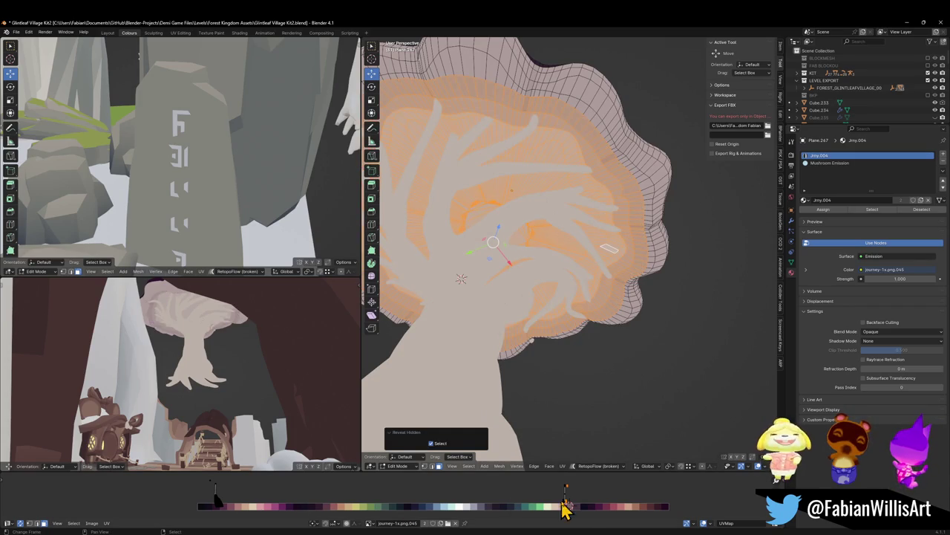
key("shift+s")
key("shift+s")
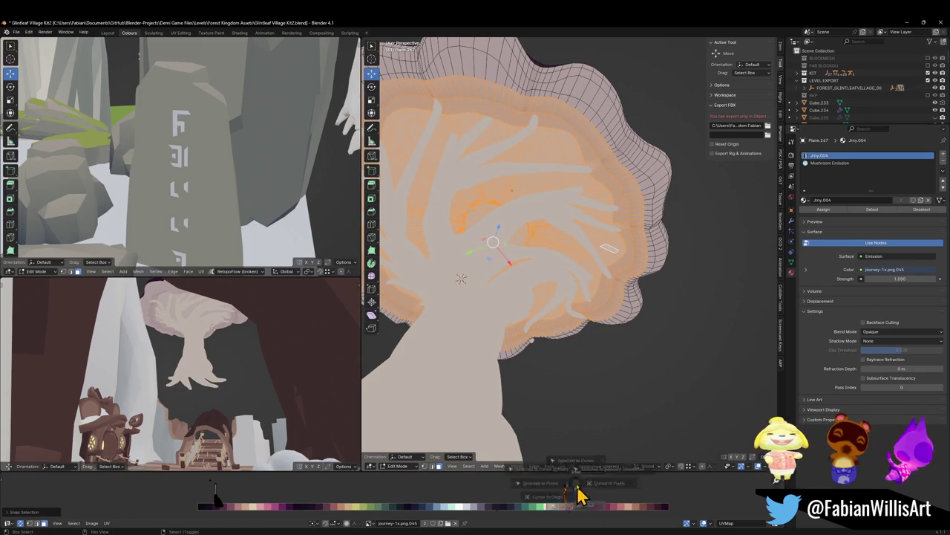
left_click(577, 493)
key("g")
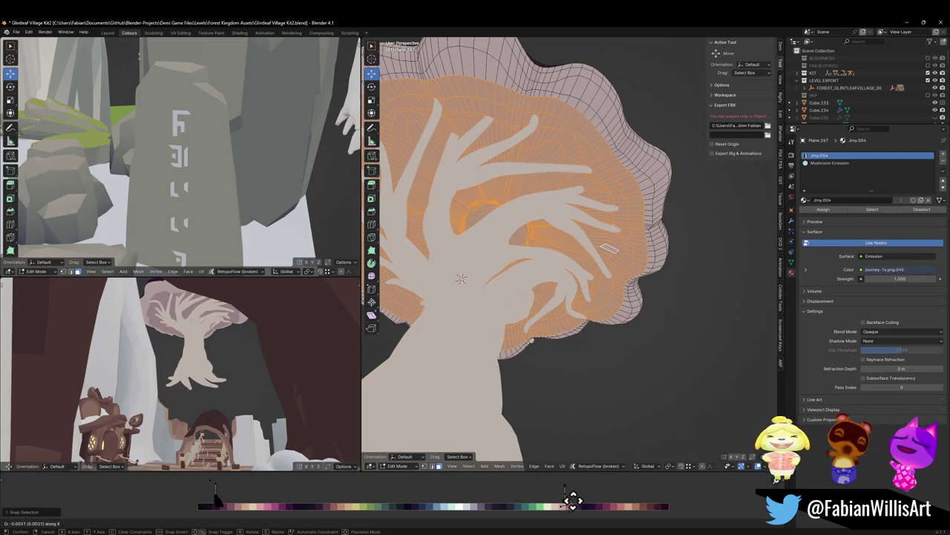
key("x")
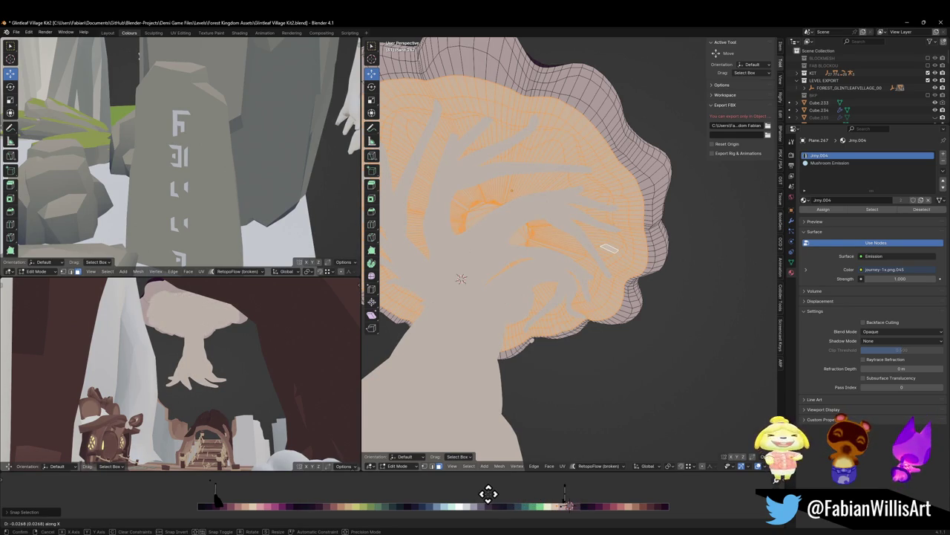
left_click(488, 493)
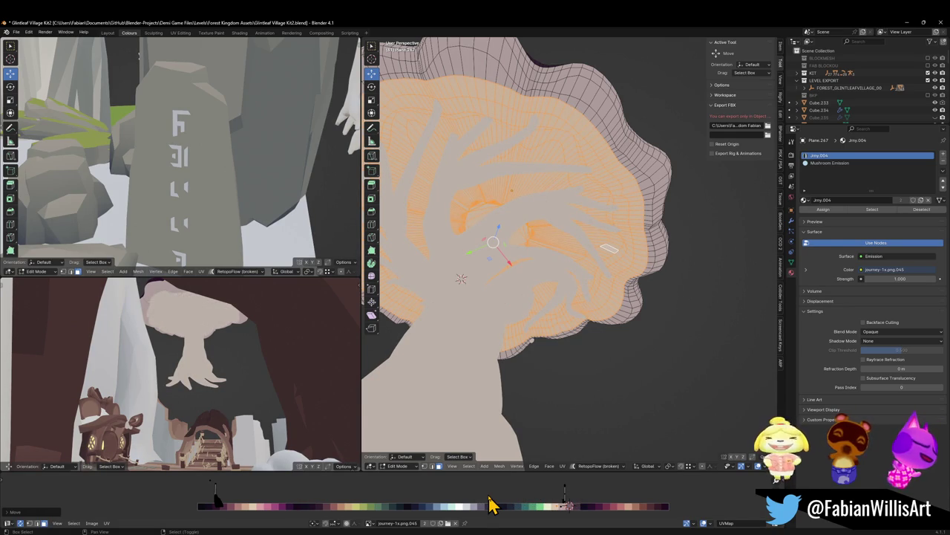
key("g")
key("x")
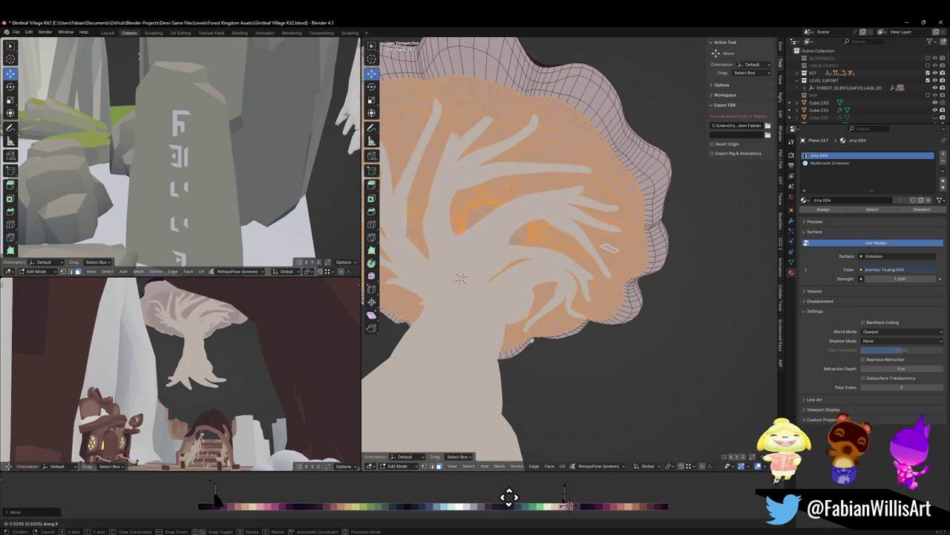
left_click(509, 507)
Slide all UVs of the branch mesh Plane.095 along X to a new palette colour.
key("Tab")
left_click(493, 332)
key("Tab")
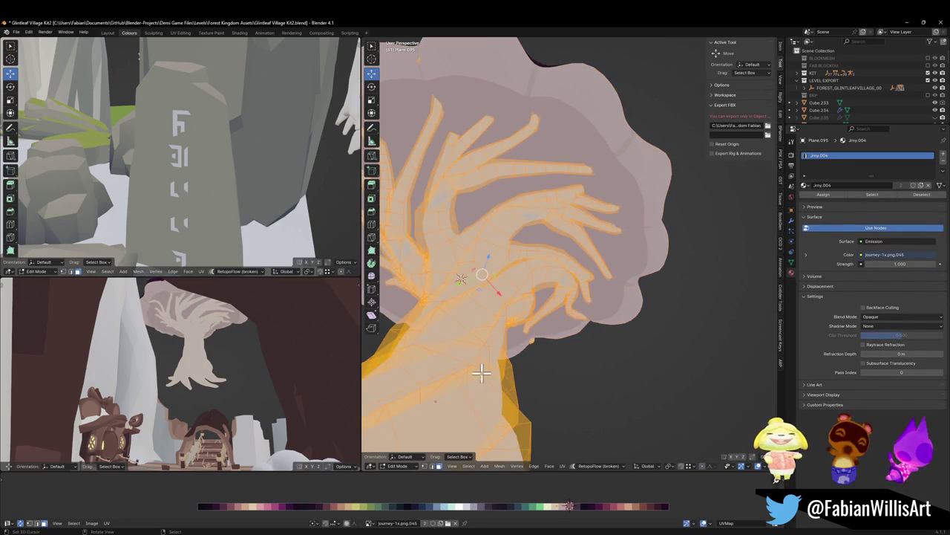
key("g")
key("x")
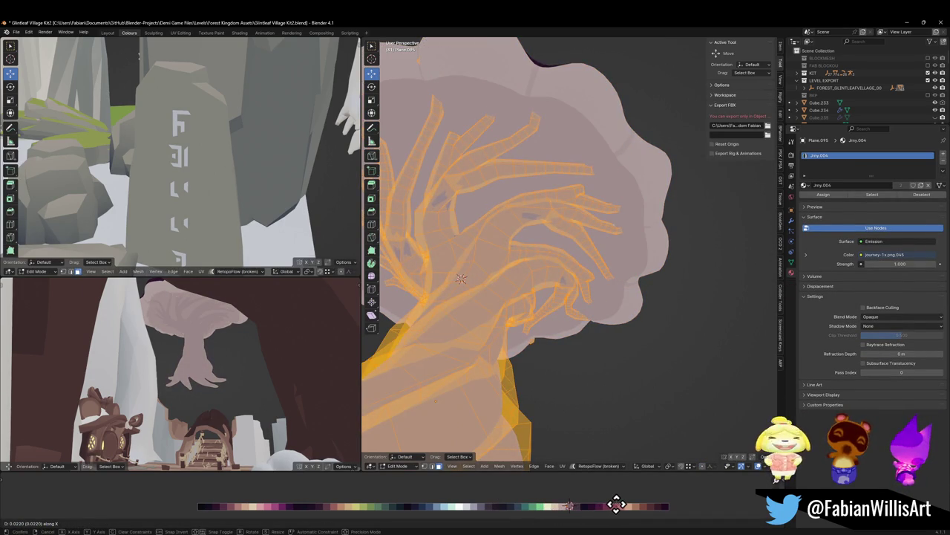
left_click(605, 502)
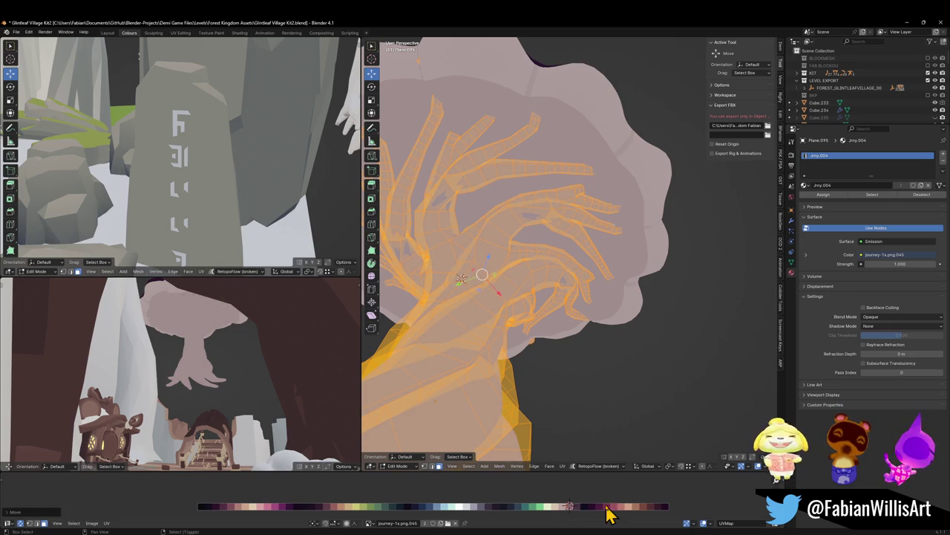
Return to Object Mode and walk back to view the bridge and houses.
key("Tab")
key("shift+grave")
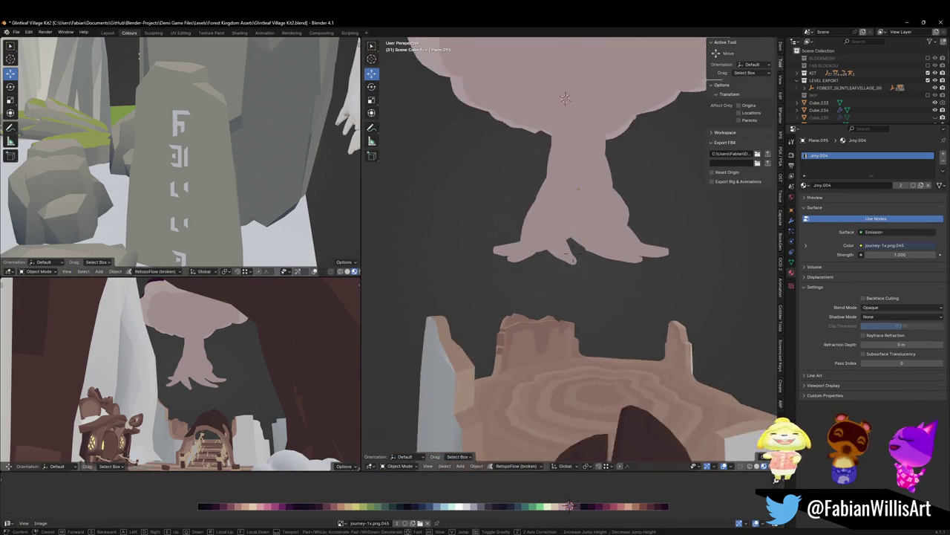
key("s")
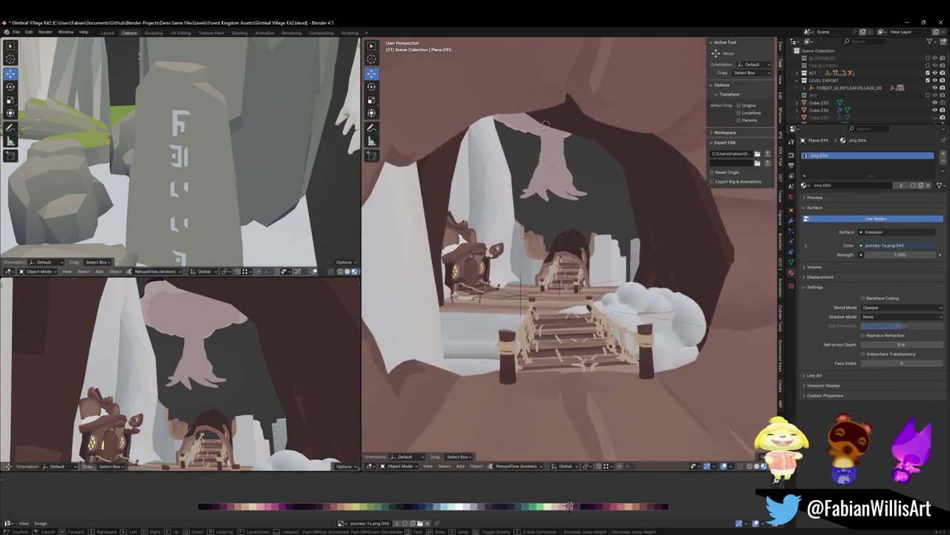
left_click(509, 297)
Save Glintleaf Village Kit2.blend with the FOREST_GLINTLEAFVILLAGE_00 collection, select everything, and fly toward the trunk.
left_click(501, 288)
key("ctrl+s")
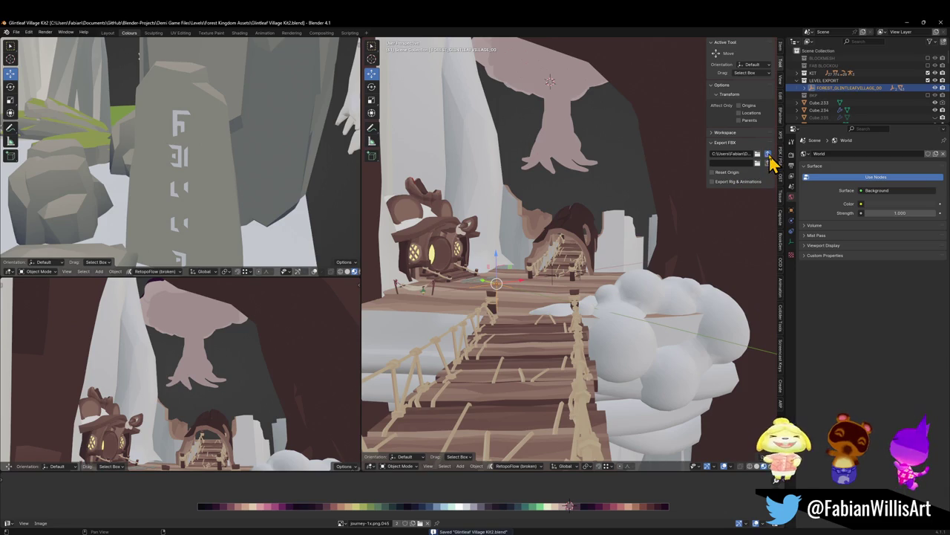
key("a")
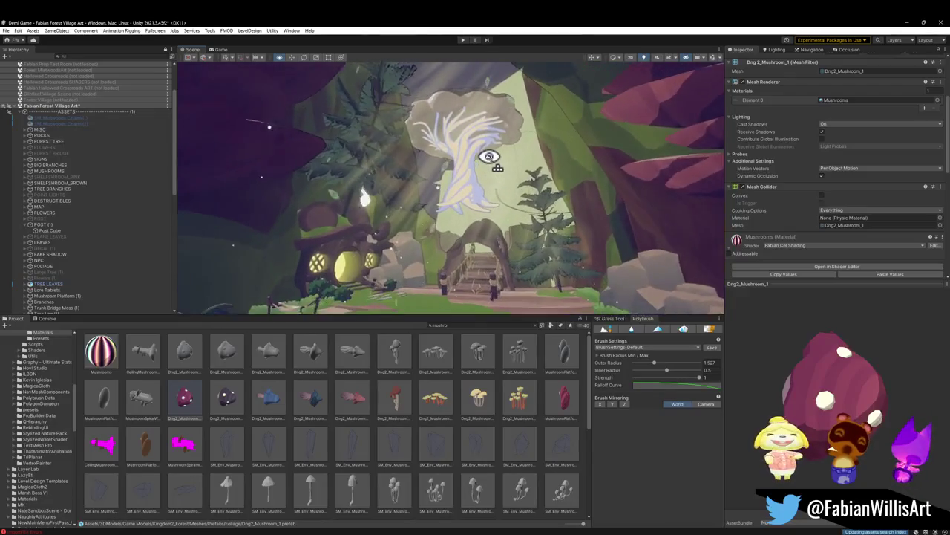
mouse_move(490, 157)
right_mouse_down()
mouse_move(456, 206)
mouse_move(463, 174)
mouse_move(484, 276)
right_mouse_up()
left_click(475, 230)
Select Plane.095, frame the tree from the bridge, and open its base Color and Rim Color pickers.
left_click(476, 236)
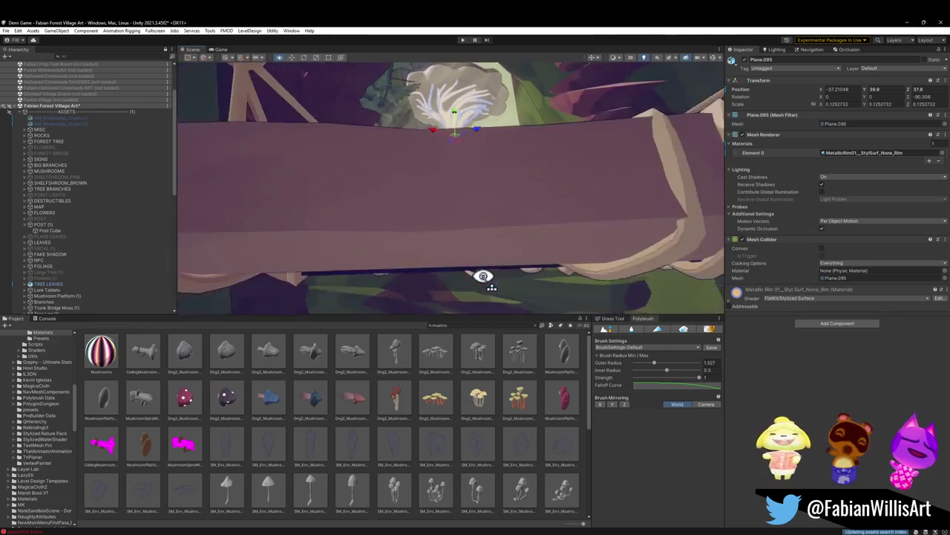
right_click_drag(484, 276, 485, 278)
key("q")
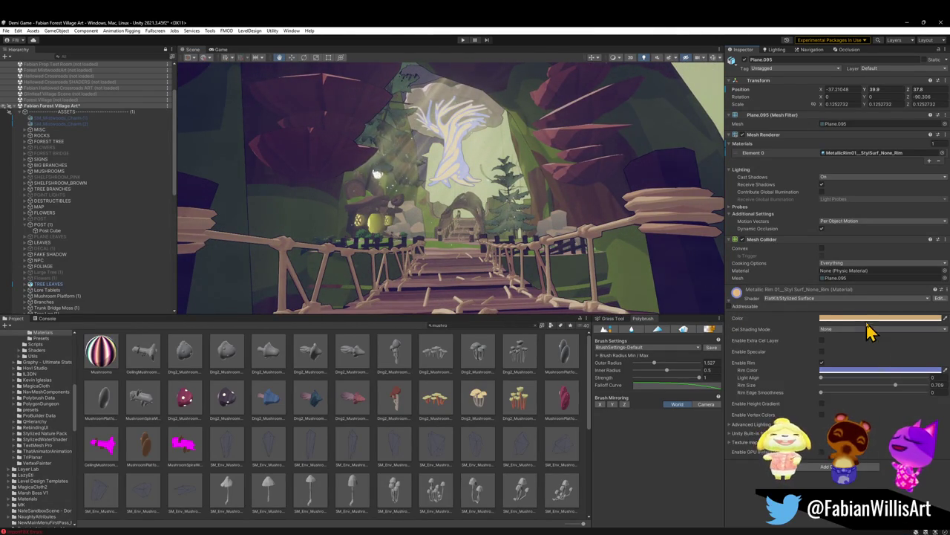
left_click(878, 319)
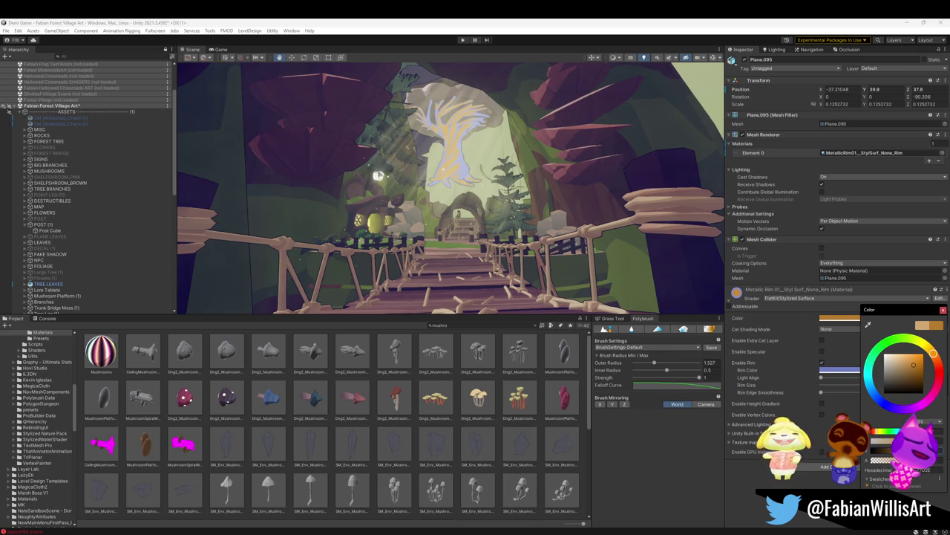
left_click(832, 377)
Try light-blue and pinkish-orange rim hues, then revisit the base Color picker.
left_click_drag(876, 389, 872, 398)
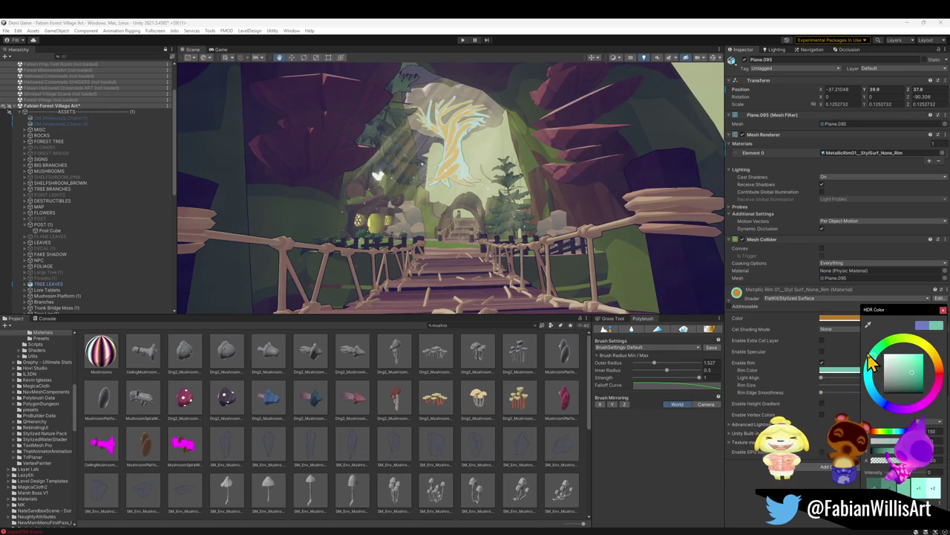
mouse_move(933, 349)
left_mouse_down()
mouse_move(939, 378)
mouse_move(878, 391)
left_mouse_up()
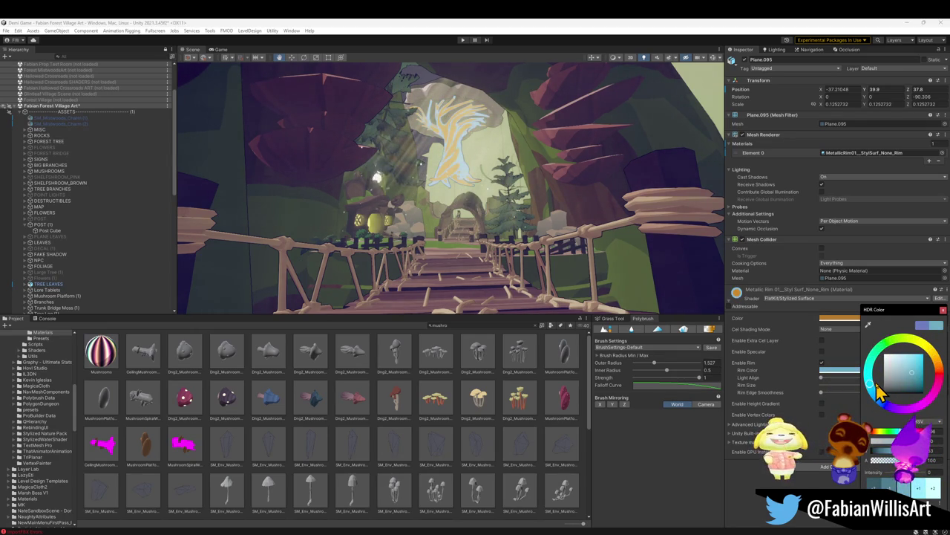
key("Return")
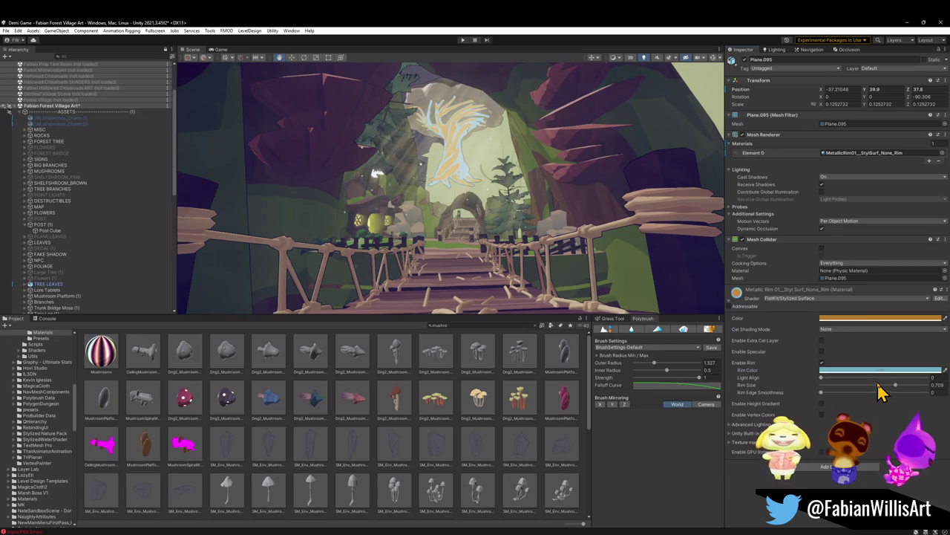
left_click(884, 320)
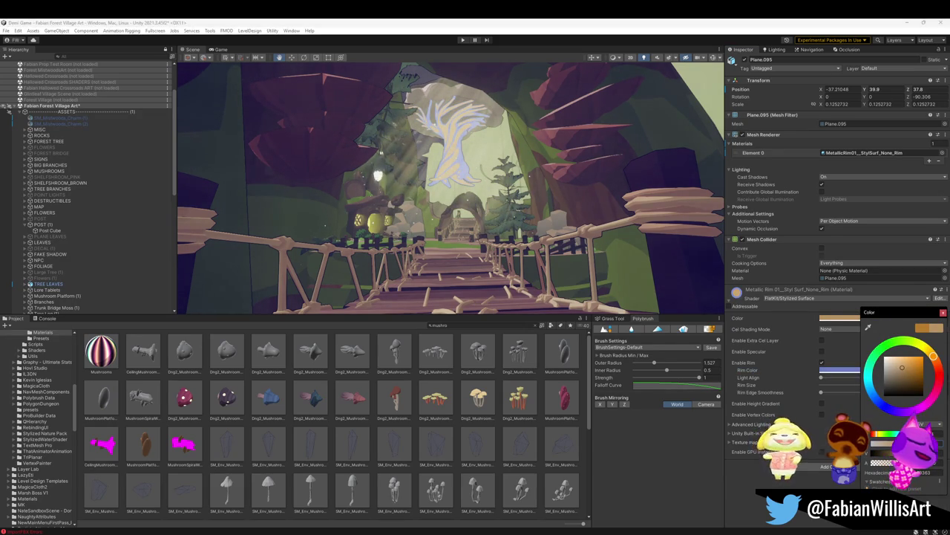
key("Return")
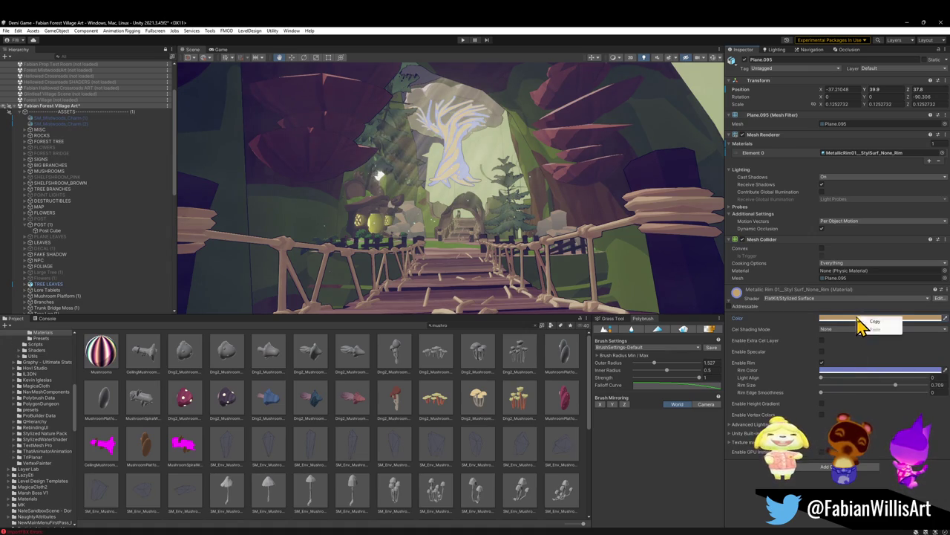
Paste the base Color into Rim Color and darken its value to 14.
left_click(881, 382)
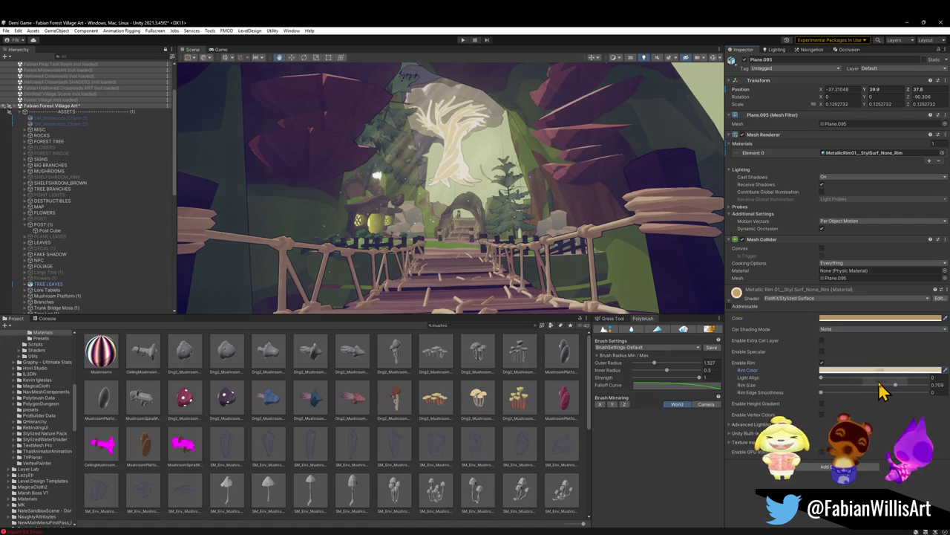
left_click(869, 371)
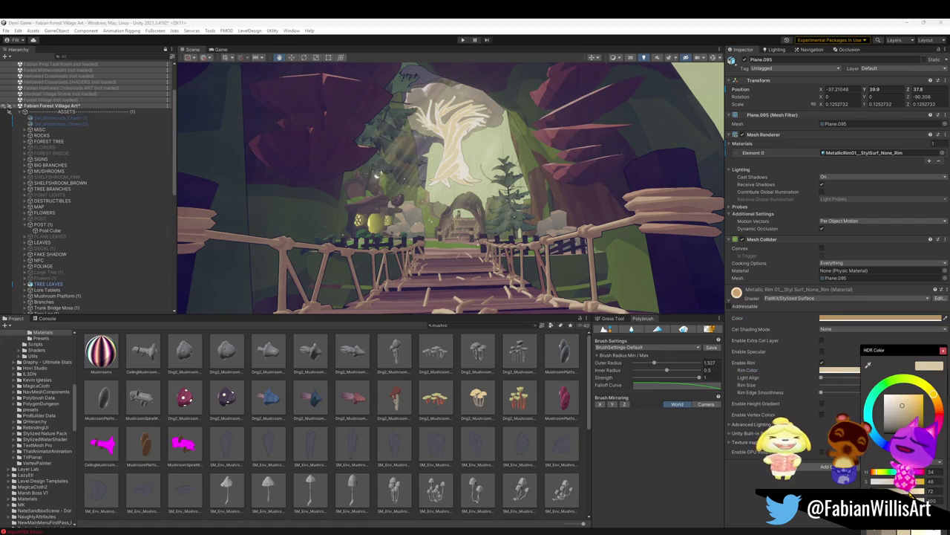
left_click_drag(897, 491, 877, 490)
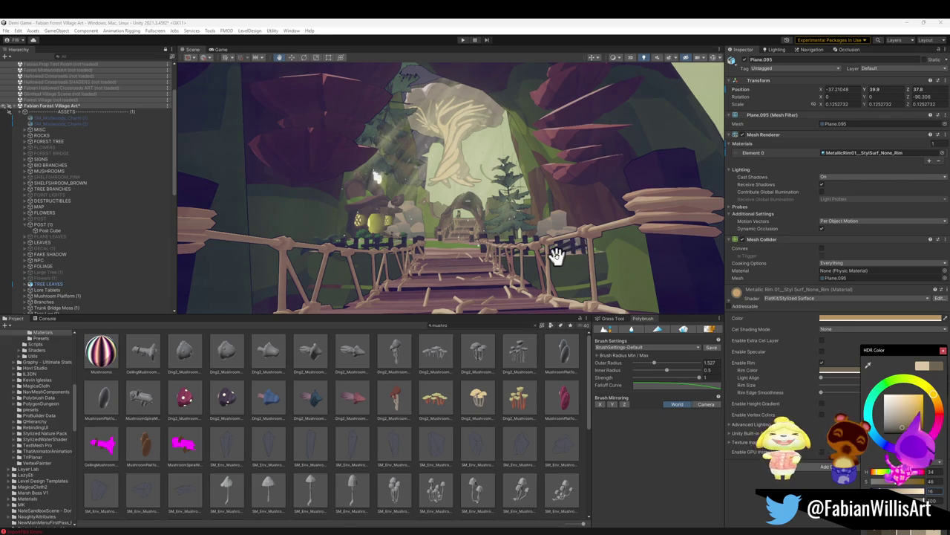
mouse_move(511, 214)
right_mouse_down()
mouse_move(515, 223)
mouse_move(510, 212)
right_mouse_up()
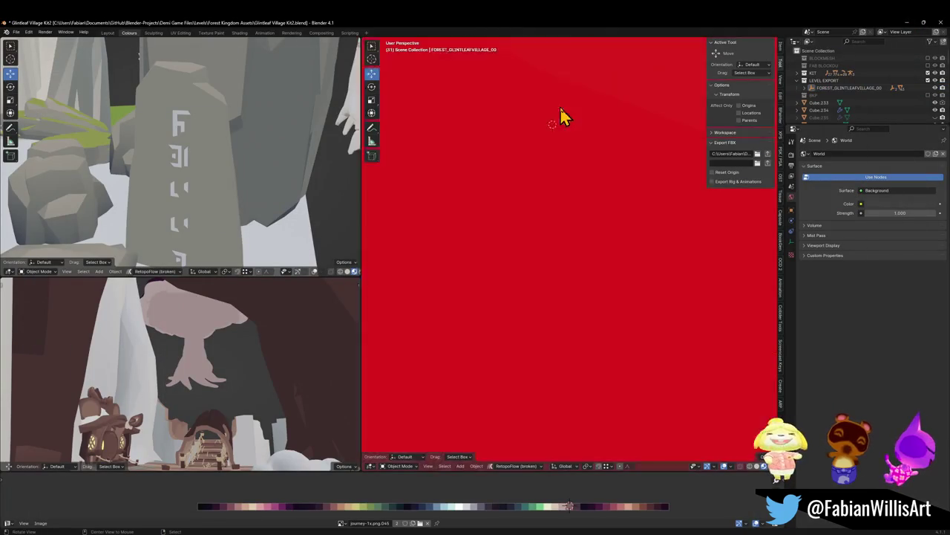
scroll(562, 117, "down", 5)
Edit Plane.095 and set the proportional editing falloff to Smooth after trial branch moves.
scroll(562, 148, "down", 3)
scroll(596, 178, "down", 2)
left_click(587, 225)
scroll(589, 223, "up", 3)
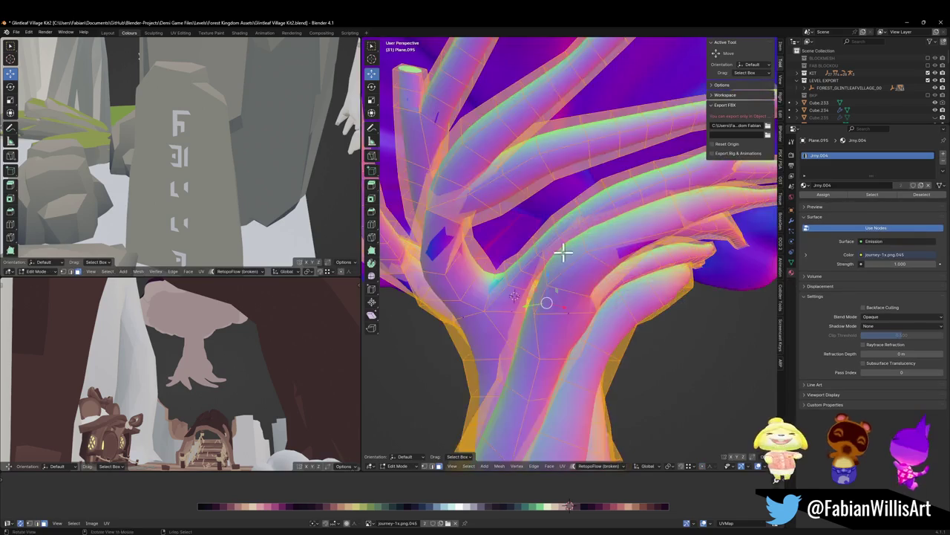
key("Tab")
left_click(547, 247)
scroll(547, 245, "up", 2)
key("g")
right_click(587, 257)
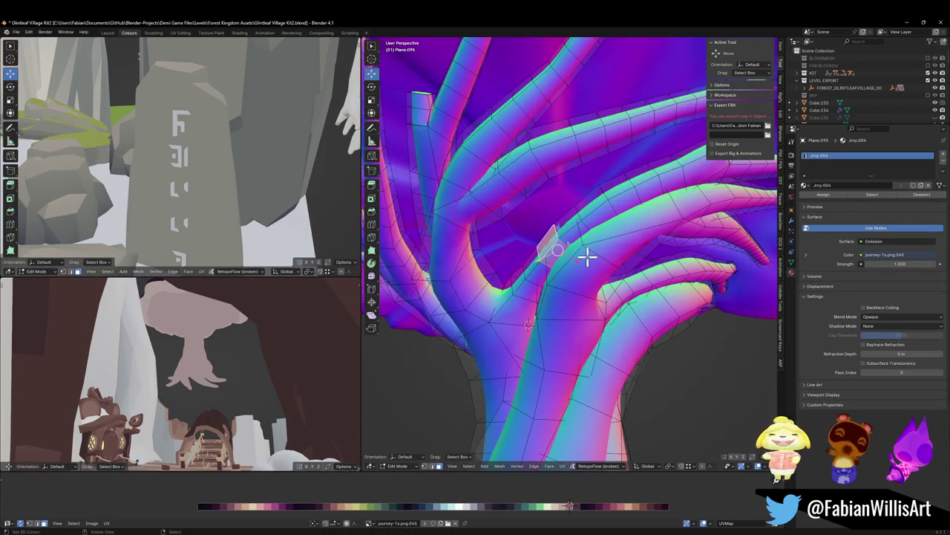
key("g")
right_click(620, 282)
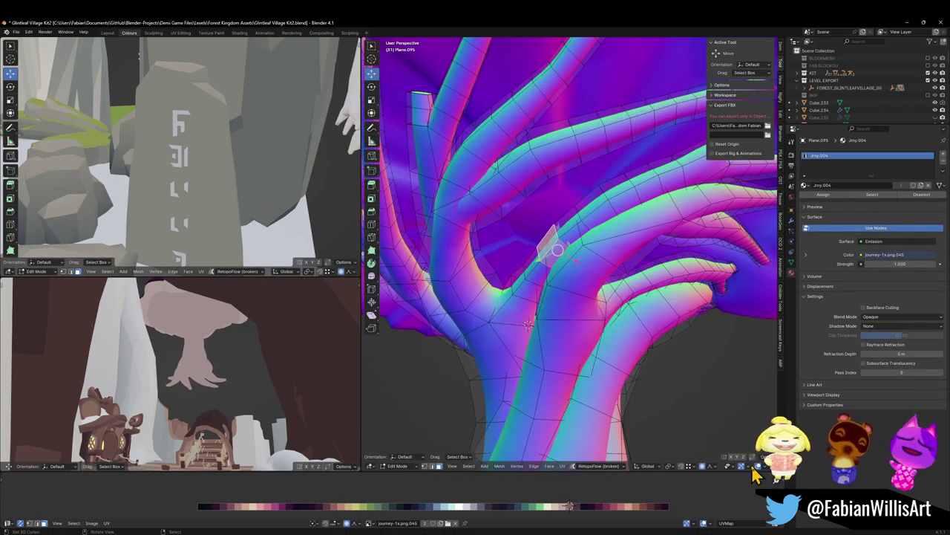
left_click(716, 467)
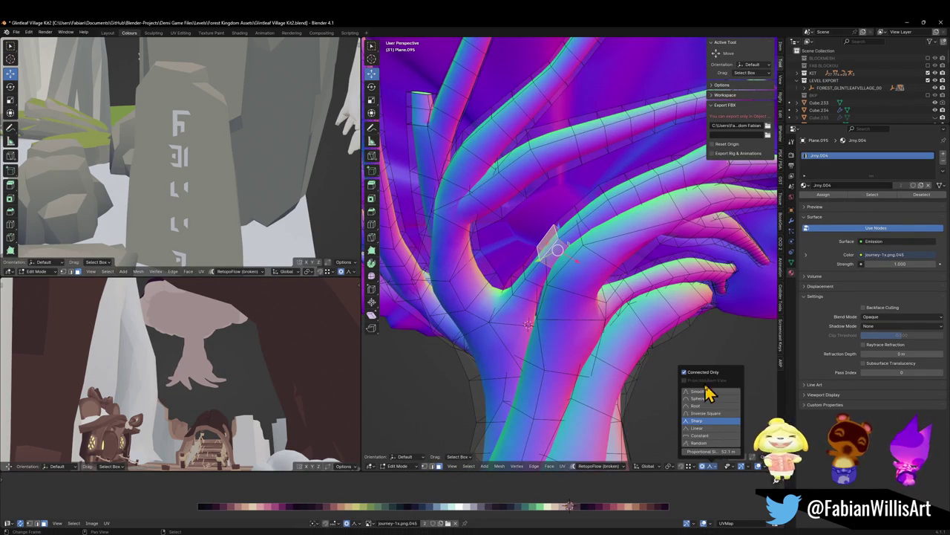
left_click(701, 394)
key("g")
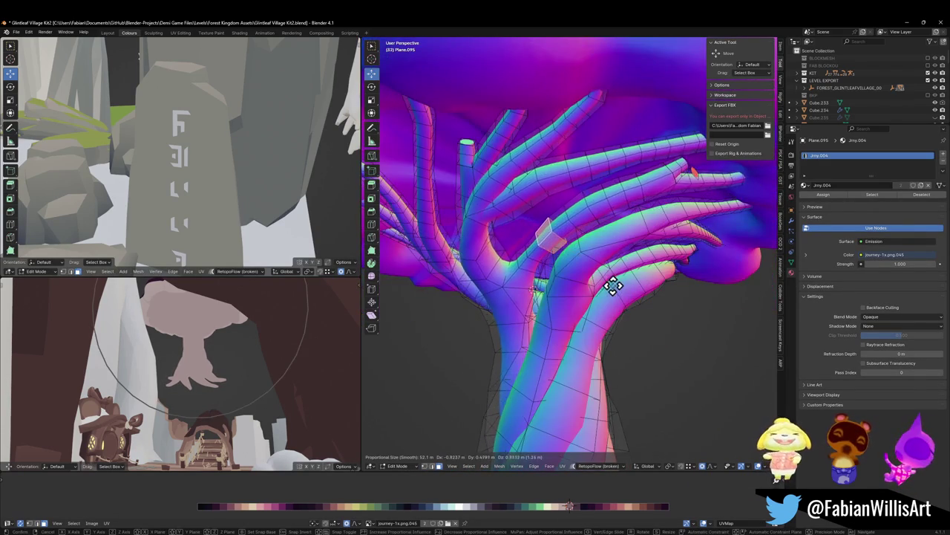
right_click(651, 250)
Run Merge By Distance from Quick Favorites, removing 144 duplicate vertices.
key("q")
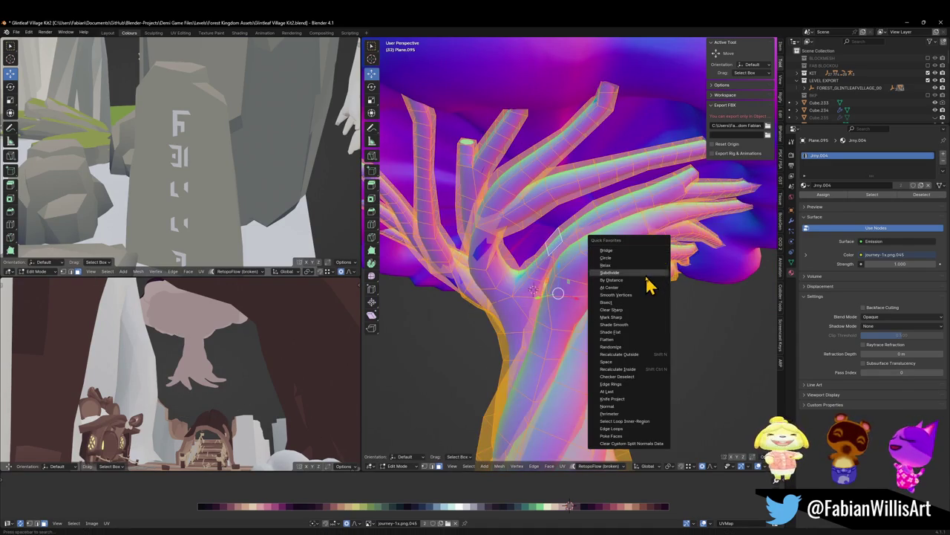
left_click(637, 281)
scroll(583, 251, "up", 2)
scroll(543, 229, "up", 2)
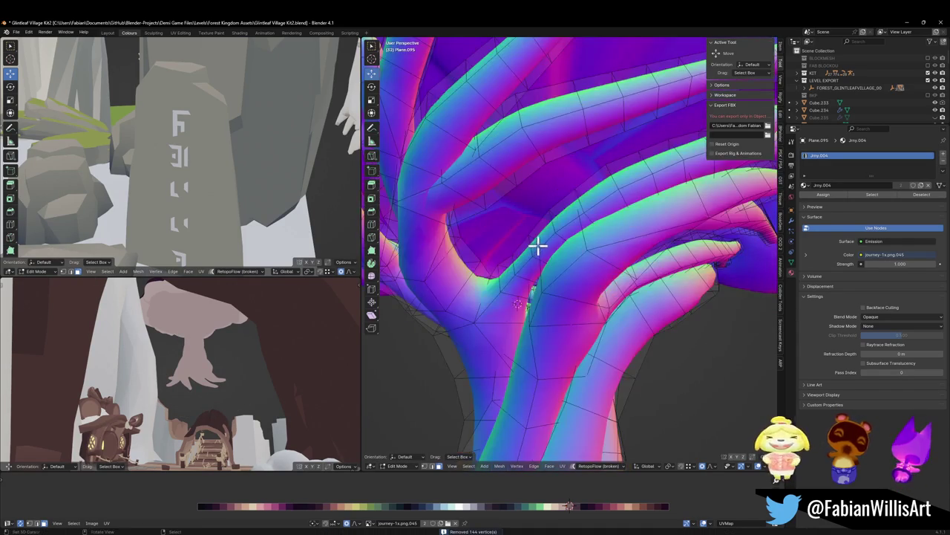
scroll(537, 248, "up", 2)
scroll(558, 245, "down", 3)
Move a hand-shaped branch face with smooth falloff, then undo that move.
middle_click_drag(571, 257, 534, 226)
scroll(557, 257, "up", 3)
left_click(490, 246)
key("g")
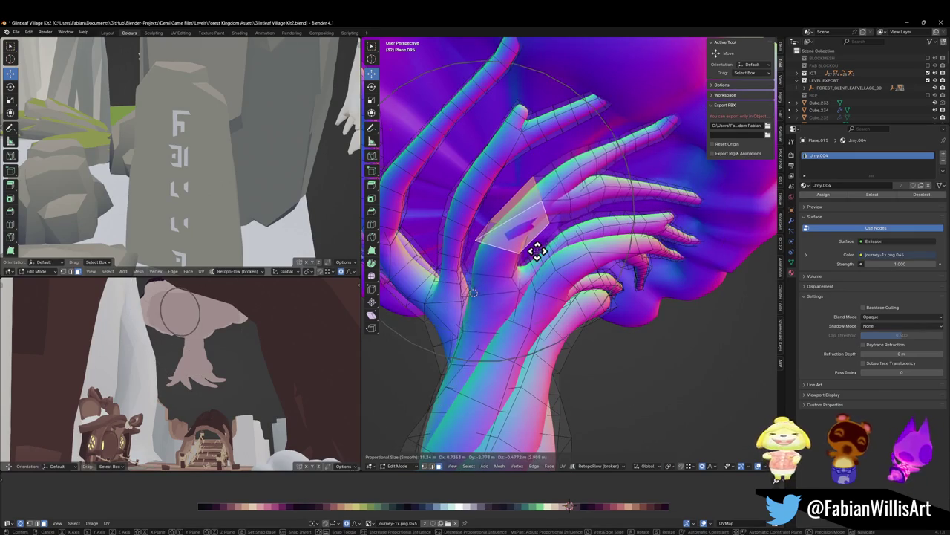
scroll(537, 251, "up", 5)
left_click(528, 248)
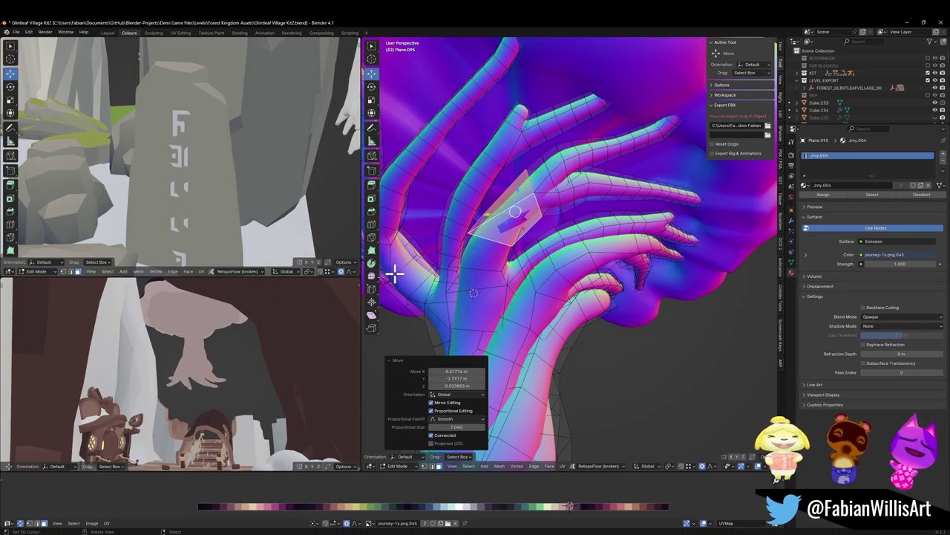
key("KP_Decimal")
scroll(201, 334, "down", 3)
scroll(211, 329, "up", 2)
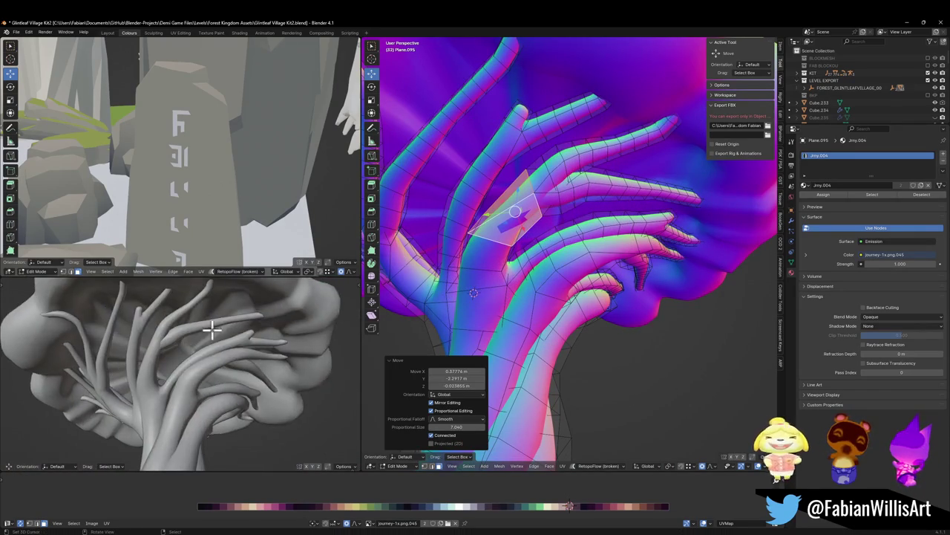
scroll(212, 329, "down", 3)
key("ctrl+z")
Reshape the hand branches by moving a face with smooth proportional falloff.
middle_click_drag(438, 289, 456, 269)
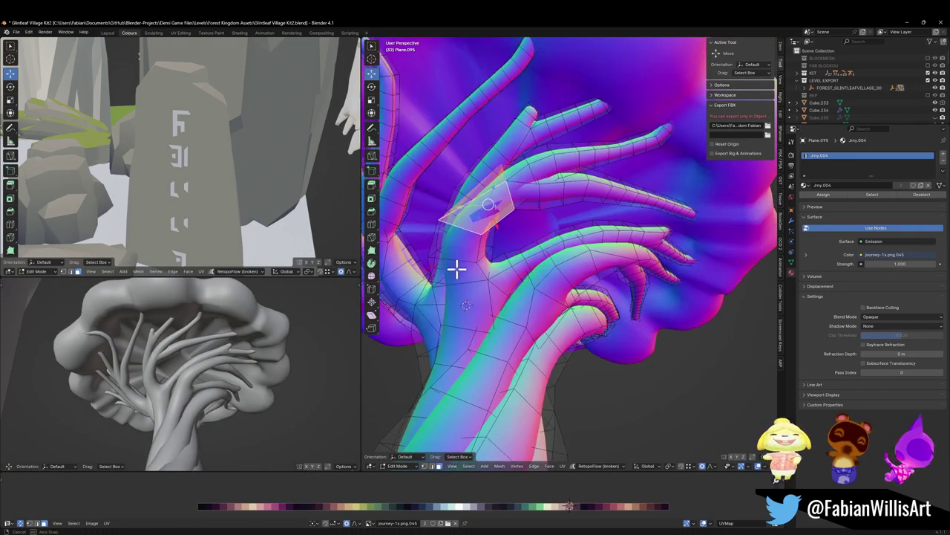
key("g")
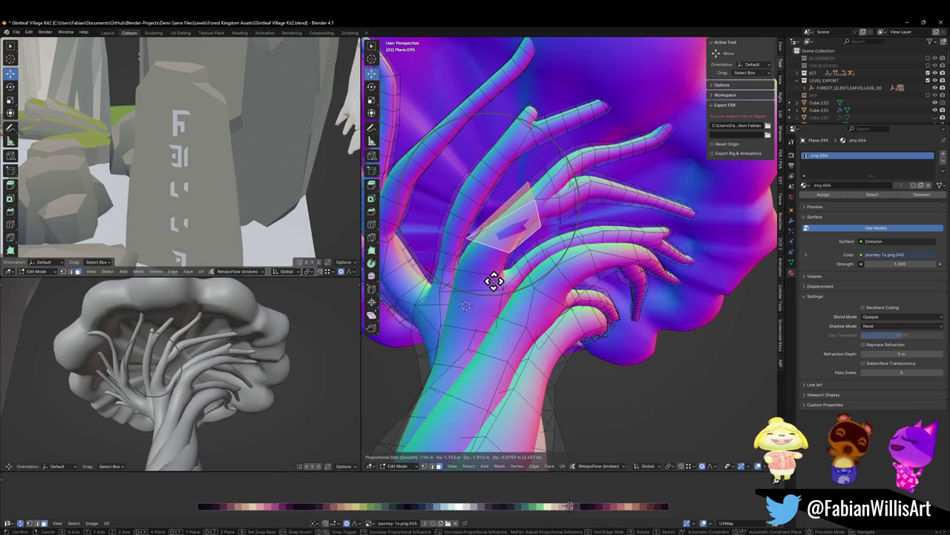
right_click(499, 277)
scroll(494, 273, "down", 4)
scroll(545, 311, "up", 5)
mouse_move(545, 312)
middle_mouse_down()
mouse_move(551, 292)
mouse_move(587, 303)
middle_mouse_up()
mouse_move(255, 333)
middle_mouse_down()
mouse_move(263, 348)
mouse_move(255, 335)
mouse_move(236, 339)
middle_mouse_up()
mouse_move(543, 214)
middle_mouse_down()
mouse_move(579, 233)
mouse_move(495, 227)
middle_mouse_up()
key("g")
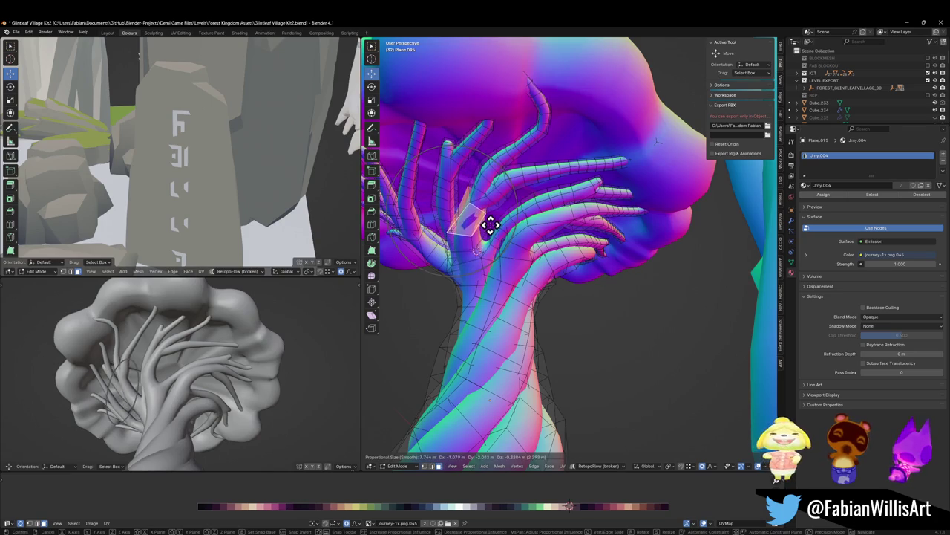
key("o")
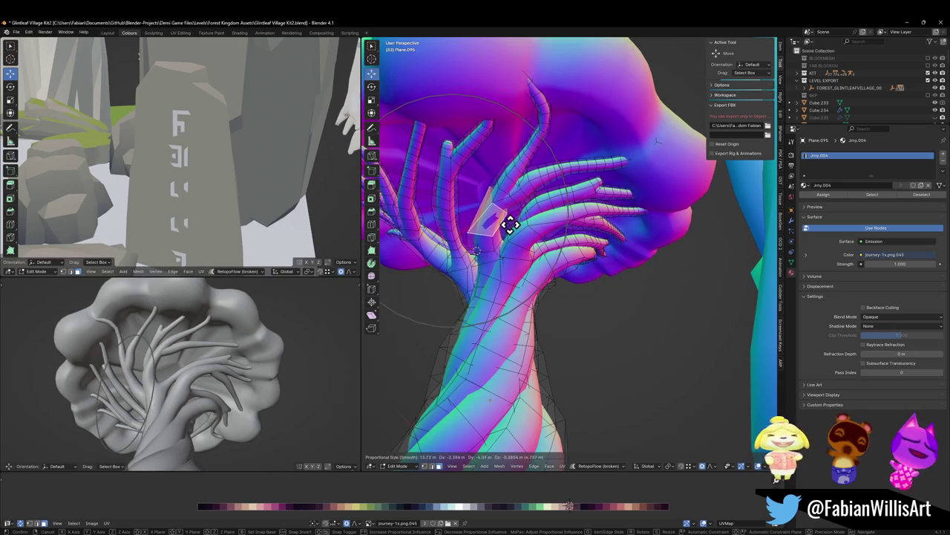
scroll(508, 224, "down", 1)
left_click(501, 230)
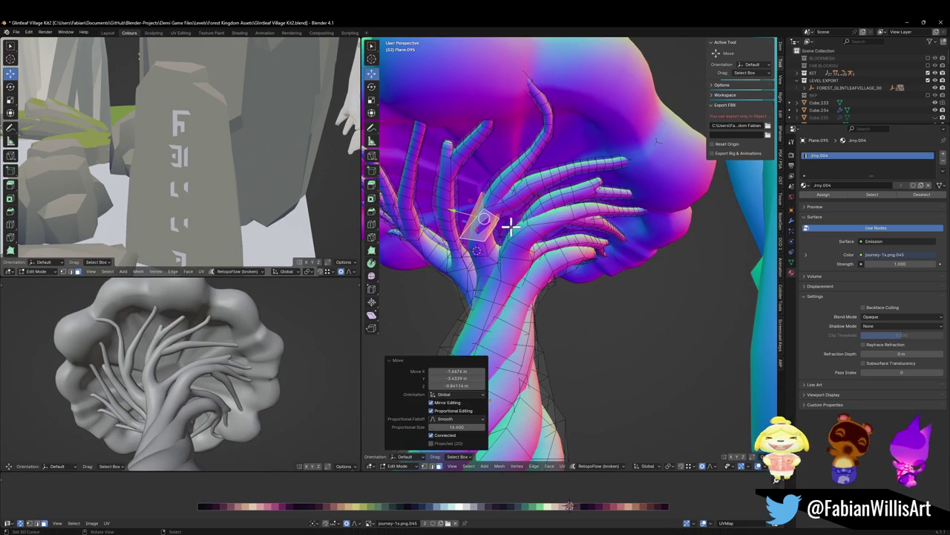
Move another branch face with proportional falloff to spread the branches further.
scroll(537, 244, "down", 3)
scroll(522, 245, "up", 4)
scroll(522, 245, "down", 2)
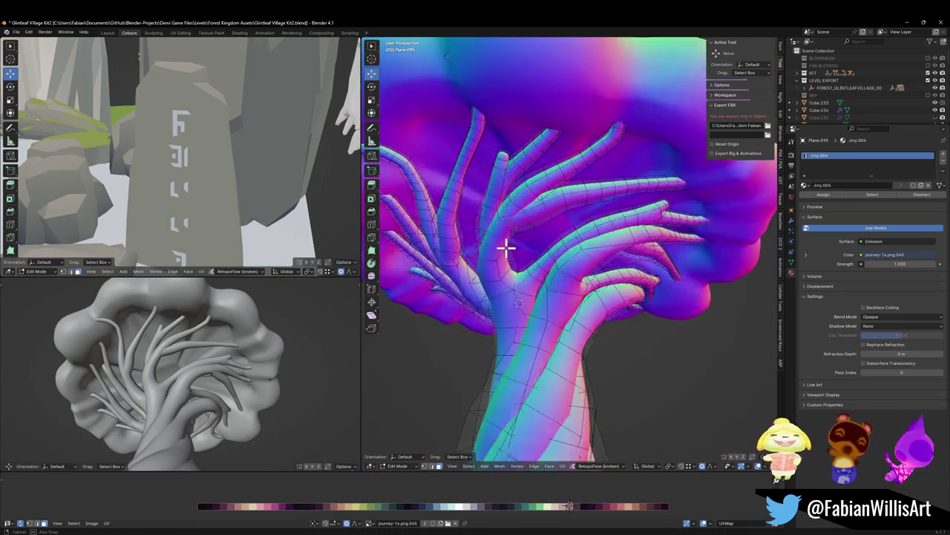
scroll(505, 250, "down", 1)
left_click(505, 264)
key("g")
scroll(534, 253, "up", 8)
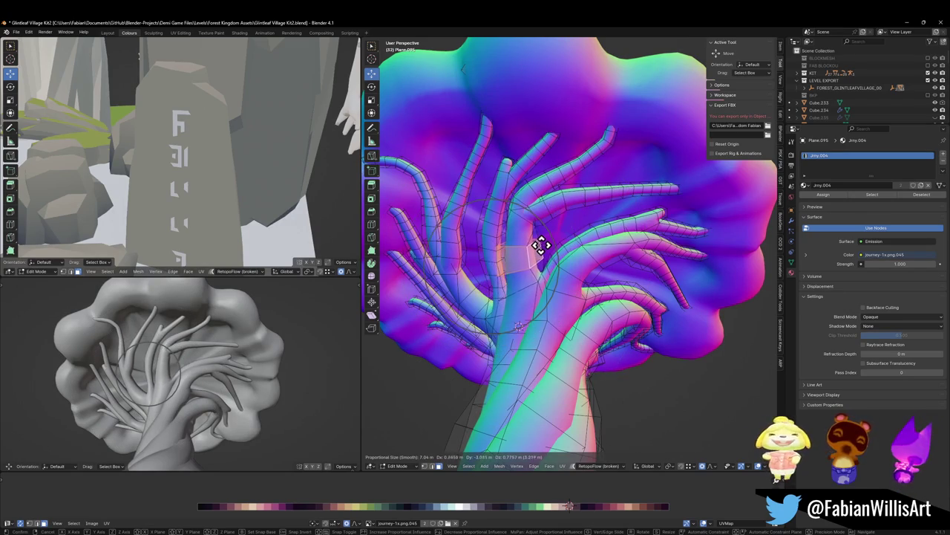
left_click(535, 247)
Select the whole tree mesh and stretch it along Z by about 1.213.
mouse_move(245, 356)
middle_mouse_down()
mouse_move(79, 376)
mouse_move(98, 377)
mouse_move(155, 328)
mouse_move(155, 364)
mouse_move(174, 356)
mouse_move(153, 376)
mouse_move(102, 371)
mouse_move(149, 369)
mouse_move(102, 380)
middle_mouse_up()
mouse_move(223, 364)
middle_mouse_down()
mouse_move(191, 382)
mouse_move(261, 373)
mouse_move(182, 362)
middle_mouse_up()
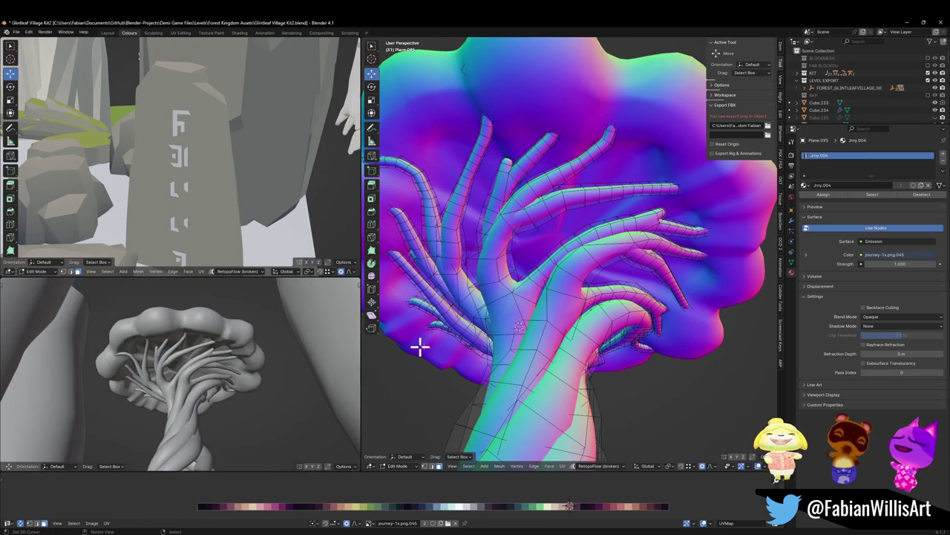
key("a")
key("s")
key("z")
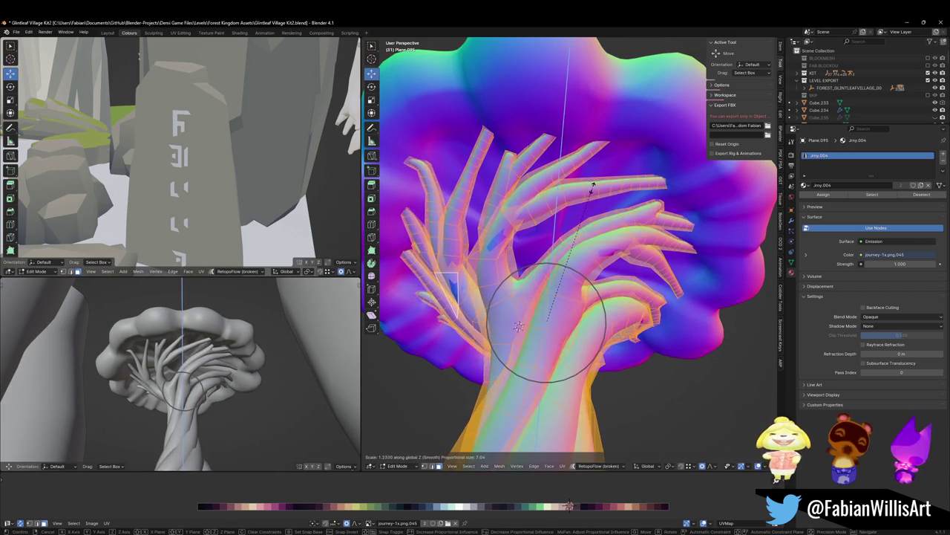
left_click(590, 190)
Try an Alt+S branch thickening, undo it, and return to Object Mode.
key("alt+s")
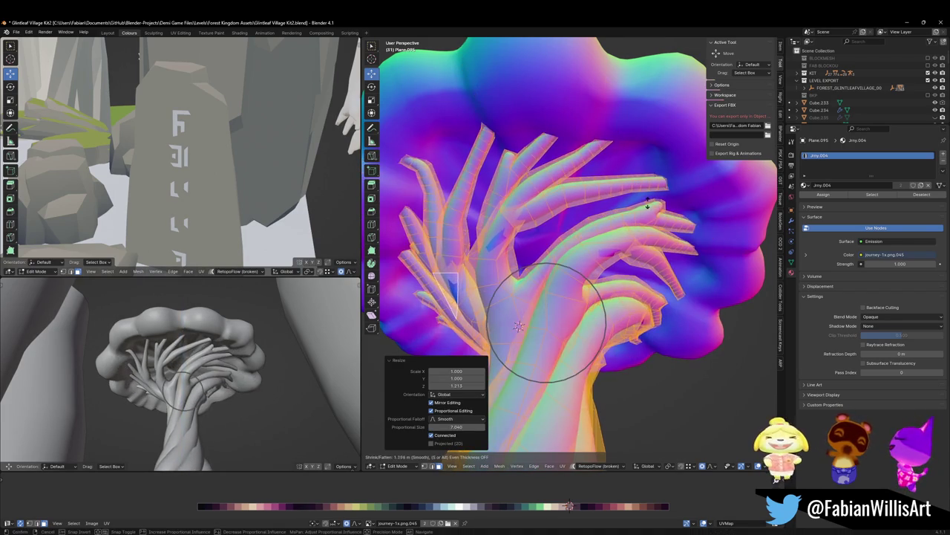
left_click(680, 168)
key("shift+grave")
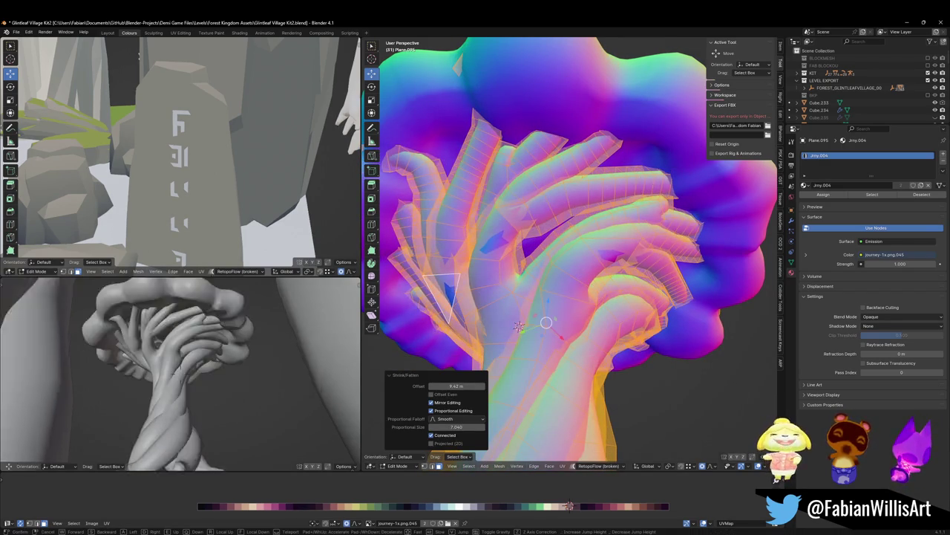
left_click(206, 341)
key("ctrl+z")
key("Tab")
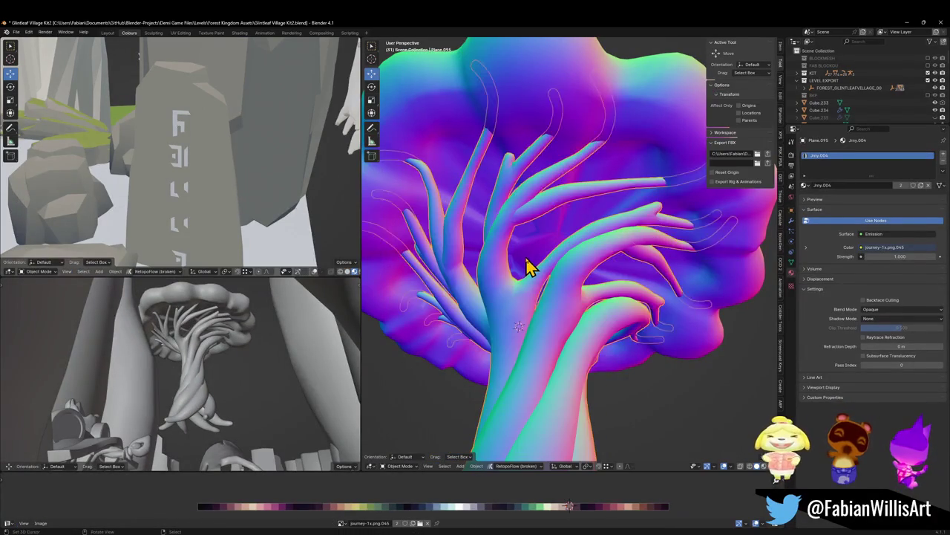
Return the mushroom tree to Object Mode and save Glintleaf Village Kit2.blend.
key("Tab")
key("ctrl+Tab")
left_click(563, 271)
middle_click_drag(563, 271, 556, 261)
mouse_move(630, 272)
middle_mouse_down()
mouse_move(529, 267)
mouse_move(562, 299)
mouse_move(607, 282)
mouse_move(590, 304)
middle_mouse_up()
key("ctrl+s")
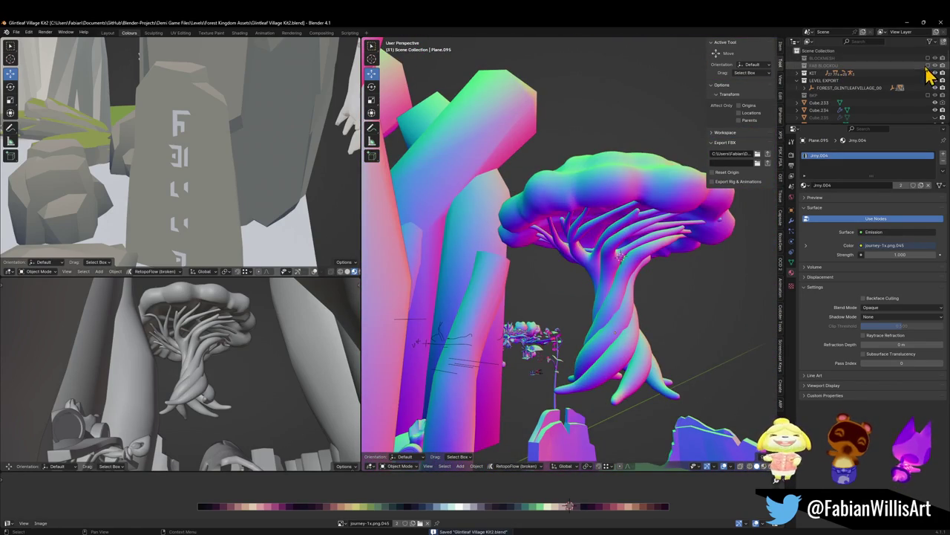
Briefly toggle FAB BLOCKOUT, then walk the lower-left view through the arch toward the tree.
left_click(928, 66)
left_click(929, 65)
mouse_move(573, 275)
middle_mouse_down()
mouse_move(605, 318)
mouse_move(583, 287)
mouse_move(565, 285)
mouse_move(572, 267)
middle_mouse_up()
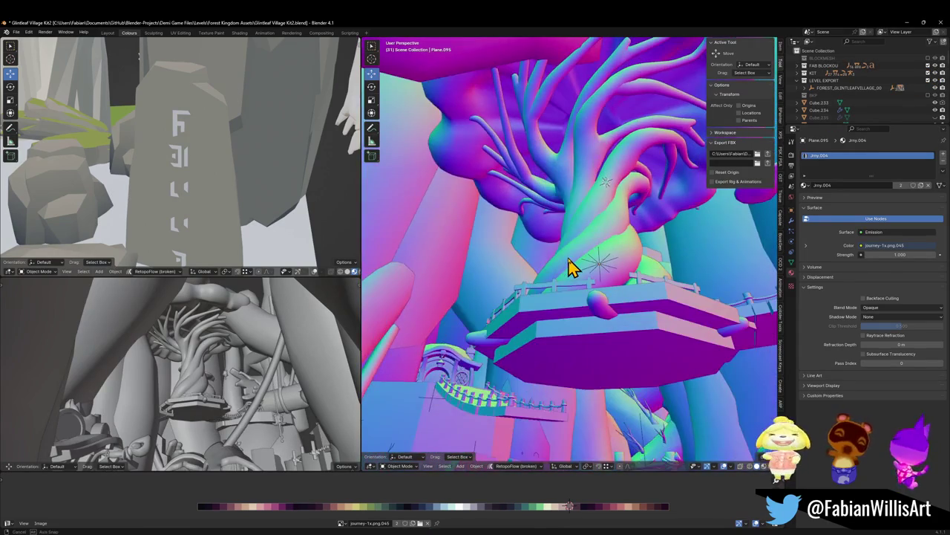
key("shift+grave")
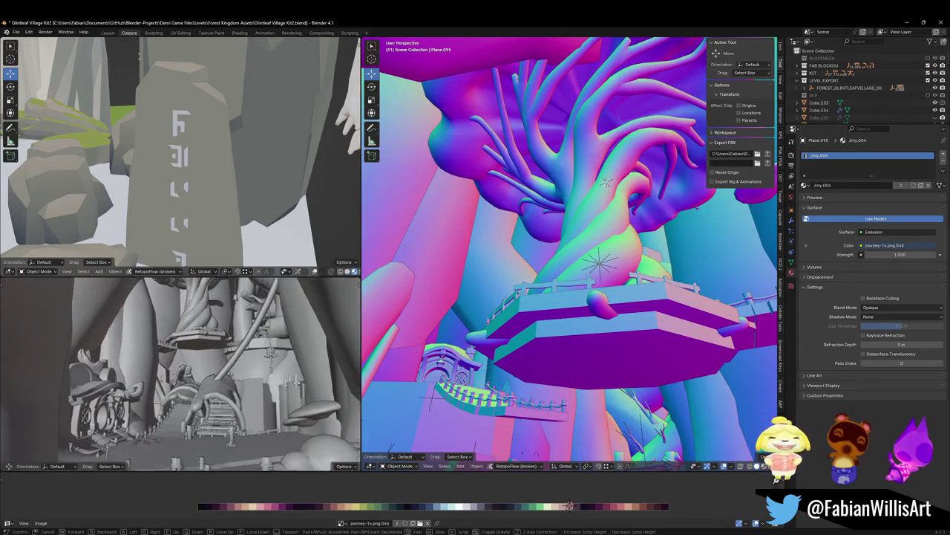
key("w")
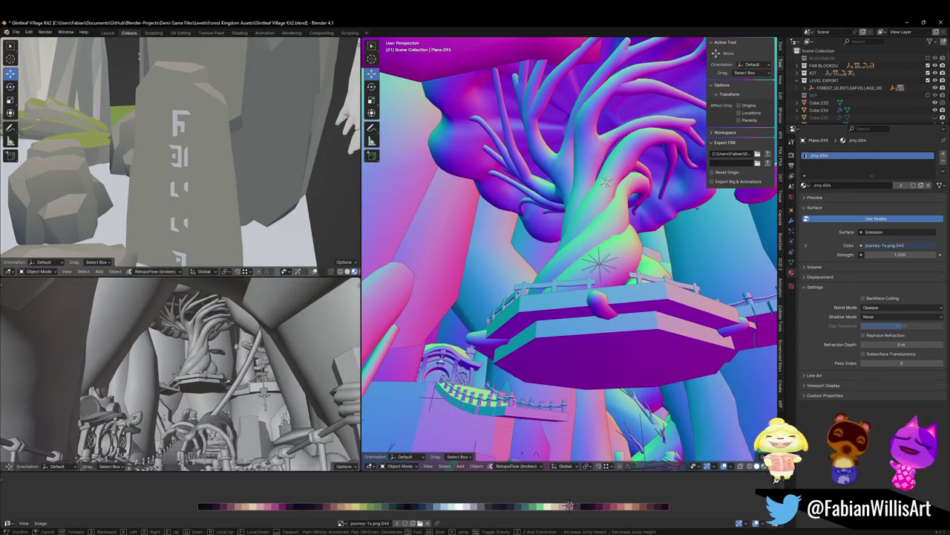
left_click(152, 366)
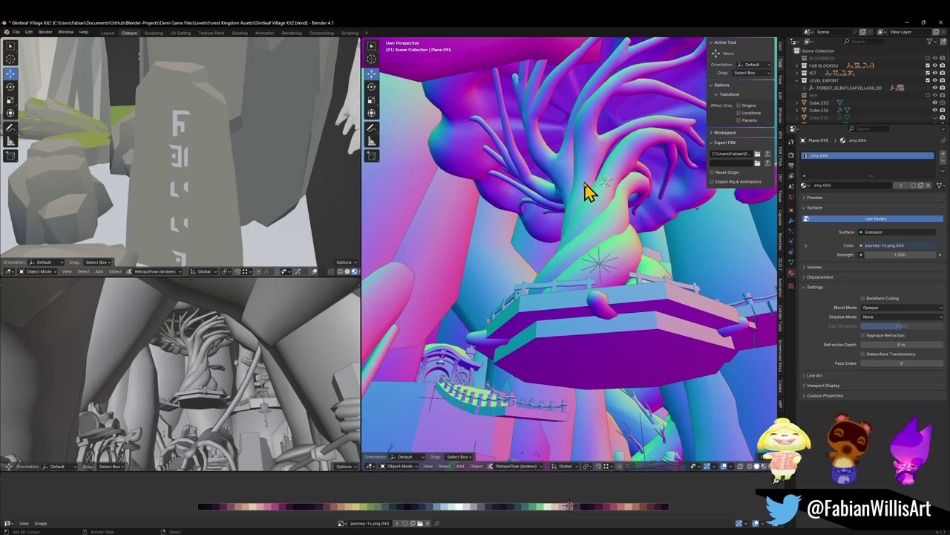
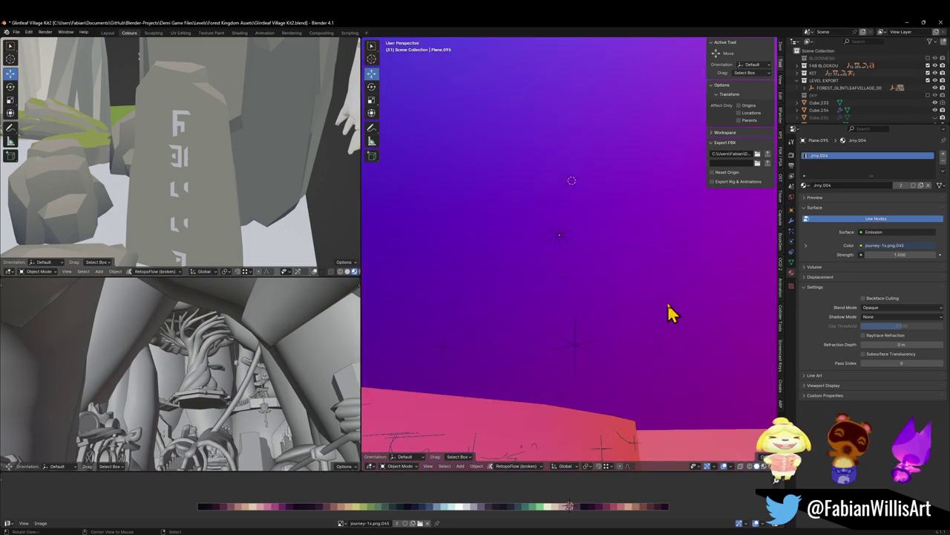
Zoom toward the tree, select the platform around it, and view it from above.
middle_click_drag(656, 332, 543, 286)
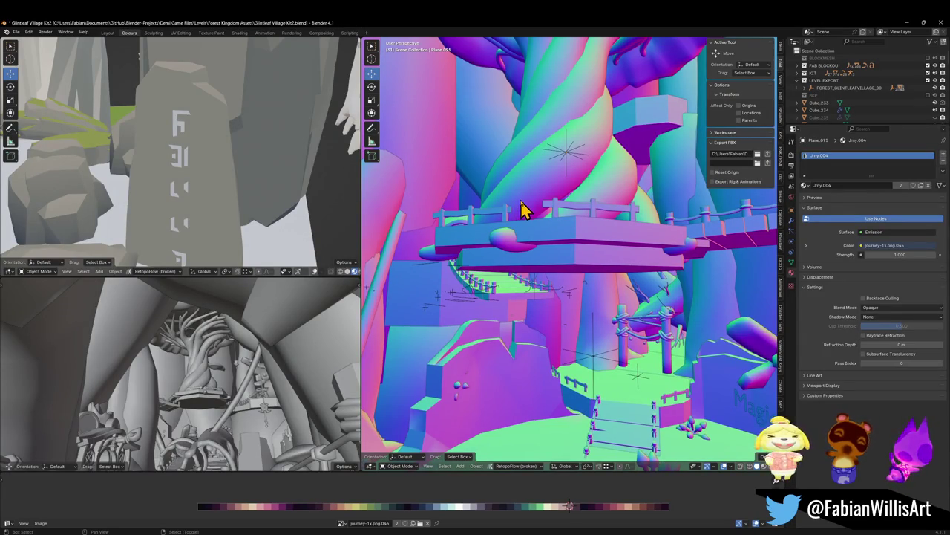
scroll(497, 228, "up", 5)
scroll(531, 213, "up", 3)
left_click(530, 248)
mouse_move(524, 233)
middle_mouse_down()
mouse_move(589, 269)
mouse_move(569, 233)
mouse_move(577, 195)
middle_mouse_up()
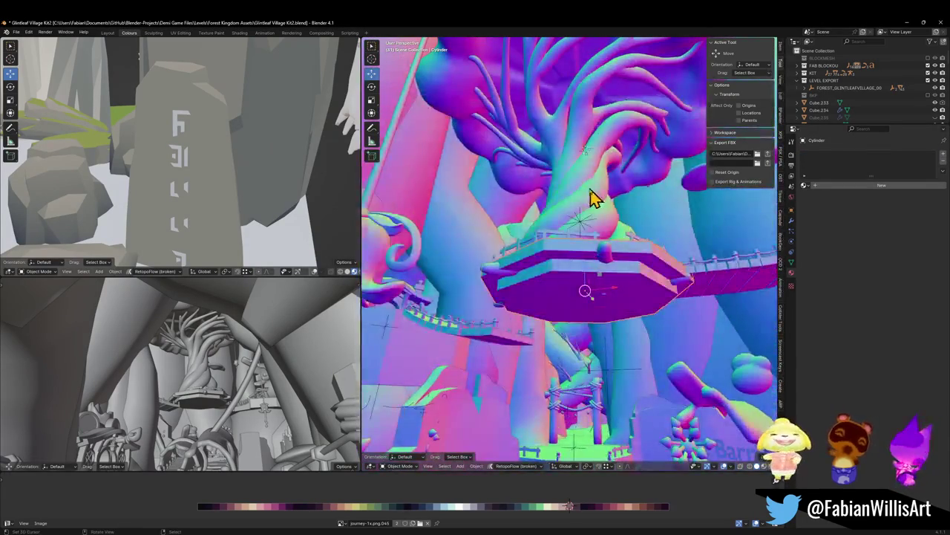
Walk and fly the viewport camera back from the bridge to beneath the tree.
key("shift+grave")
key("s")
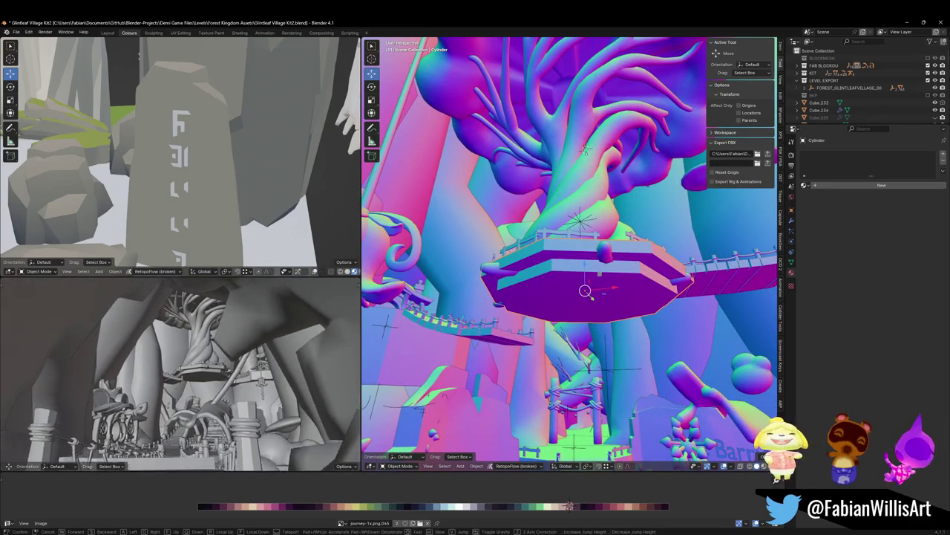
key("w")
left_click(753, 293)
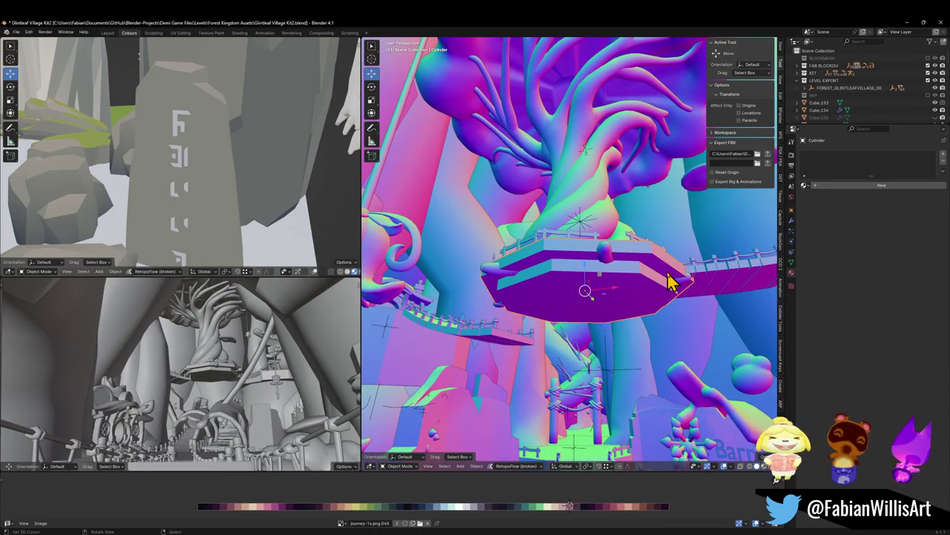
key("shift+grave")
key("w")
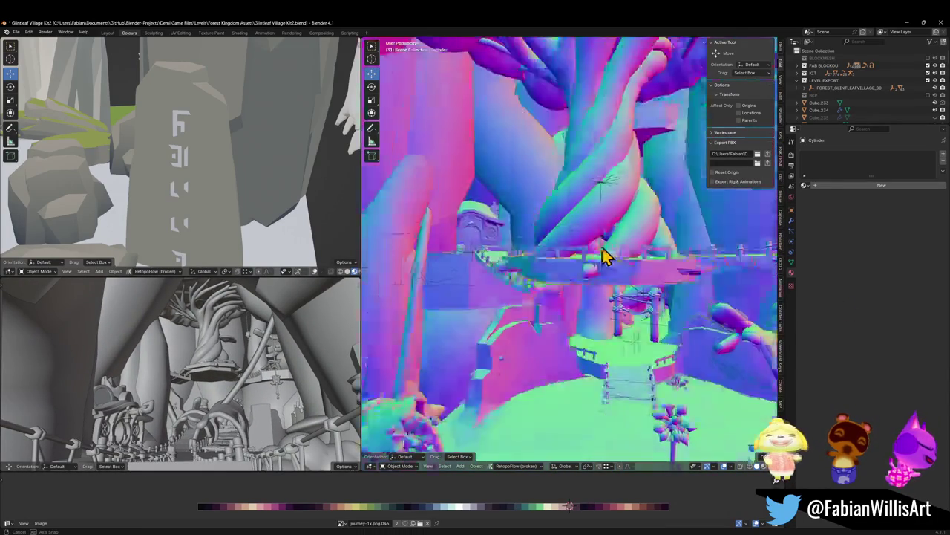
left_click(577, 278)
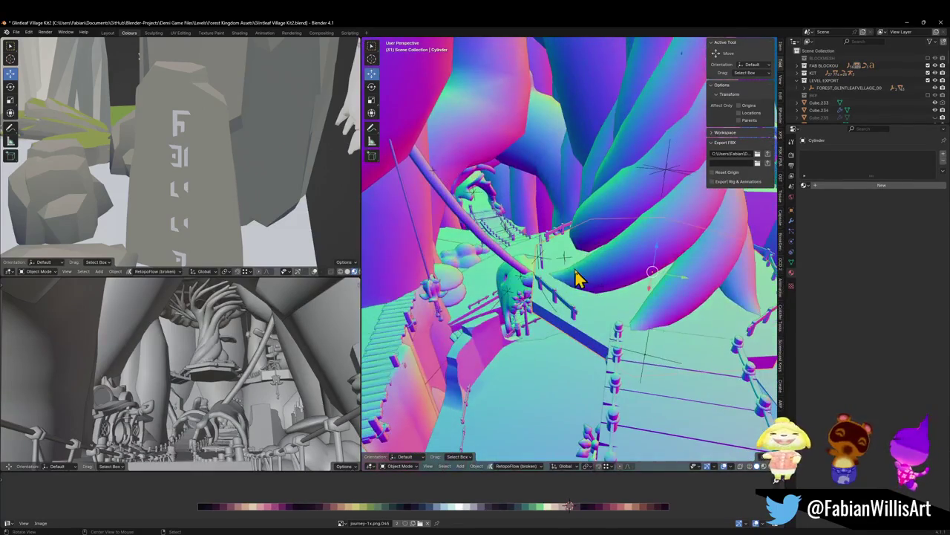
Try widening the platform with height locked, then undo the enlargement.
key("s")
key("shift+z")
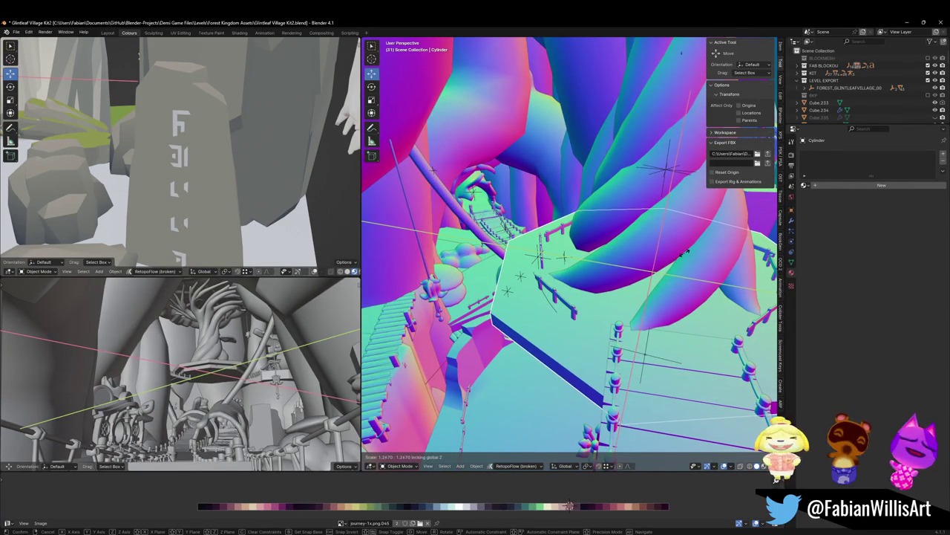
left_click(689, 264)
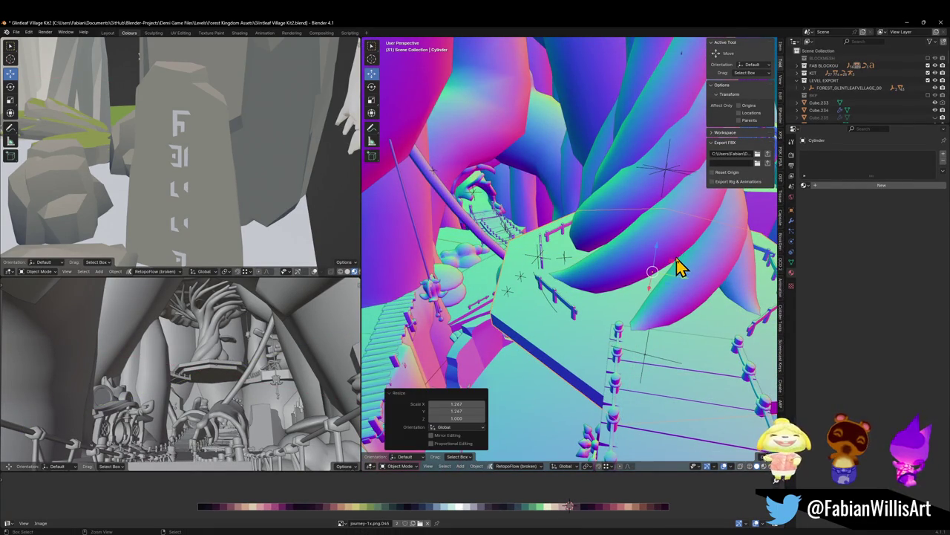
mouse_move(707, 261)
middle_mouse_down()
mouse_move(581, 256)
mouse_move(672, 260)
mouse_move(611, 282)
mouse_move(608, 252)
mouse_move(626, 238)
mouse_move(626, 248)
mouse_move(562, 251)
mouse_move(631, 247)
middle_mouse_up()
key("ctrl+z")
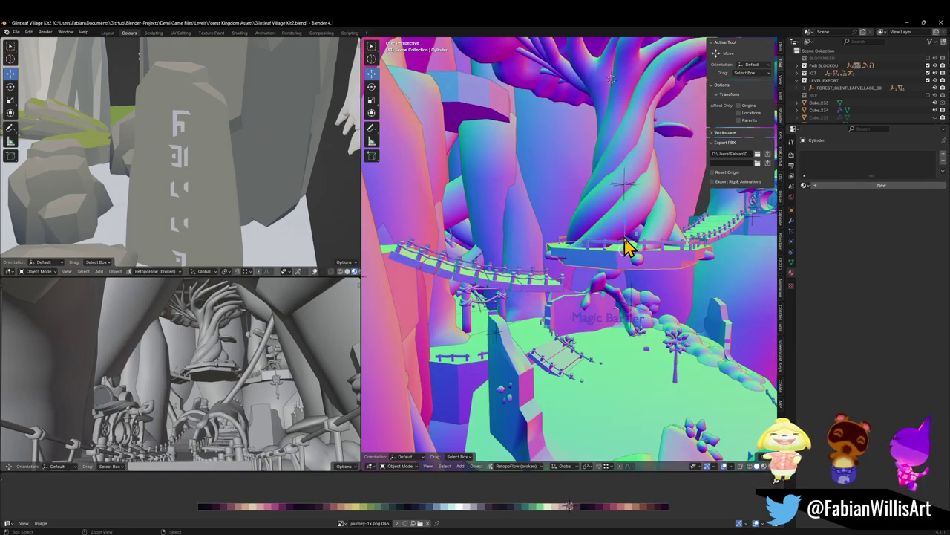
Exclude the FAB BLOCKOUT collection, include BLOCKMESH, and face the tree and bridge.
left_click(928, 65)
left_click(928, 58)
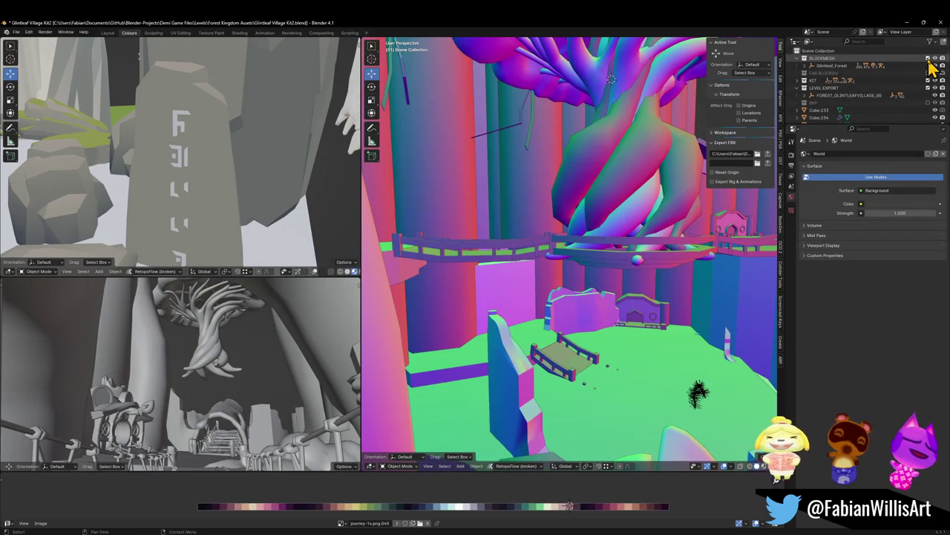
scroll(590, 232, "up", 5)
scroll(581, 233, "up", 2)
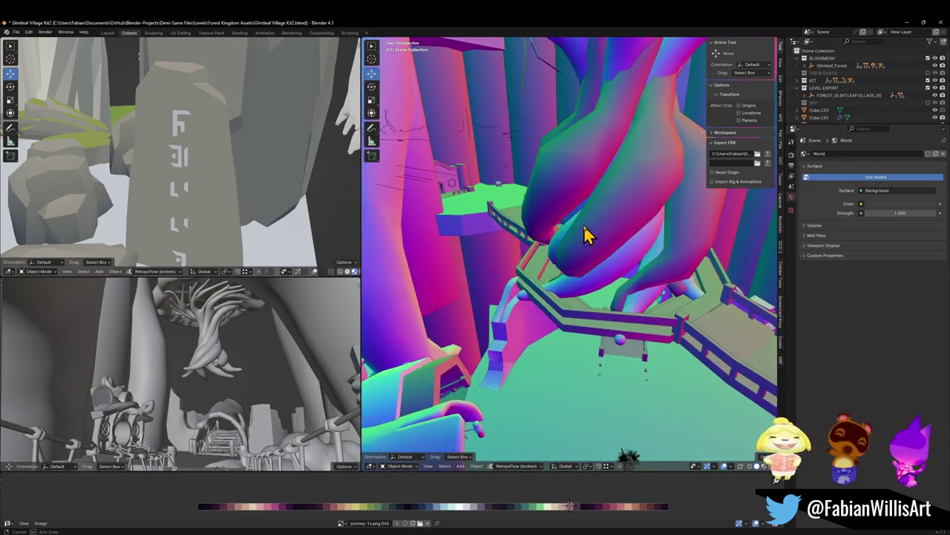
scroll(576, 230, "up", 2)
mouse_move(574, 221)
middle_mouse_down()
mouse_move(573, 207)
mouse_move(647, 202)
mouse_move(611, 226)
mouse_move(628, 216)
mouse_move(620, 216)
middle_mouse_up()
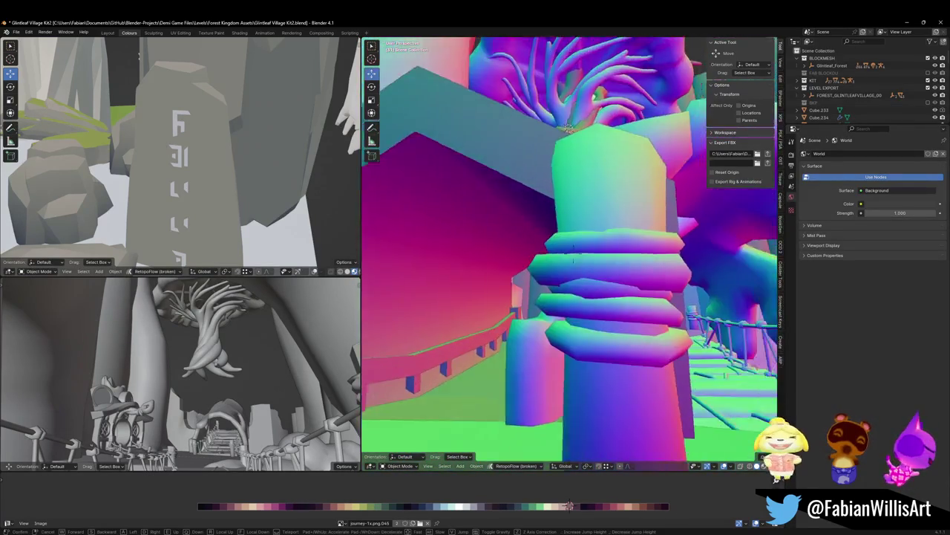
Walk through the blockmesh scene toward the house, stairs and tree.
key("shift+grave")
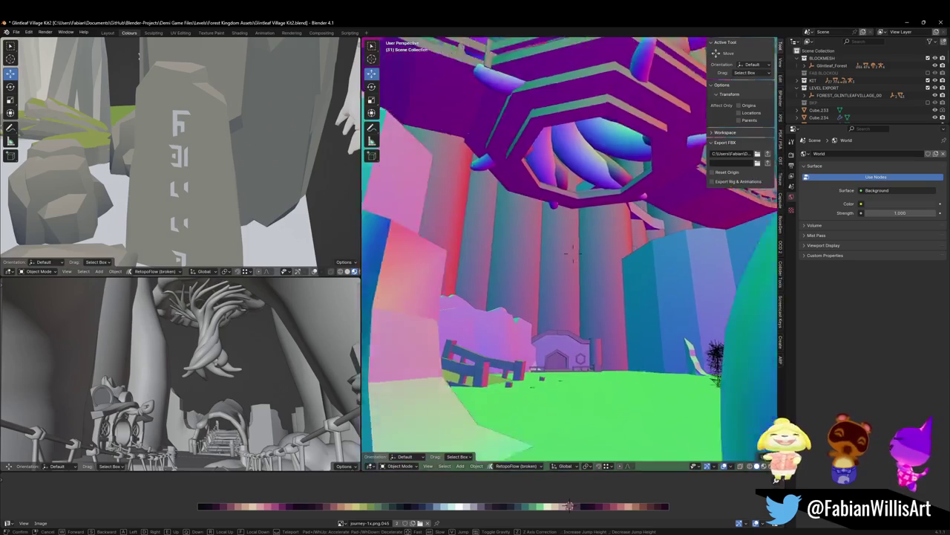
key("w")
key("s")
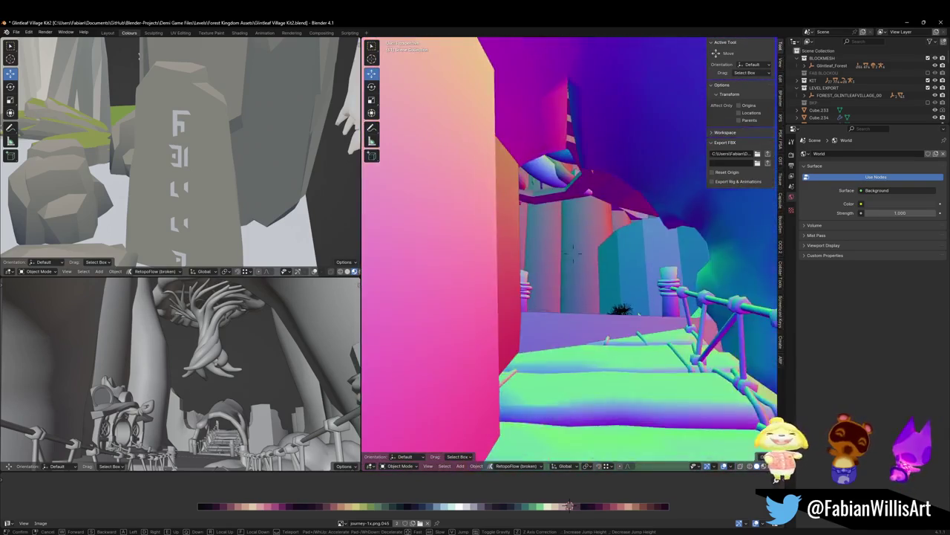
key("w")
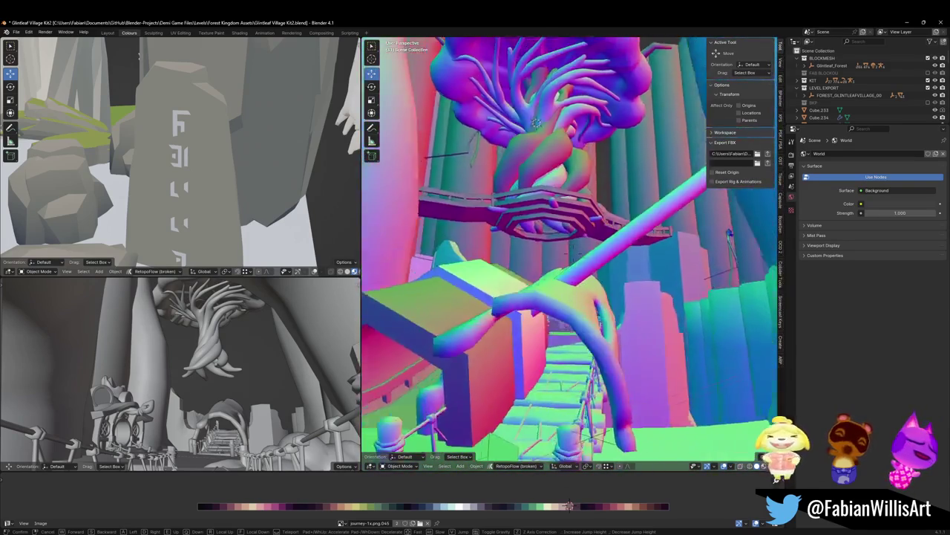
key("Return")
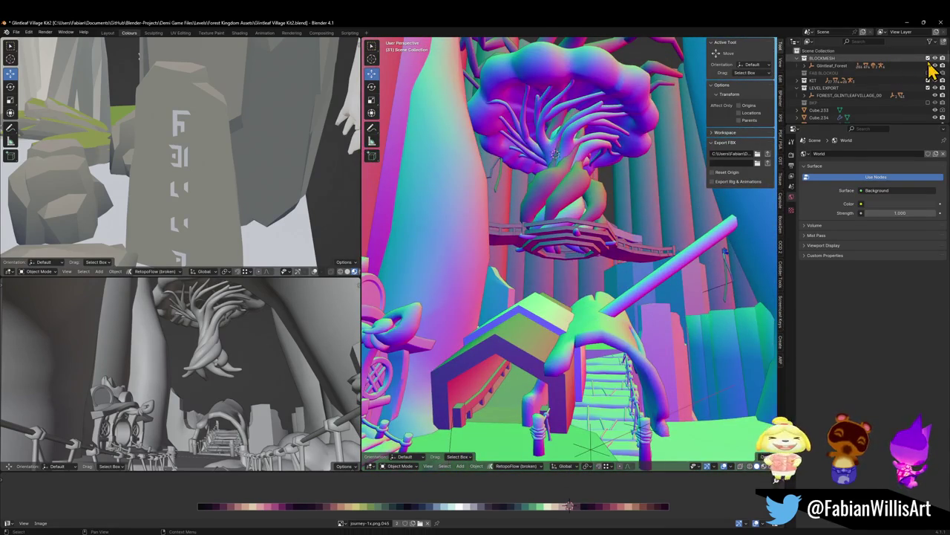
Select the wooden platform, then the neighbouring walkway piece.
left_click(569, 251)
scroll(569, 251, "up", 4)
mouse_move(630, 229)
middle_mouse_down()
mouse_move(567, 231)
mouse_move(604, 219)
mouse_move(568, 238)
middle_mouse_up()
scroll(572, 232, "down", 3)
left_click(579, 232)
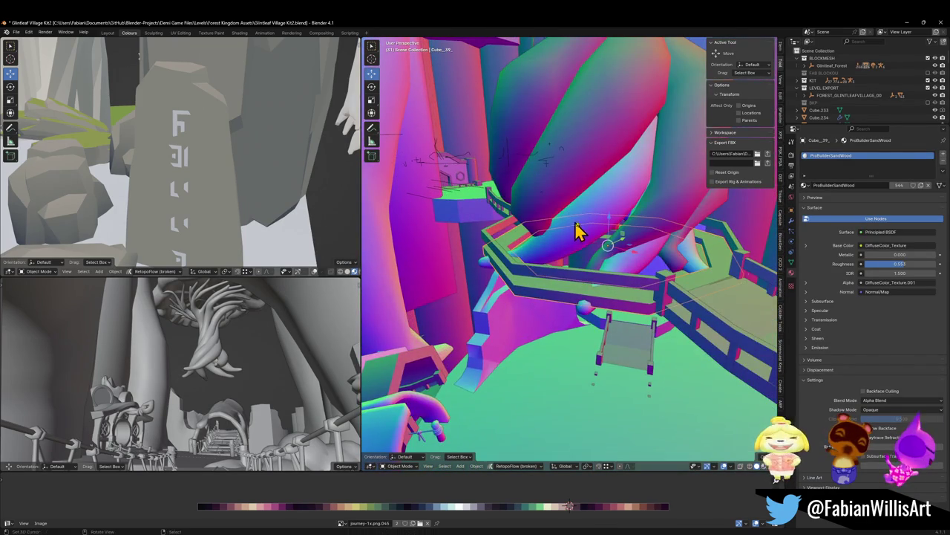
Swap back to the FAB BLOCKOUT collection and duplicate the selected object in place.
left_click(928, 58)
left_click(928, 66)
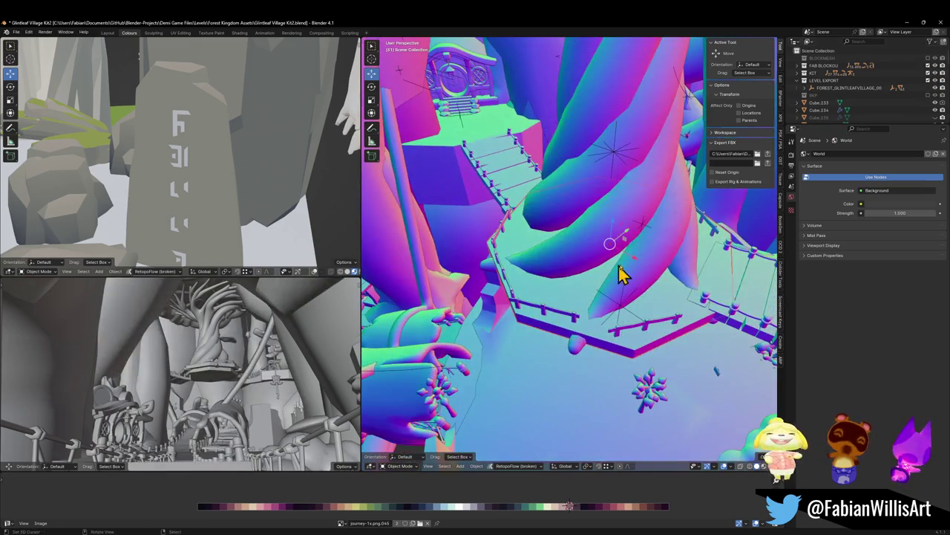
key("shift+d")
right_click(655, 265)
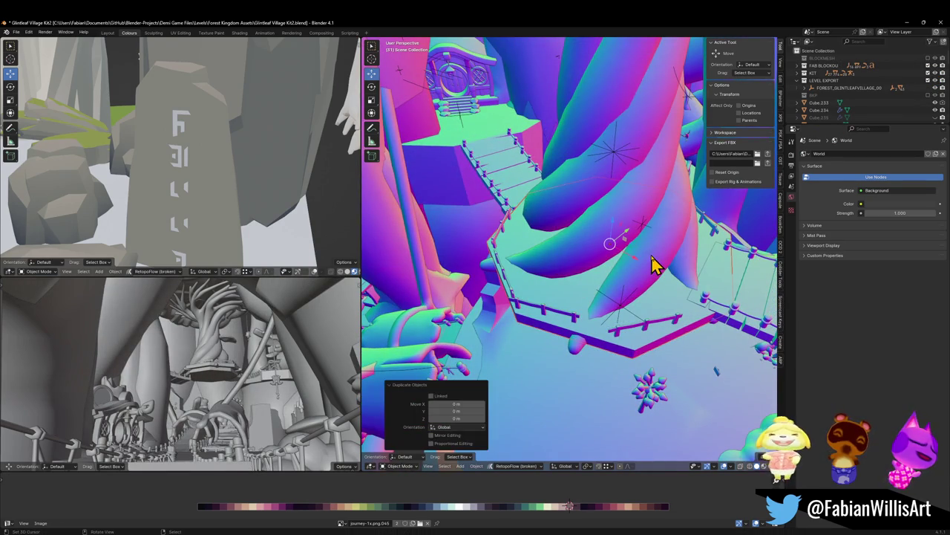
key("g")
Widen the hexagonal tree platform with its height locked, then view it from below.
left_click(584, 295)
key("s")
key("shift+z")
left_click(692, 238)
mouse_move(692, 238)
middle_mouse_down()
mouse_move(664, 238)
mouse_move(674, 206)
mouse_move(632, 197)
mouse_move(591, 278)
mouse_move(641, 248)
mouse_move(648, 270)
middle_mouse_up()
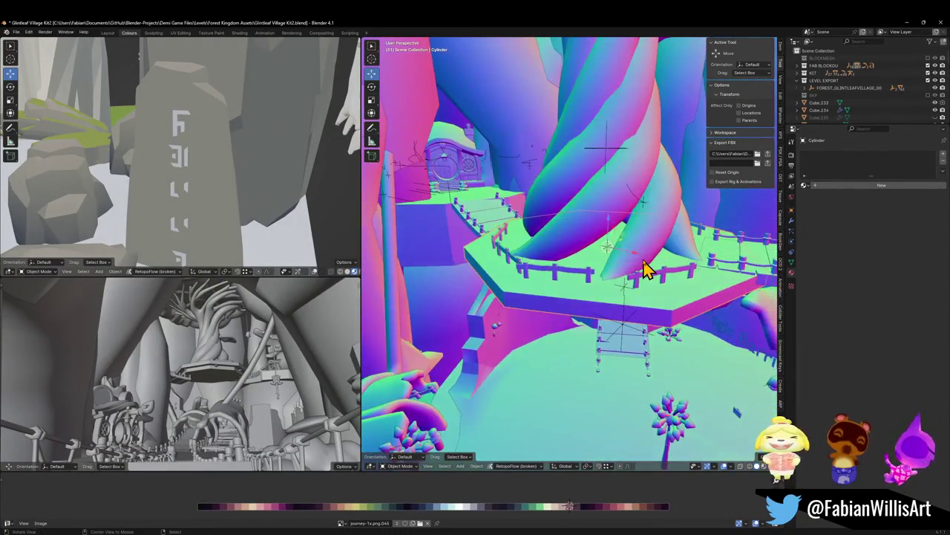
Set the platform's origin to the 3D cursor in Object Mode.
key("Tab")
key("Tab")
key("Tab")
key("ctrl+Tab")
left_click(629, 255)
right_click(629, 255)
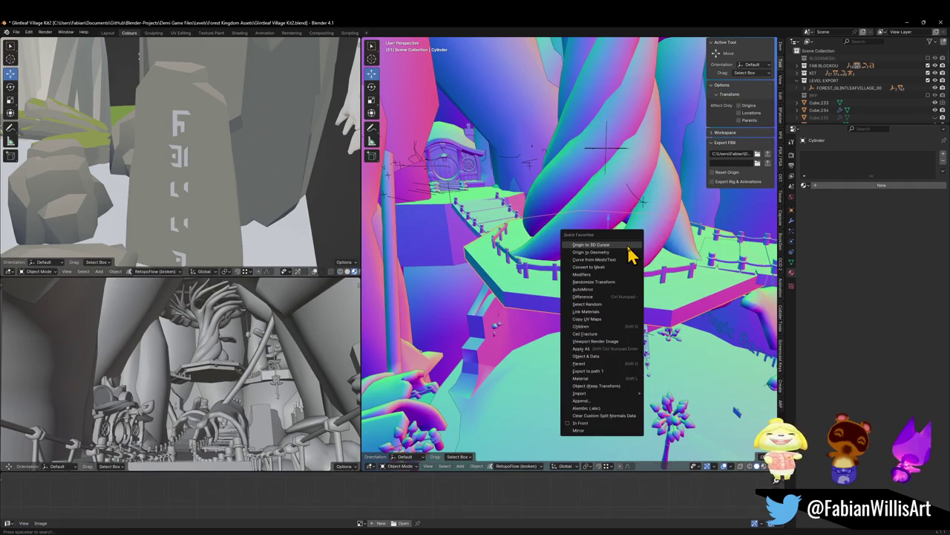
left_click(602, 245)
Scale the platform to 1.527 on Z and inspect it from above.
key("s")
left_click(686, 247)
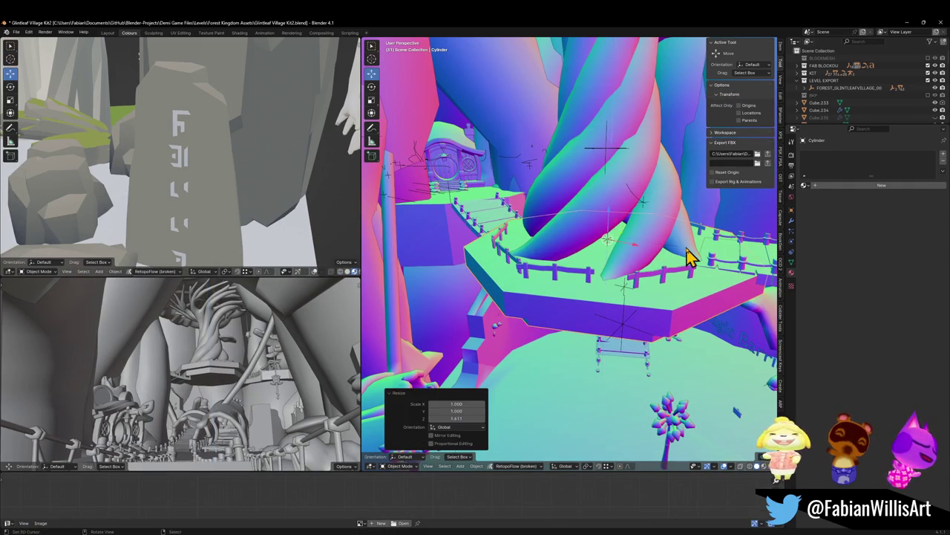
key("s")
key("z")
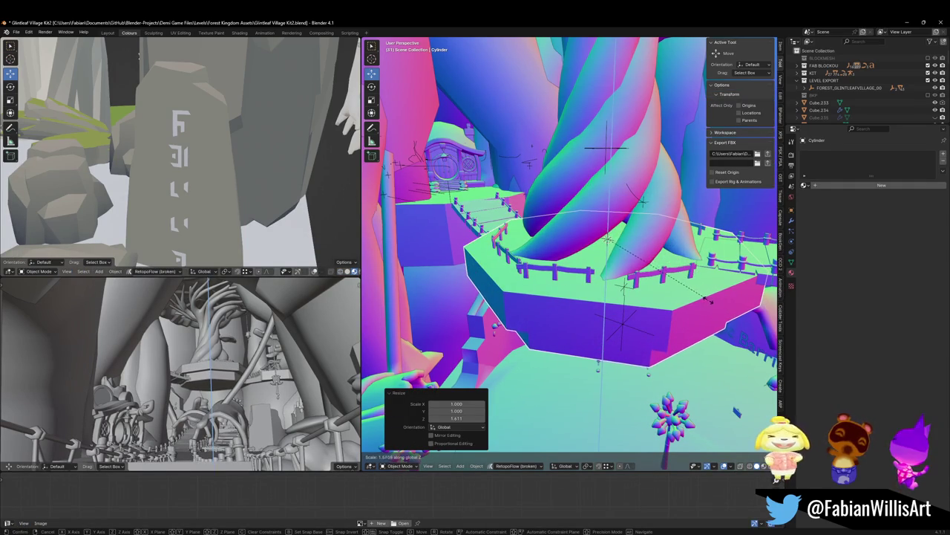
left_click(668, 282)
middle_click_drag(668, 282, 661, 259)
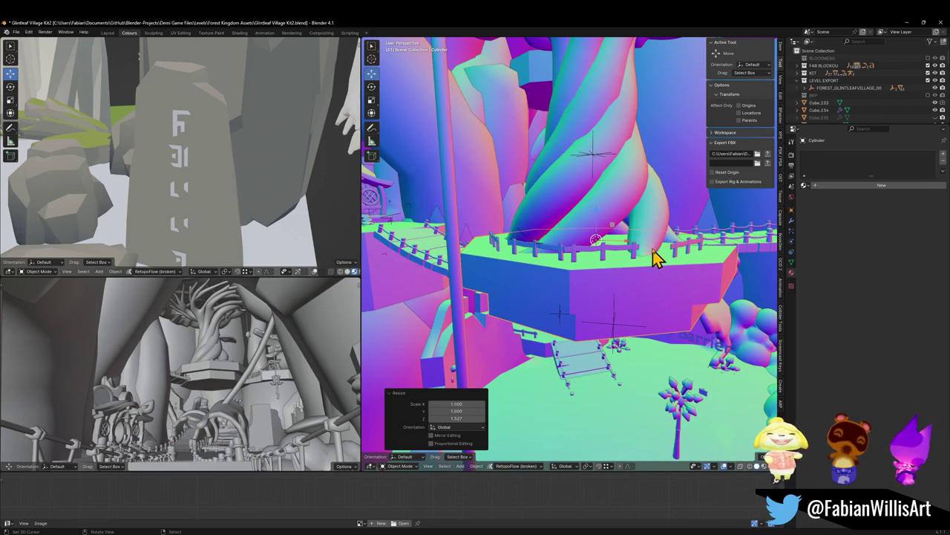
mouse_move(647, 223)
middle_mouse_down()
mouse_move(542, 266)
mouse_move(562, 251)
middle_mouse_up()
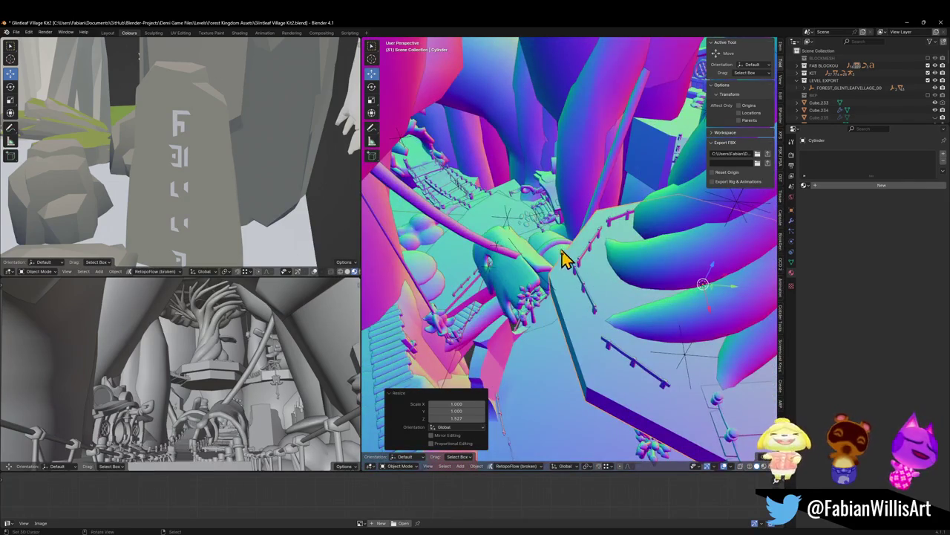
Parent the platform to the tree mesh keeping its transform, and move it into LEVEL EXPORT.
left_click(499, 256)
key("ctrl+p")
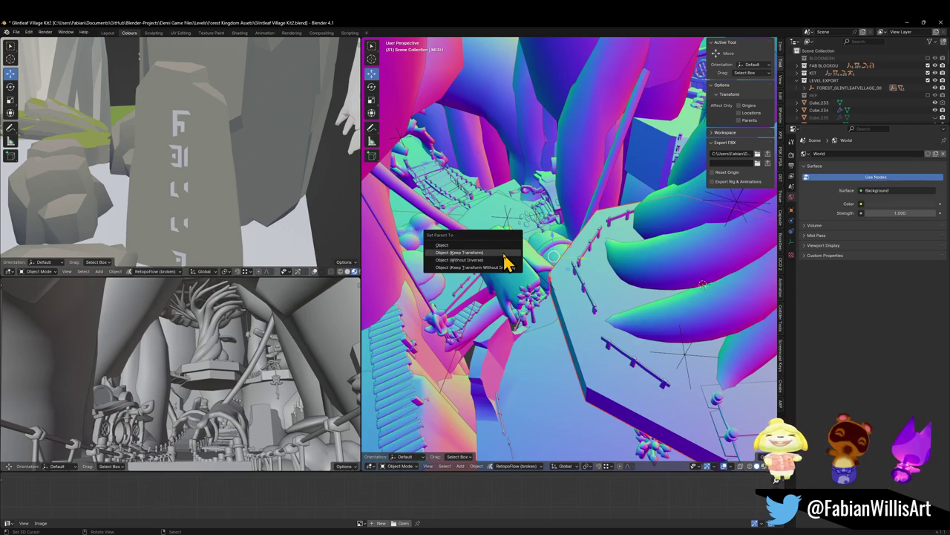
left_click(503, 254)
left_click(607, 297)
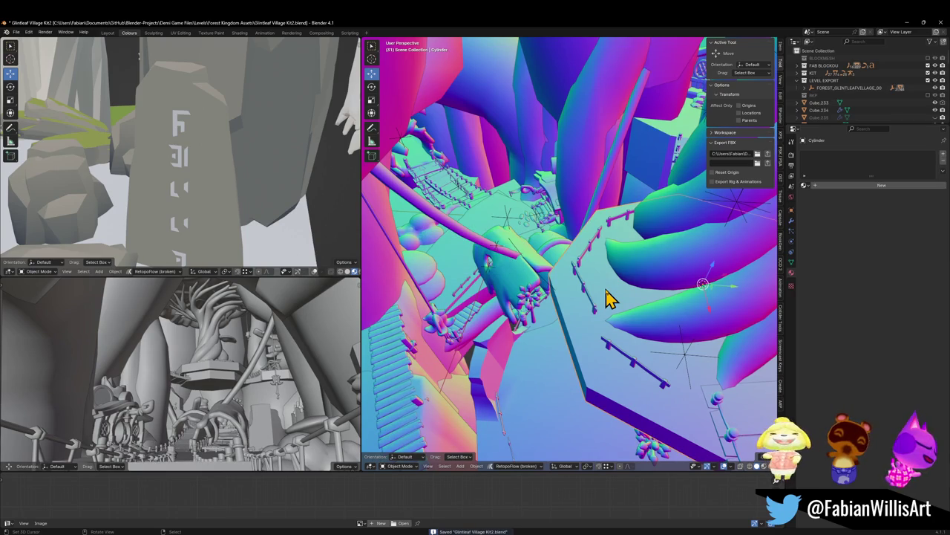
key("m")
left_click(607, 289)
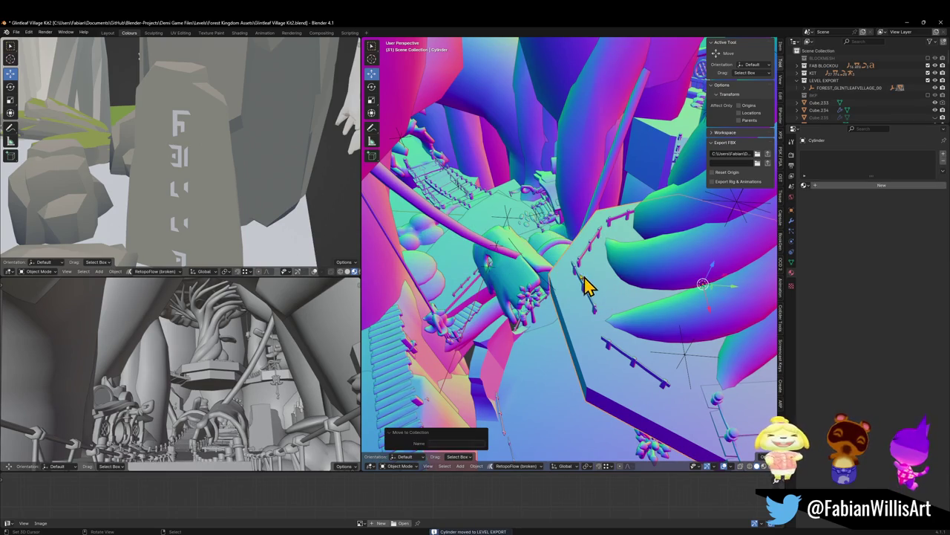
Export FOREST_GLINTLEAFVILLAGE_00 as FBX, check it in Unity, and return to Blender.
left_click(508, 220)
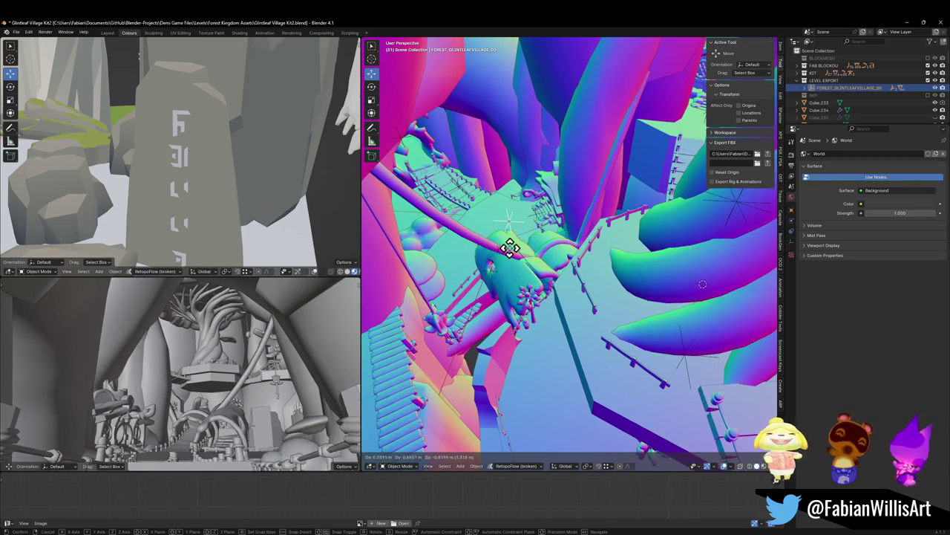
left_click(768, 153)
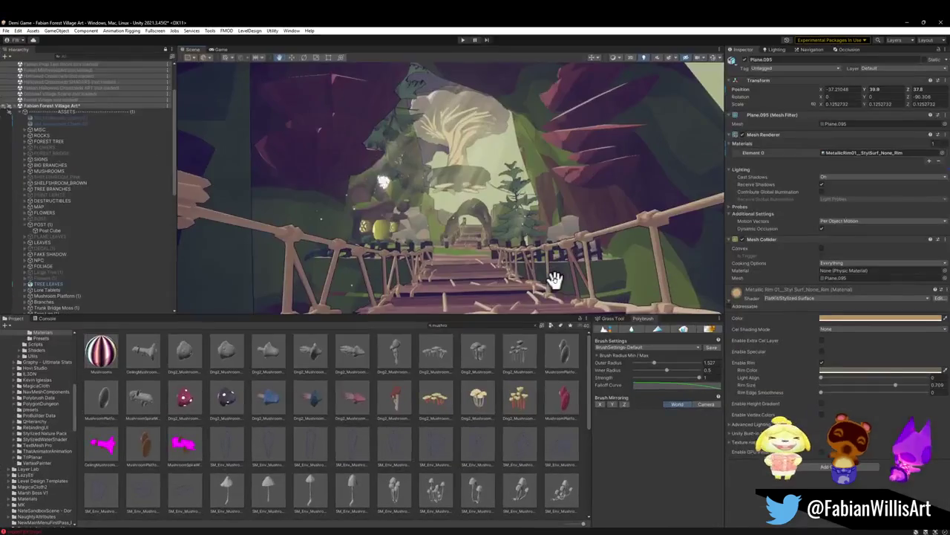
right_click_drag(547, 275, 541, 264)
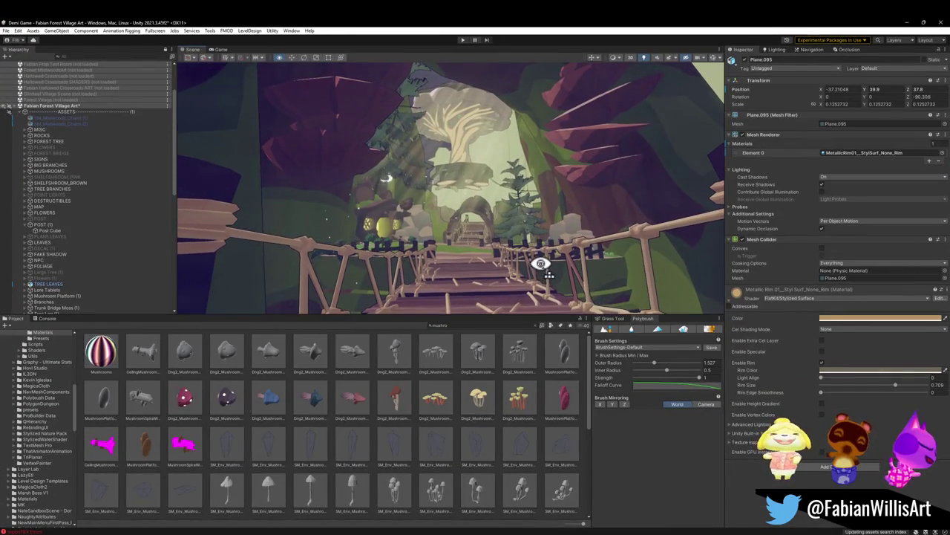
left_click(905, 23)
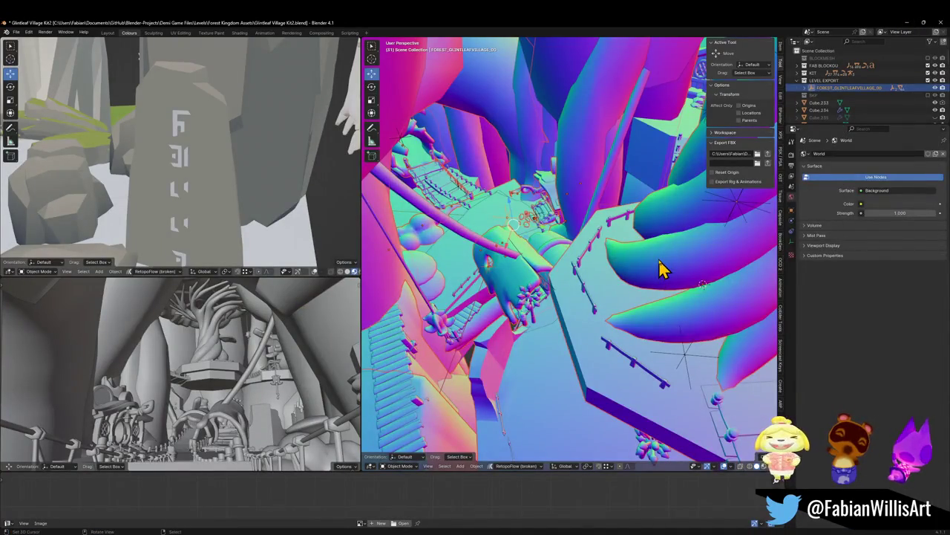
Rename the mushroom branch Plane.267 to 'Mush' and the trunk Plane.095 to 'Mush Base'.
left_click(663, 268)
key("KP_Decimal")
mouse_move(580, 325)
middle_mouse_down()
mouse_move(614, 297)
mouse_move(594, 262)
middle_mouse_up()
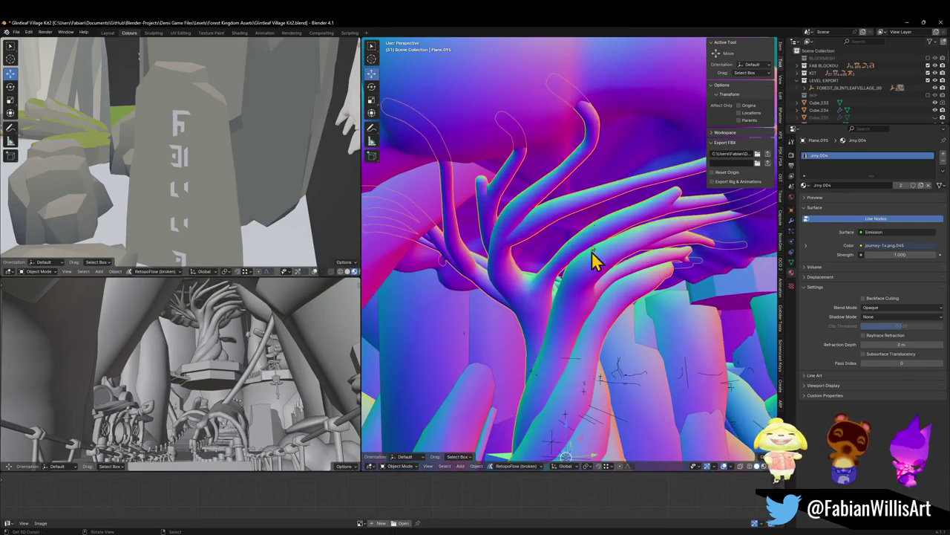
left_click(620, 160)
key("F2")
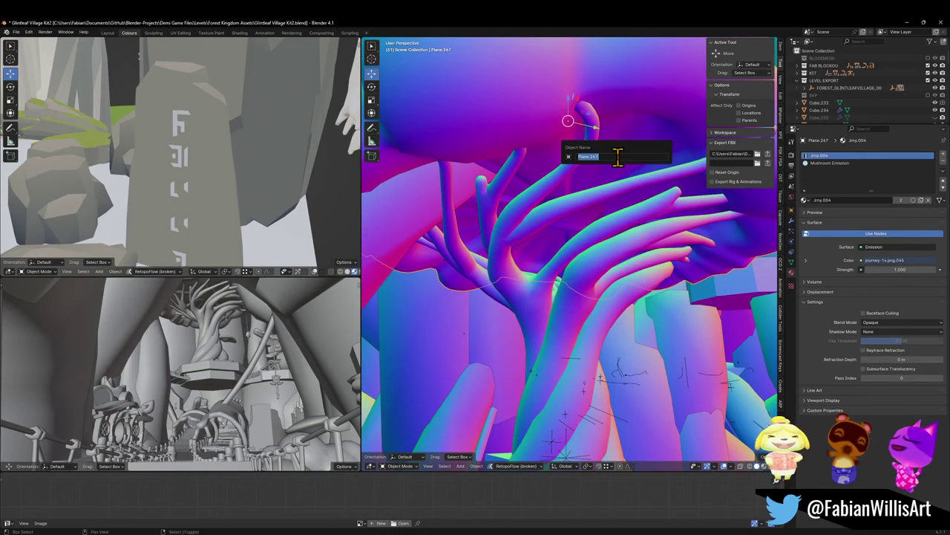
type("Mush")
key("Return")
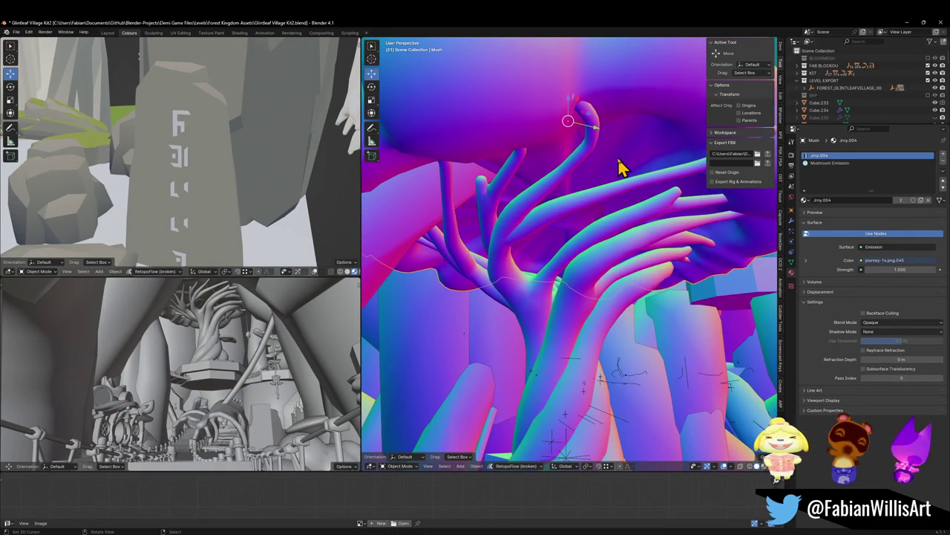
left_click(562, 346)
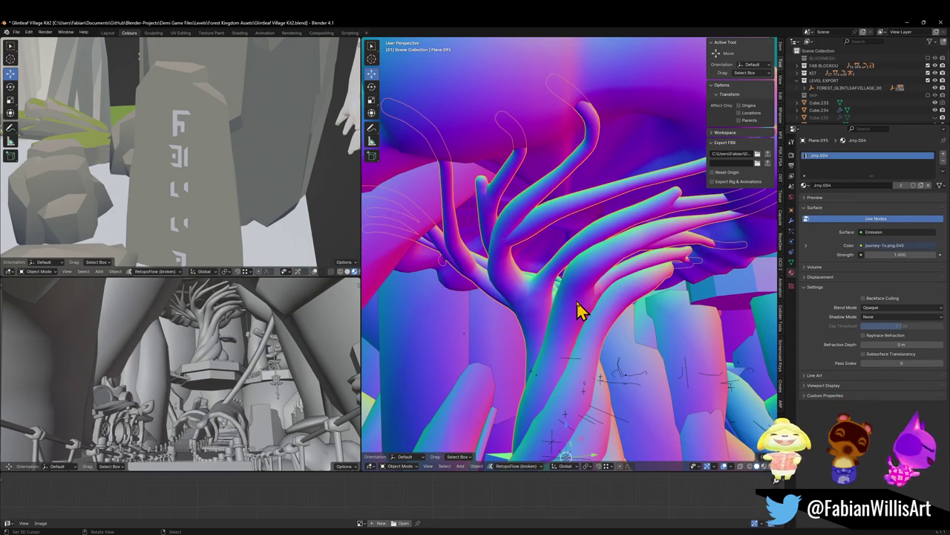
key("F2")
type("Mush Base")
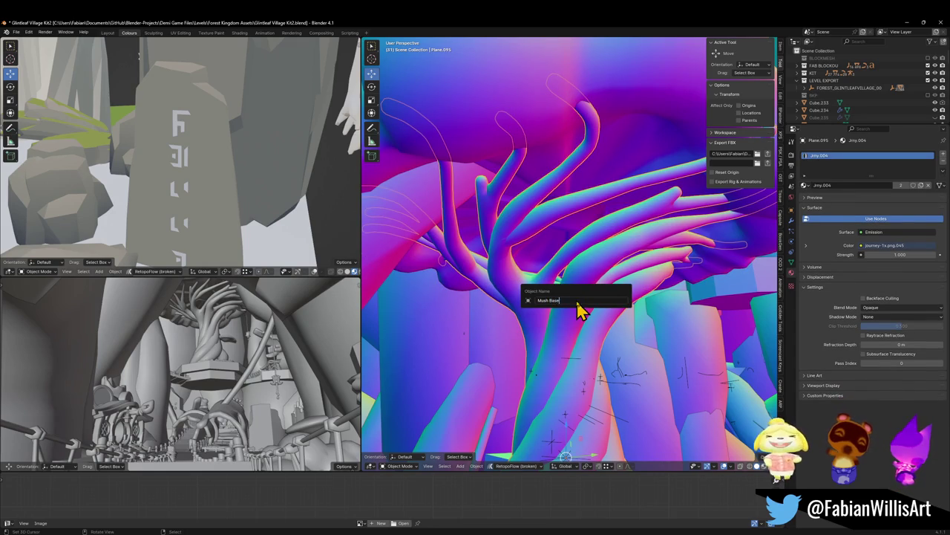
key("Return")
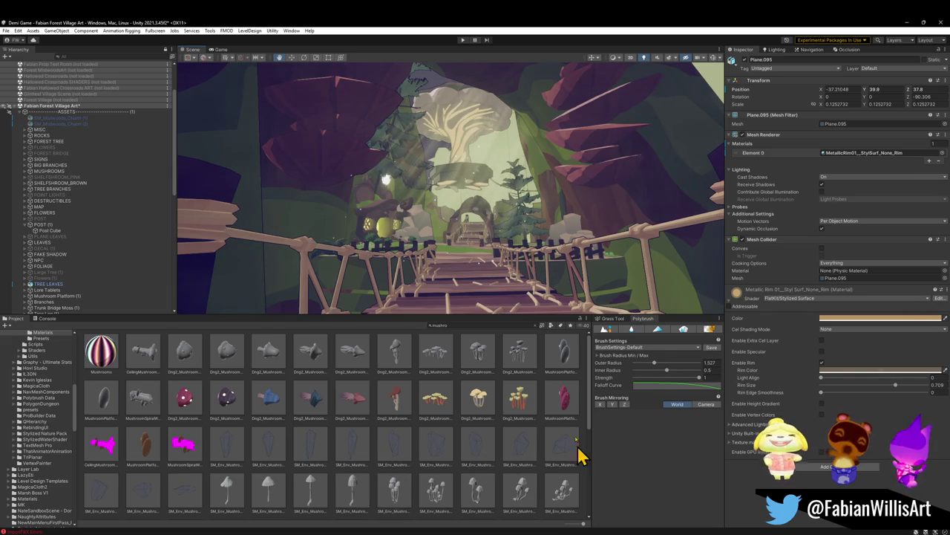
Fly to the tree in Unity, confirm the canopy uses the Mushrooms material, then minimise Unity.
right_click_drag(490, 211, 494, 181)
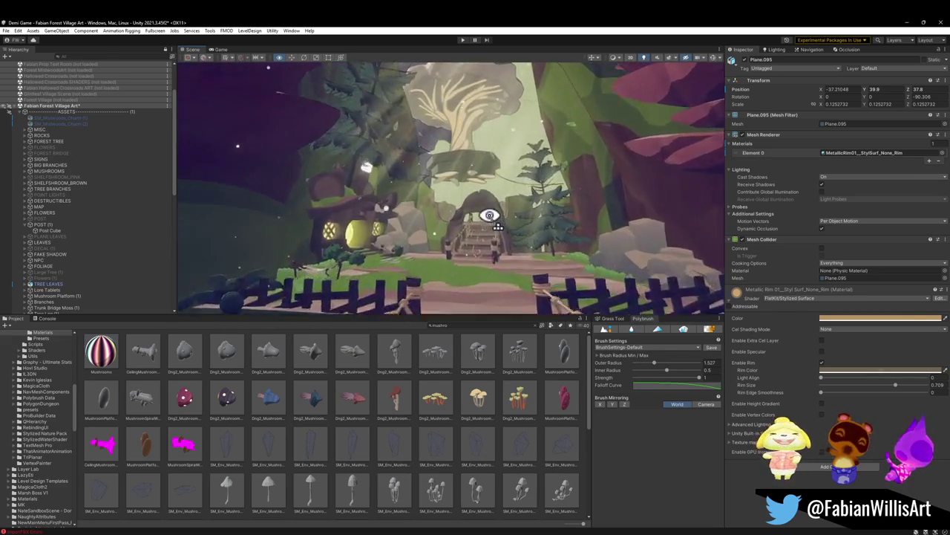
right_click_drag(494, 181, 476, 113)
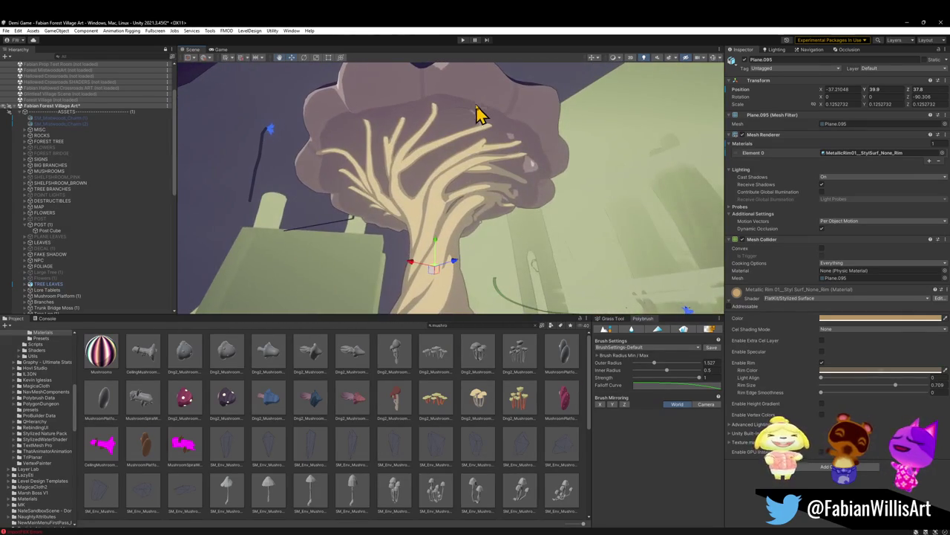
left_click(470, 114)
left_click(469, 114)
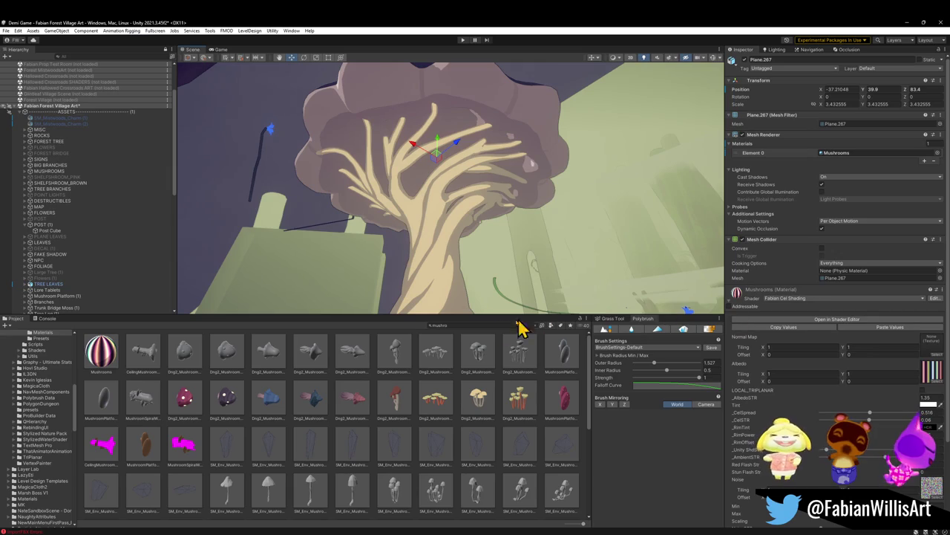
left_click(904, 23)
scroll(603, 308, "up", 2)
scroll(605, 297, "up", 3)
scroll(607, 290, "up", 3)
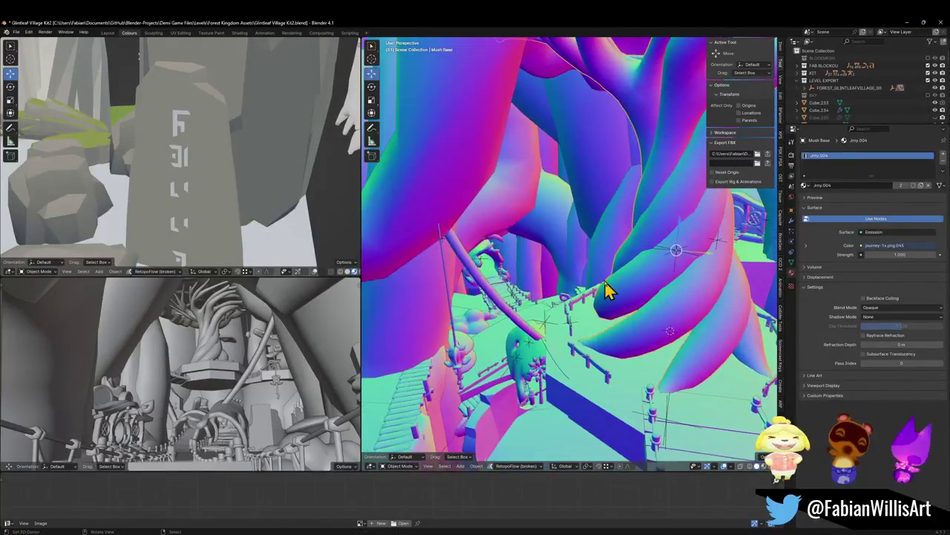
Re-export FOREST_GLINTLEAFVILLAGE_00 as FBX and inspect the updated tree in Unity.
left_click(551, 331)
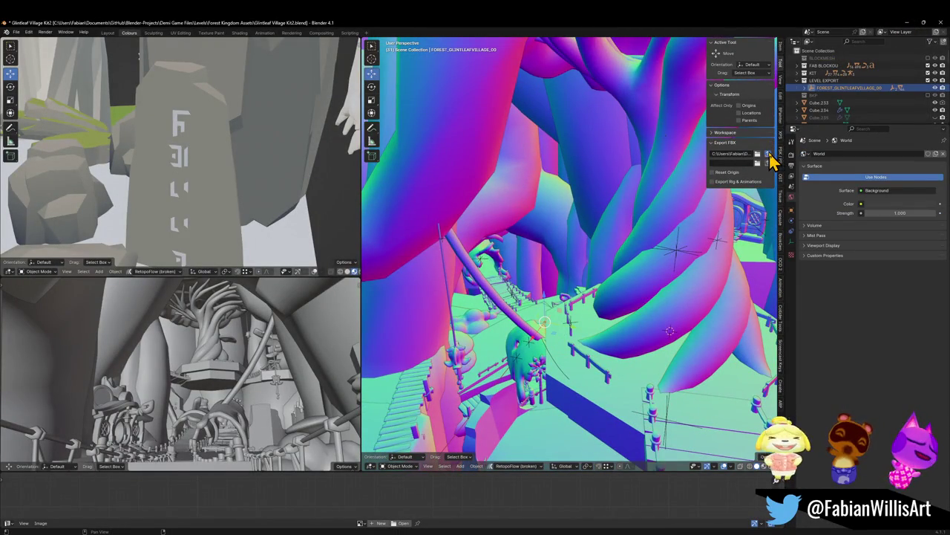
left_click(562, 421, "shift")
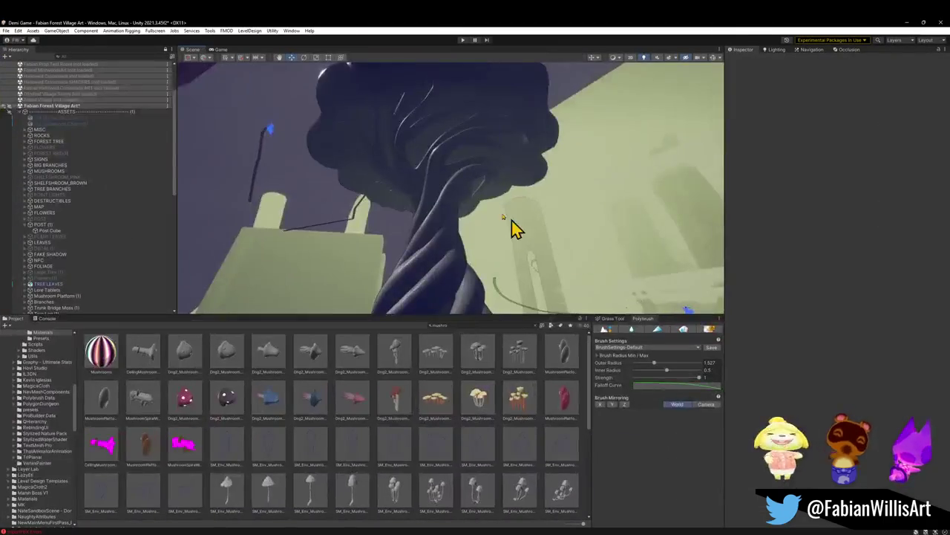
mouse_move(509, 228)
right_mouse_down()
mouse_move(420, 251)
mouse_move(517, 191)
right_mouse_up()
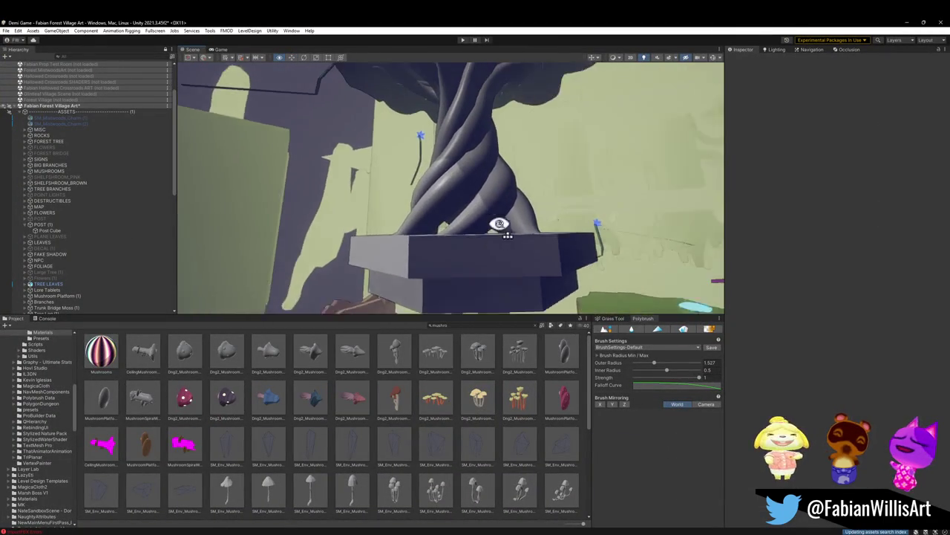
left_click_drag(101, 353, 332, 159)
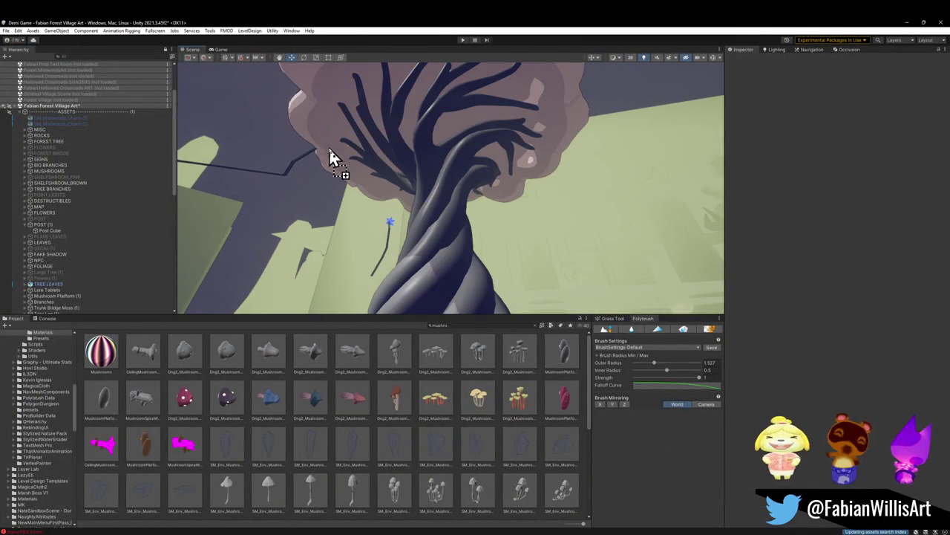
Drop a pink material onto the tree trunk and orbit around the tree.
left_click_drag(163, 318, 418, 279)
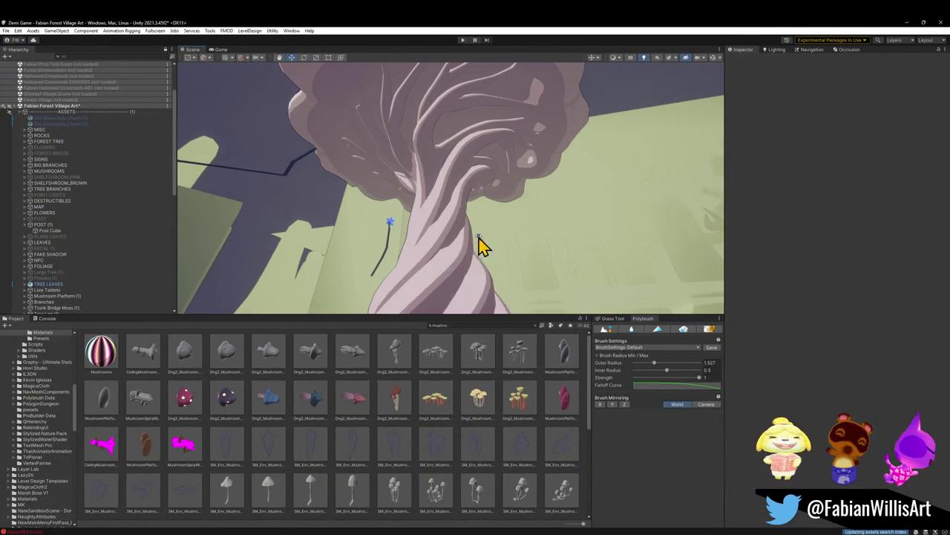
right_click_drag(478, 245, 500, 276)
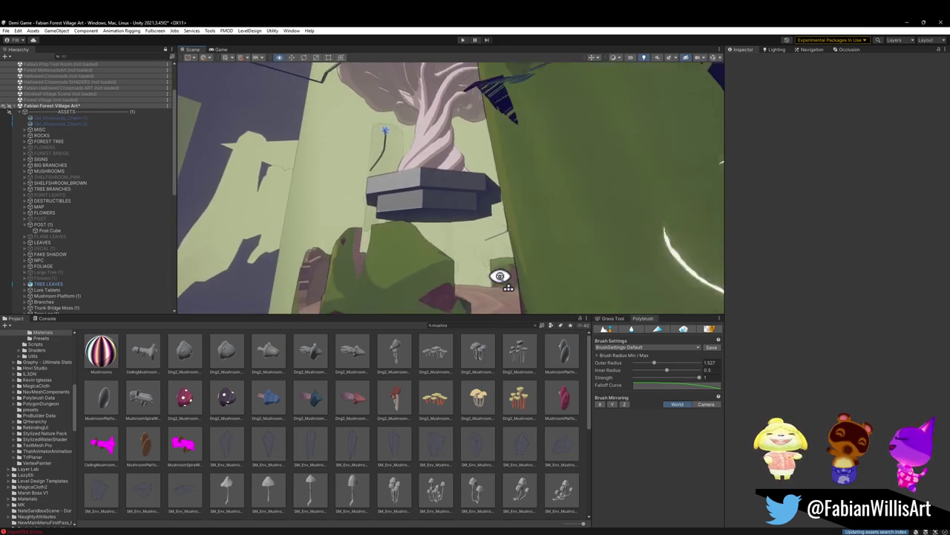
mouse_move(500, 276)
right_mouse_down()
mouse_move(418, 292)
mouse_move(399, 272)
mouse_move(397, 280)
mouse_move(409, 227)
mouse_move(416, 238)
right_mouse_up()
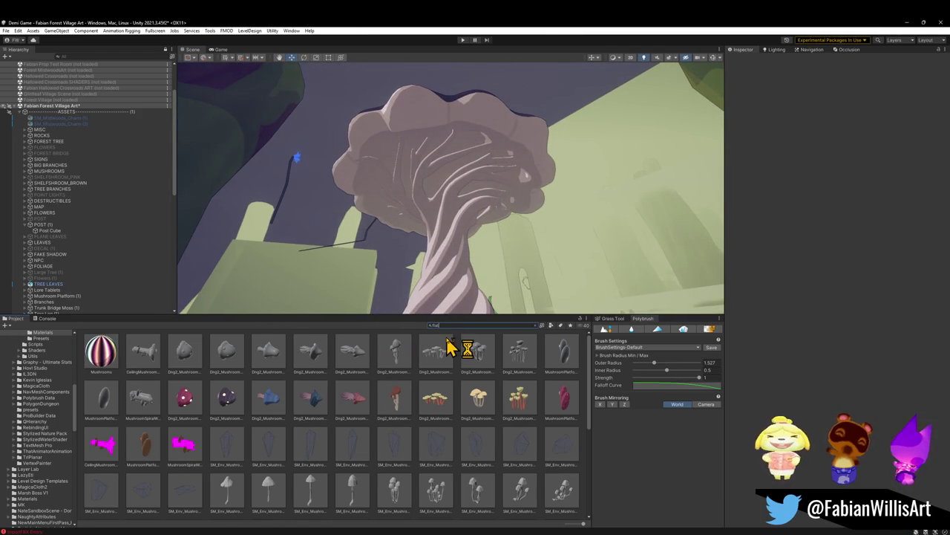
Search the Project for 'kit' and open the FlatKit preset Materials folder.
type("kit")
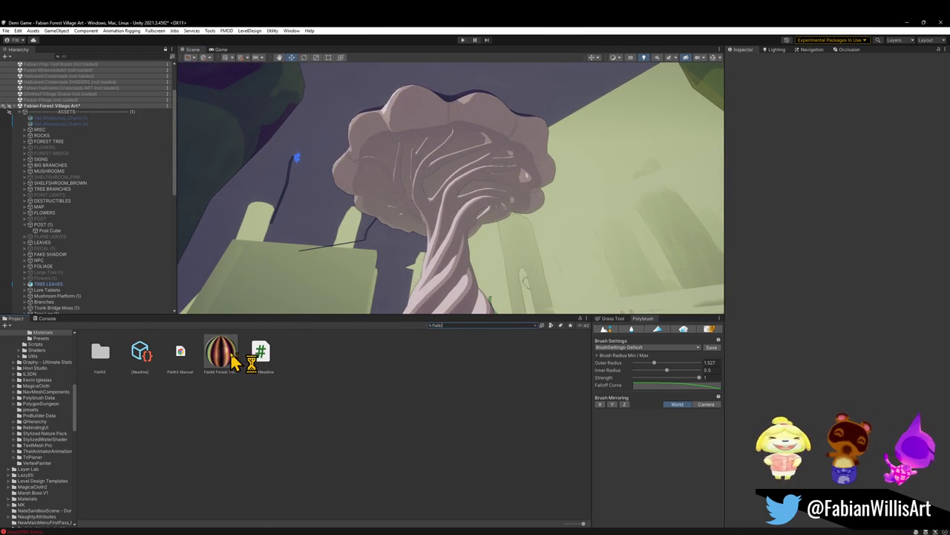
left_click(234, 362)
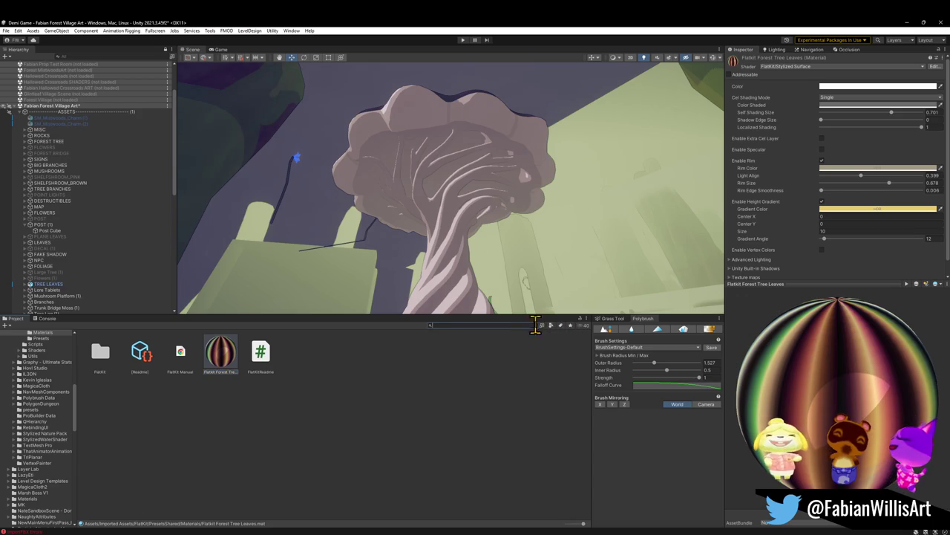
left_click(534, 324)
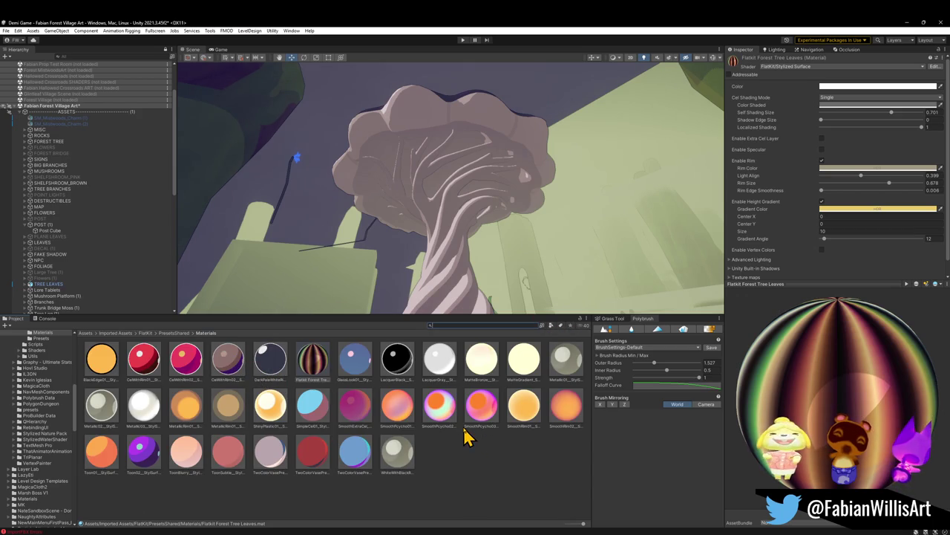
Try FlatKit Forest Tree Leaves on the trunk and cap, then a tan material on the tree.
mouse_move(323, 376)
left_mouse_down()
mouse_move(440, 261)
mouse_move(459, 121)
mouse_move(445, 247)
left_mouse_up()
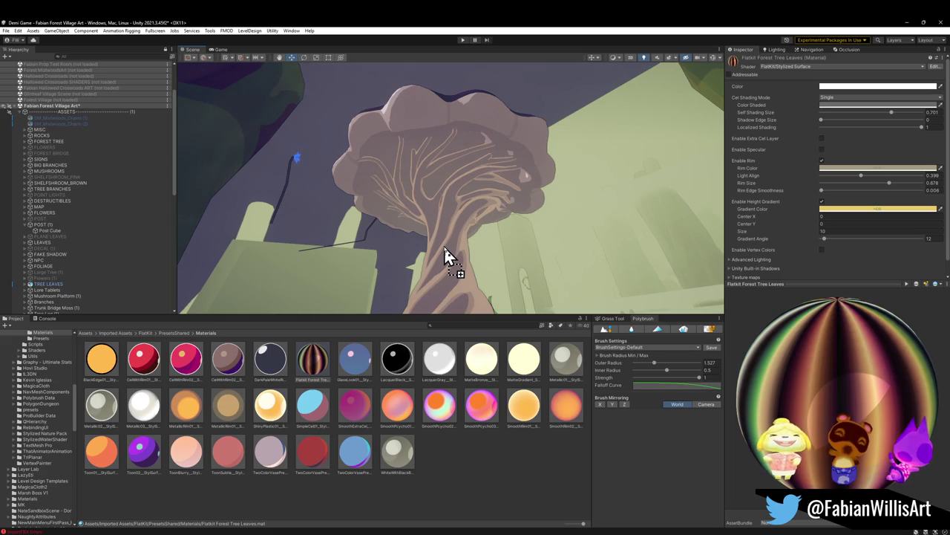
left_click_drag(313, 360, 407, 127)
right_click_drag(413, 138, 411, 173)
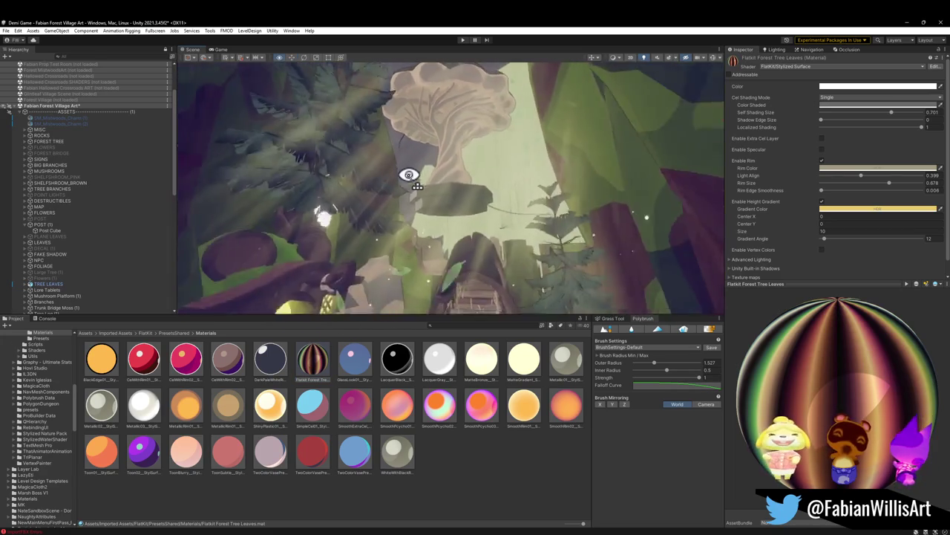
mouse_move(411, 173)
right_mouse_down()
mouse_move(400, 181)
mouse_move(404, 164)
right_mouse_up()
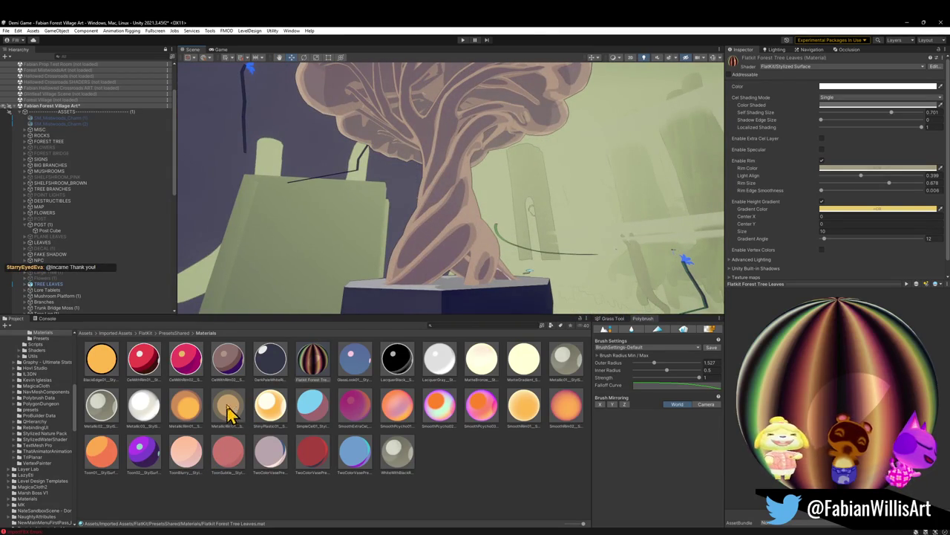
left_click_drag(228, 414, 437, 226)
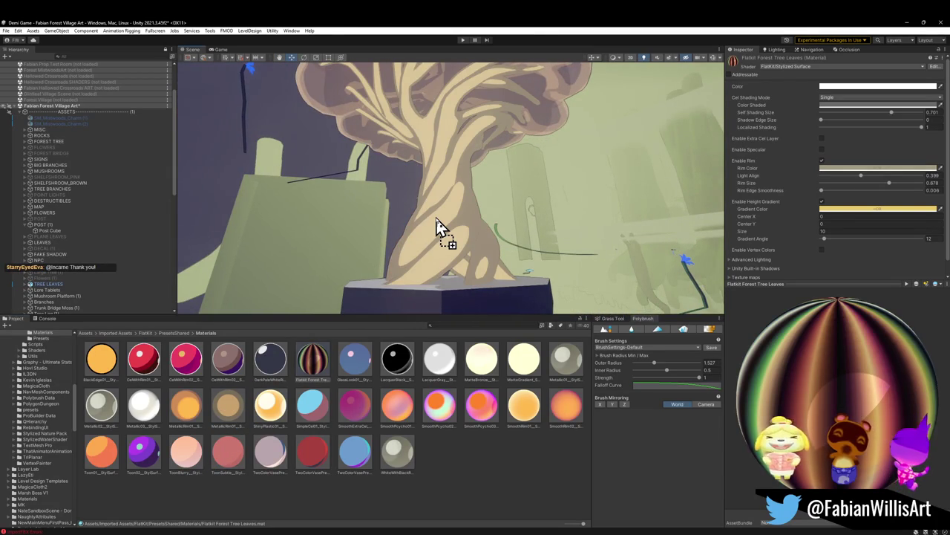
mouse_move(444, 251)
right_mouse_down()
mouse_move(437, 241)
mouse_move(429, 266)
mouse_move(452, 260)
mouse_move(446, 256)
right_mouse_up()
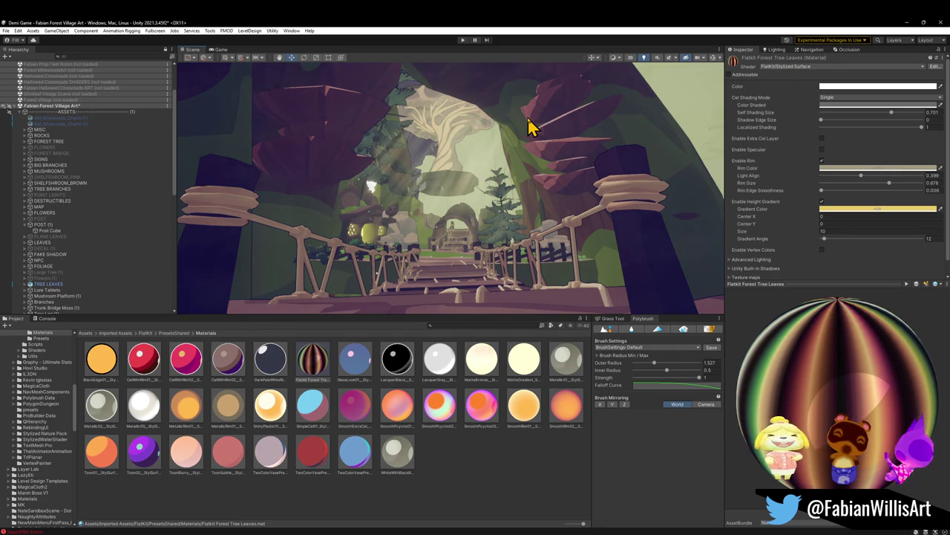
right_click_drag(529, 128, 517, 144)
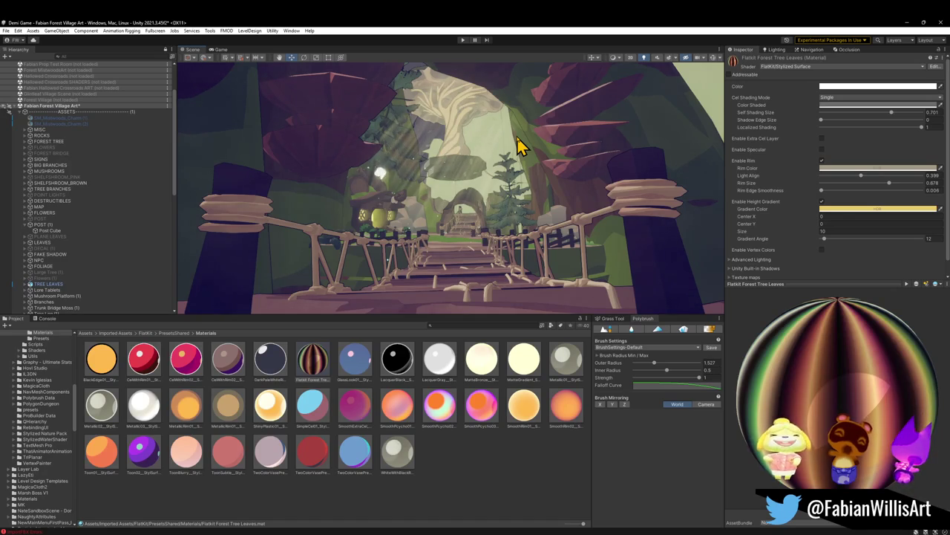
mouse_move(513, 141)
right_mouse_down()
mouse_move(499, 117)
mouse_move(509, 127)
right_mouse_up()
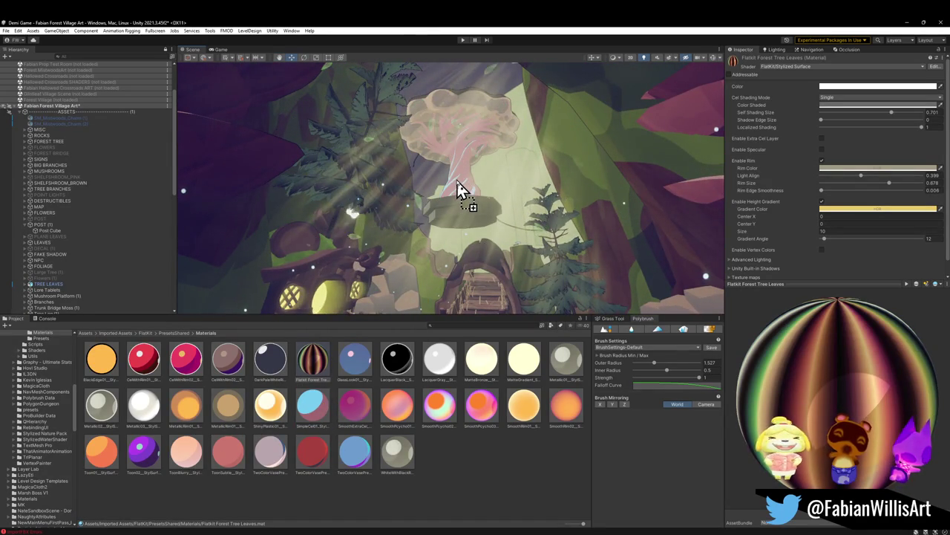
mouse_move(477, 223)
left_mouse_down()
mouse_move(123, 451)
mouse_move(115, 486)
mouse_move(477, 194)
mouse_move(493, 211)
left_mouse_up()
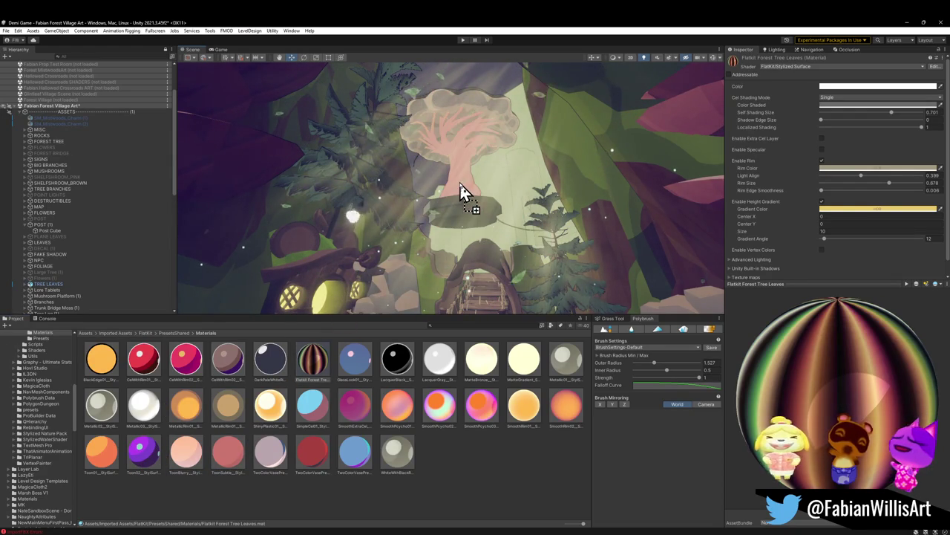
mouse_move(494, 211)
left_mouse_down()
mouse_move(310, 412)
mouse_move(551, 281)
mouse_move(460, 167)
left_mouse_up()
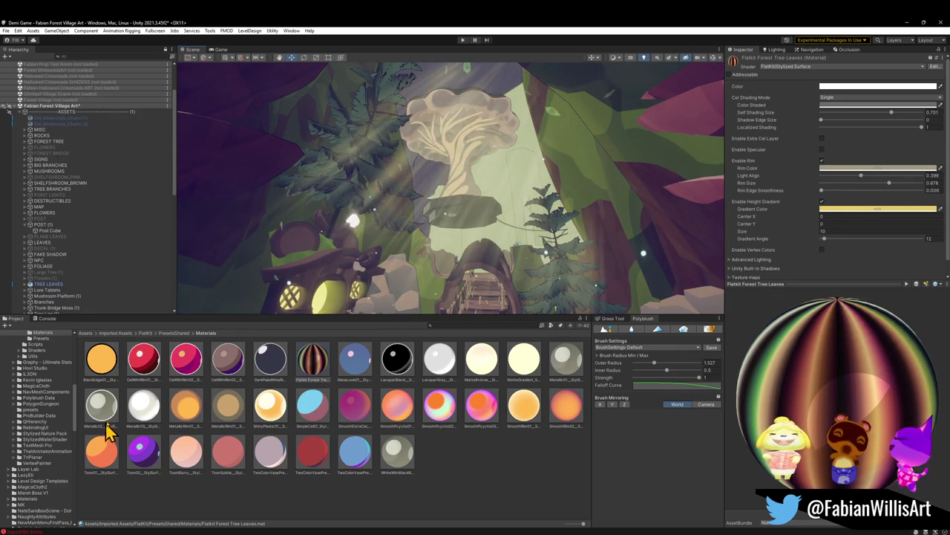
mouse_move(145, 364)
left_mouse_down()
mouse_move(361, 223)
mouse_move(452, 201)
left_mouse_up()
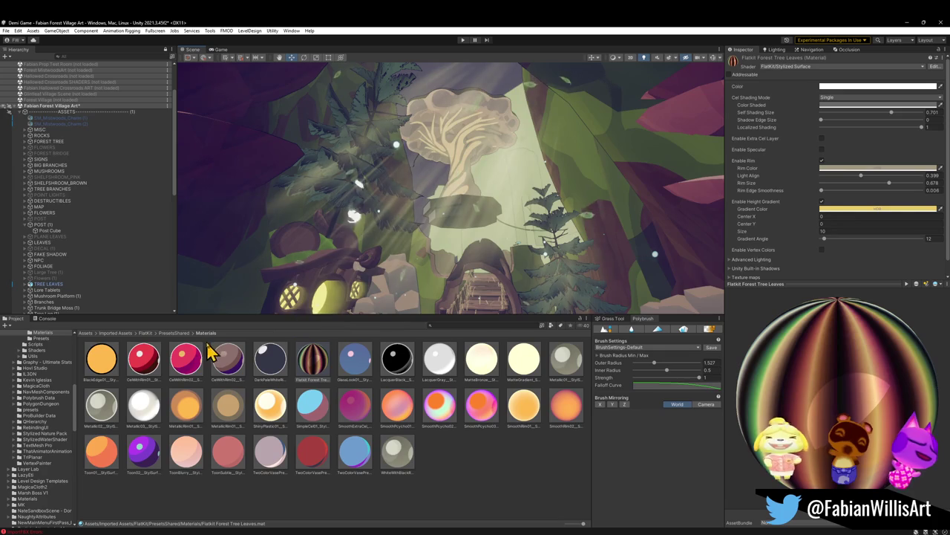
left_click_drag(185, 358, 465, 110)
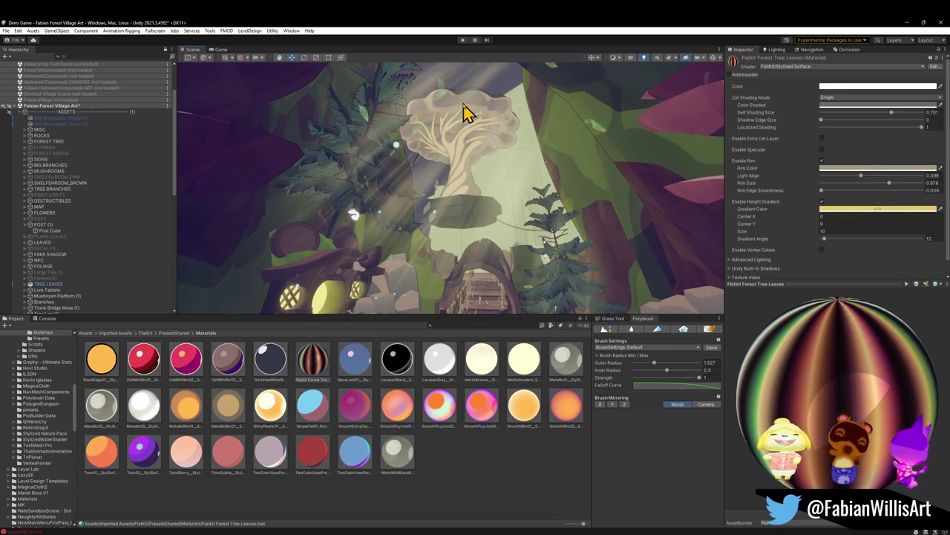
mouse_move(466, 110)
left_mouse_down()
mouse_move(446, 104)
mouse_move(461, 182)
left_mouse_up()
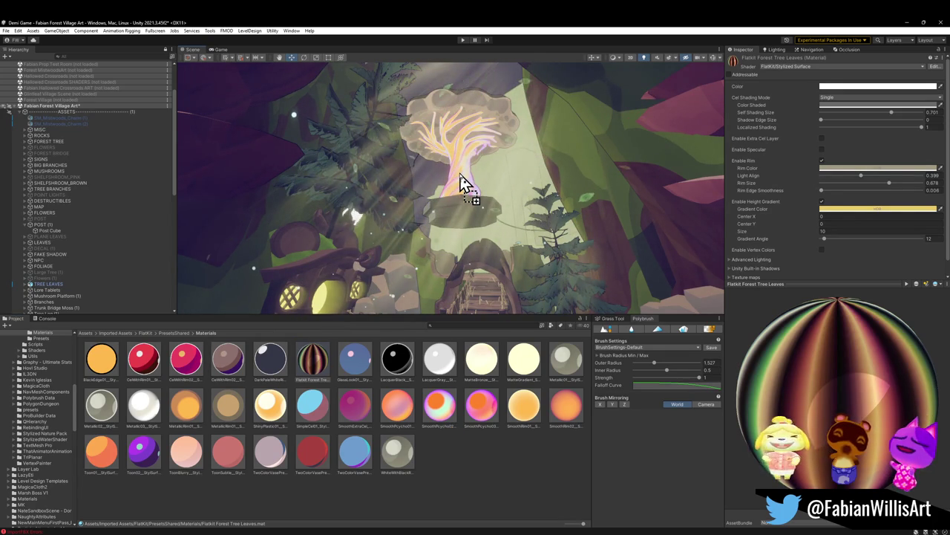
left_click_drag(462, 182, 470, 196)
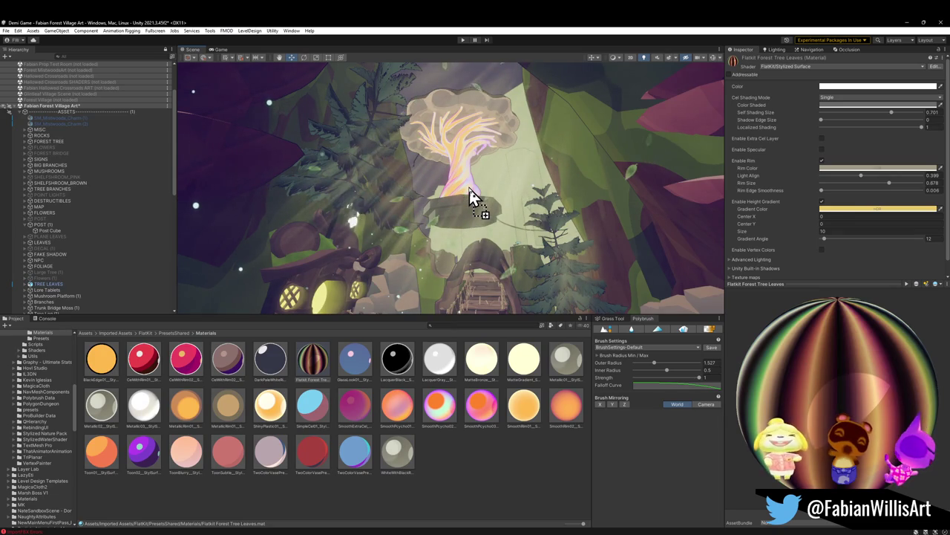
left_click_drag(471, 195, 470, 195)
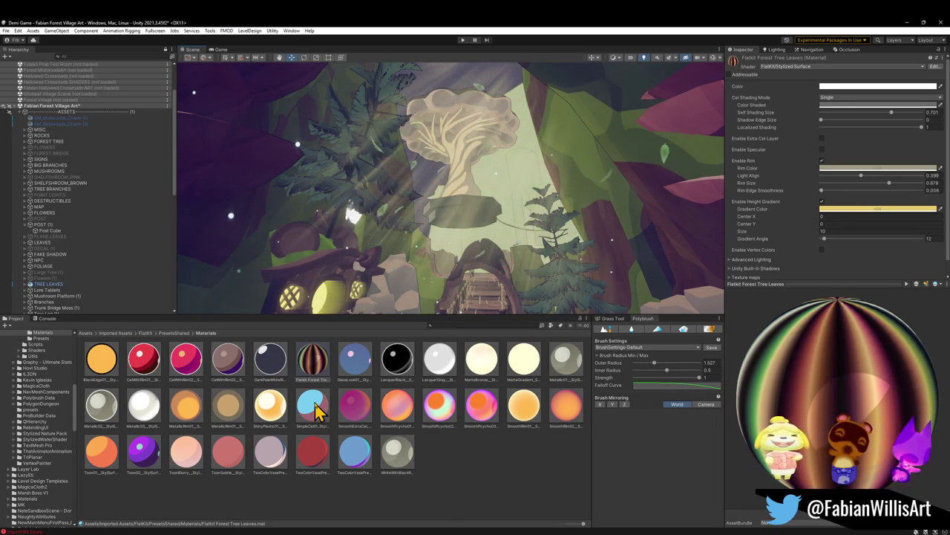
left_click_drag(312, 404, 470, 187)
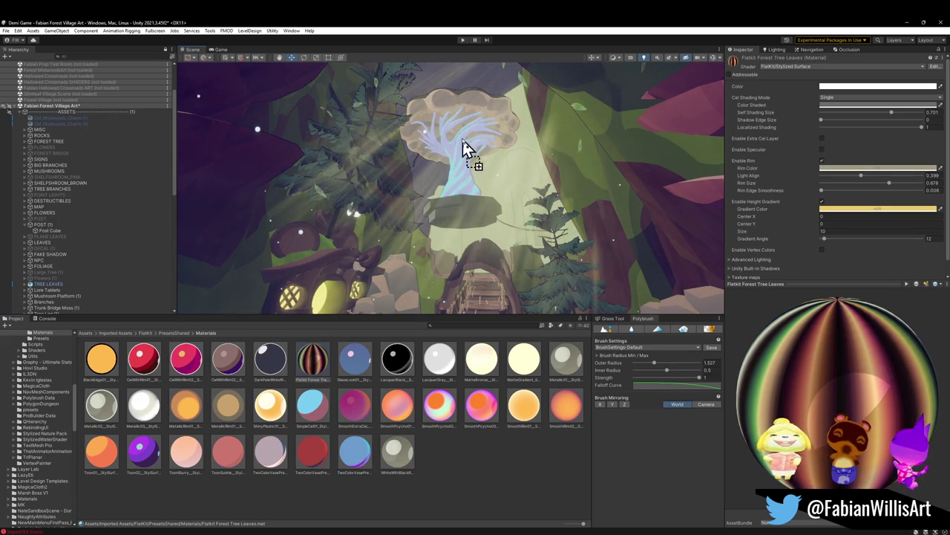
left_click_drag(469, 187, 466, 116)
right_click_drag(459, 155, 456, 187)
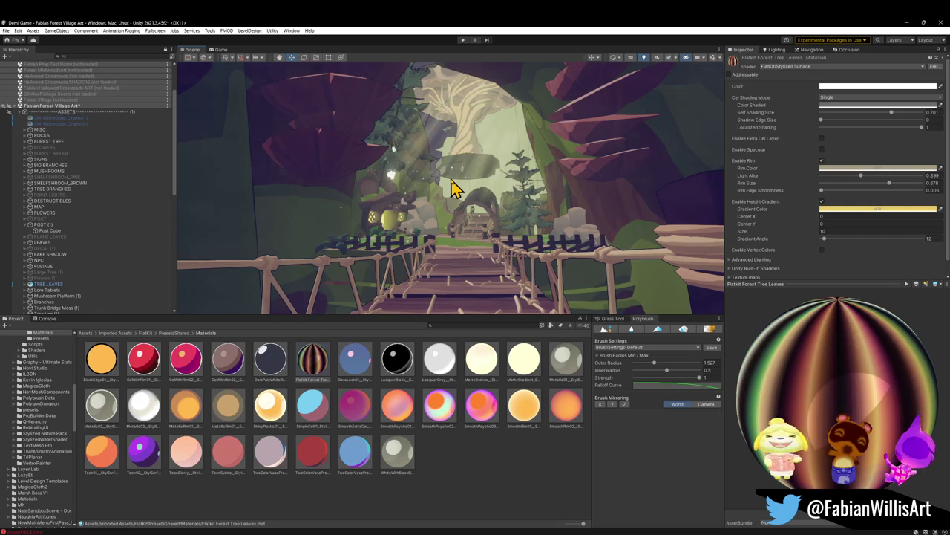
Set the MetallicRim01 material's Rim Color to a bright teal.
left_click(228, 407)
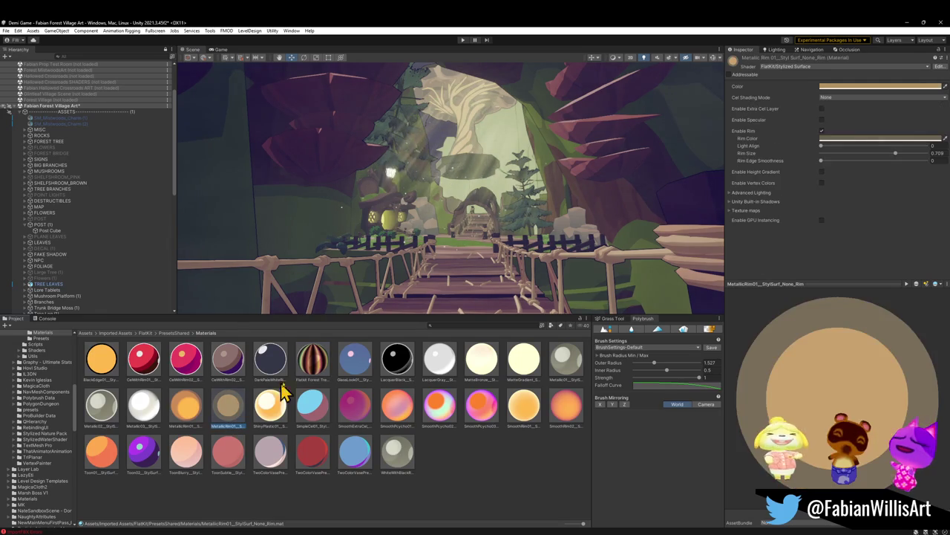
left_click(843, 139)
left_click_drag(857, 221, 840, 207)
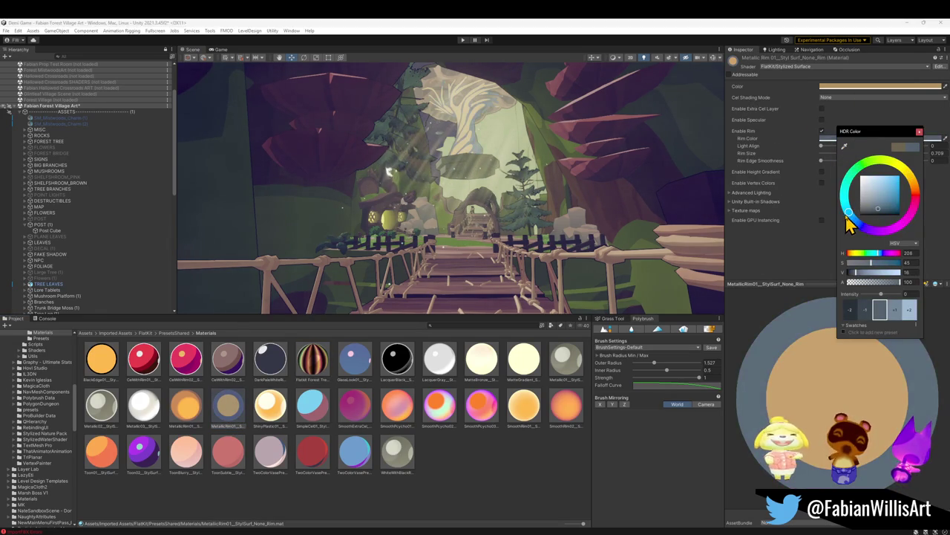
left_click_drag(863, 276, 859, 271)
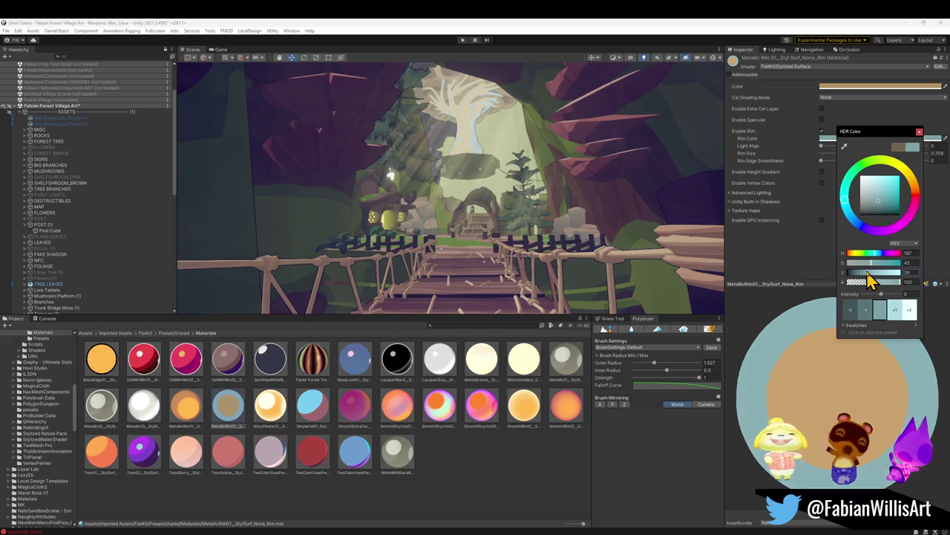
left_click_drag(861, 274, 871, 272)
left_click_drag(854, 215, 857, 176)
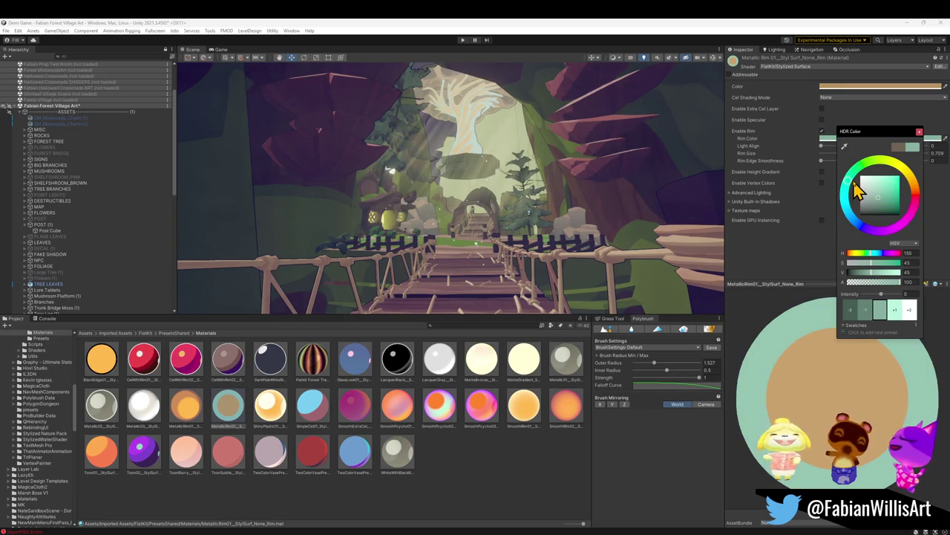
left_click(789, 255)
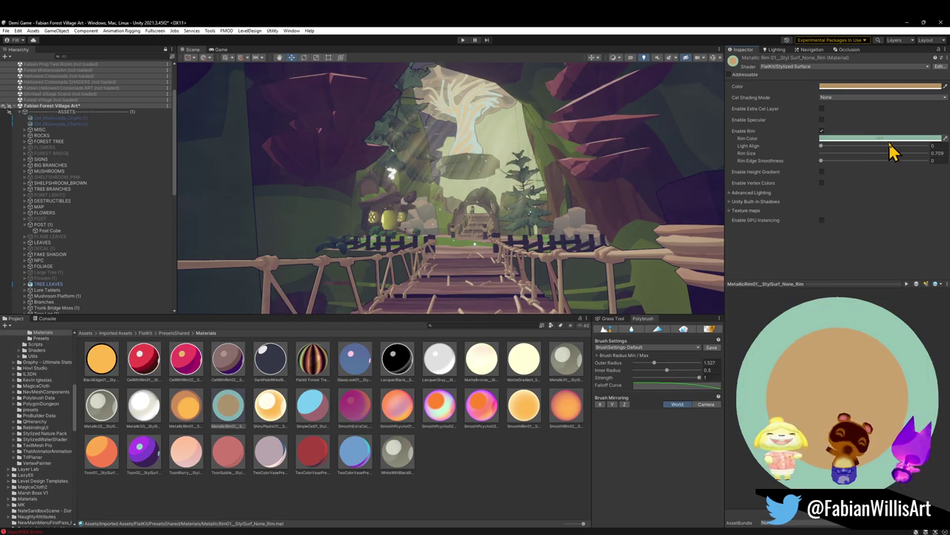
Keep the tan base colour, set Rim Size 0.709 and Rim Edge Smoothness 0, and enable Height Gradient.
left_click(874, 87)
mouse_move(878, 157)
left_mouse_down()
mouse_move(870, 154)
mouse_move(891, 189)
mouse_move(911, 184)
mouse_move(938, 156)
mouse_move(927, 119)
mouse_move(912, 117)
mouse_move(925, 130)
left_mouse_up()
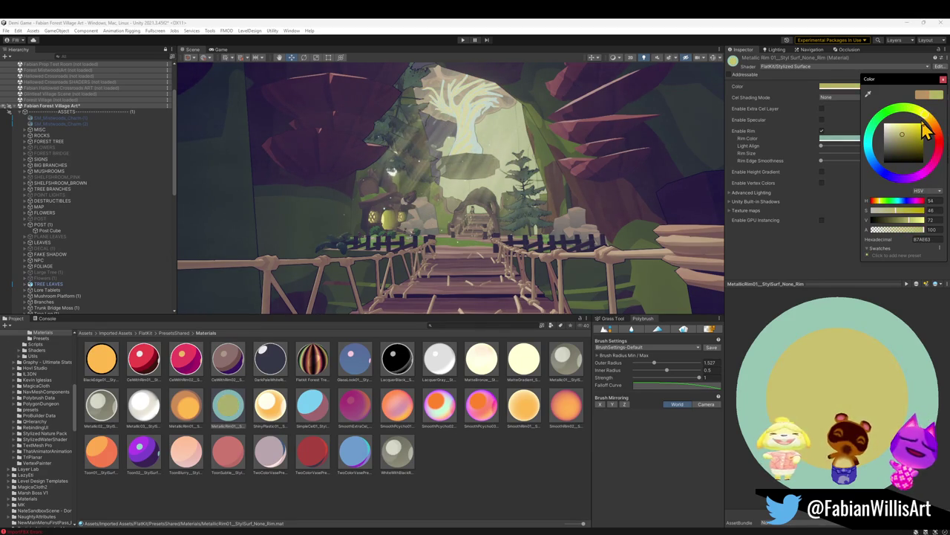
key("Escape")
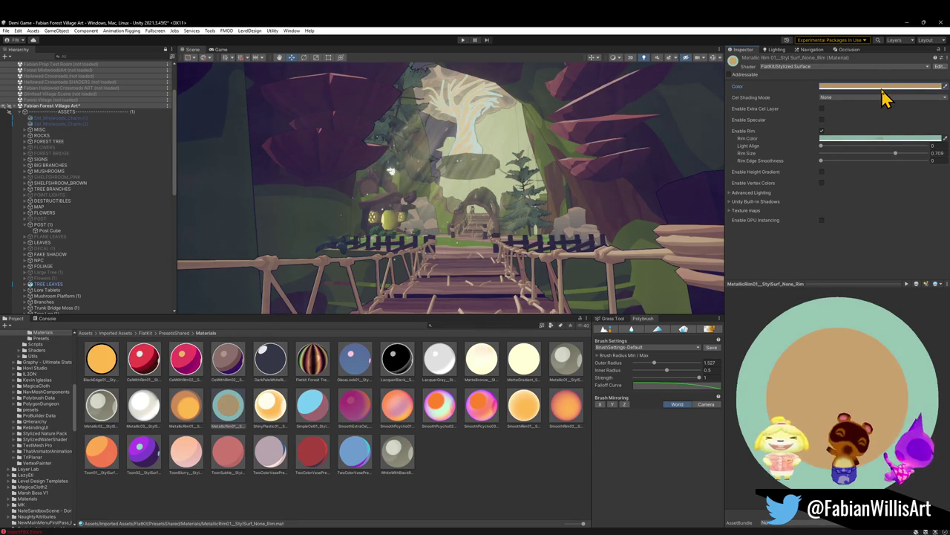
mouse_move(823, 153)
left_mouse_down()
mouse_move(864, 167)
mouse_move(842, 163)
mouse_move(929, 162)
mouse_move(895, 162)
left_mouse_up()
left_click(821, 161)
mouse_move(825, 162)
left_mouse_down()
mouse_move(916, 170)
mouse_move(830, 168)
left_mouse_up()
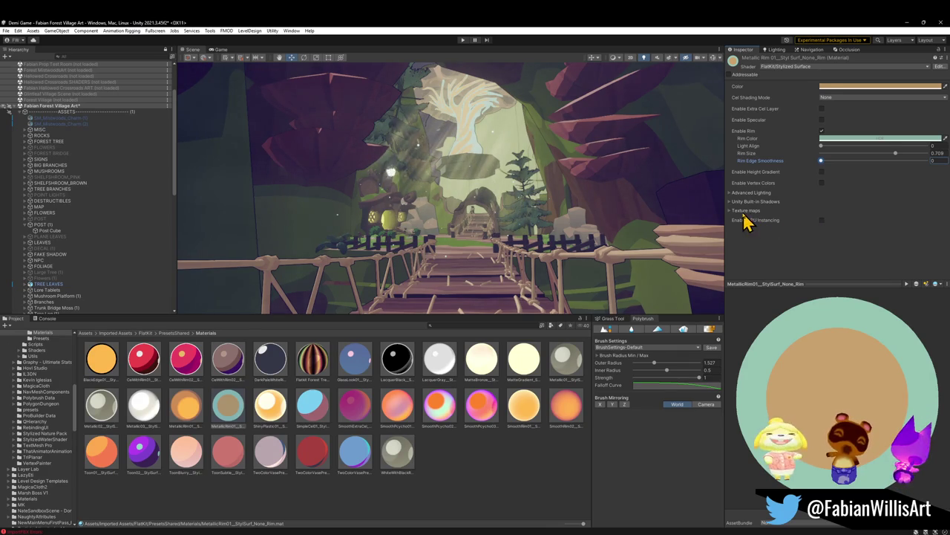
left_click(822, 172)
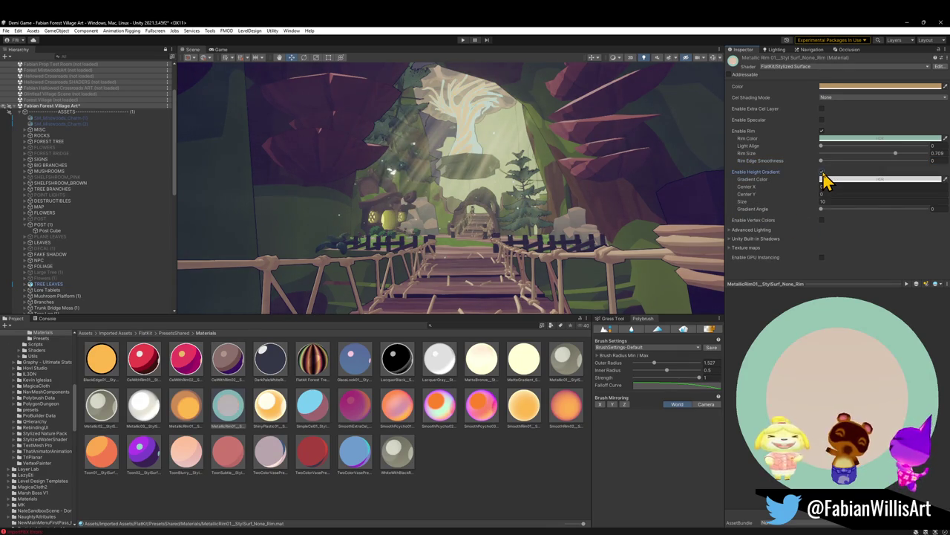
Disable Height Gradient, test Specular, Extra Cel Layer and Steps shading, then revert them.
left_click(822, 172)
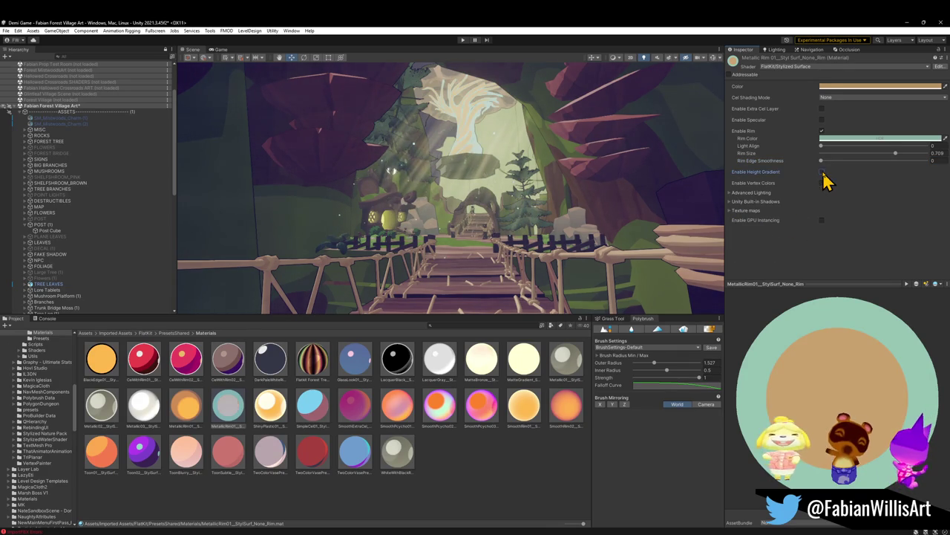
left_click(821, 120)
left_click(822, 121)
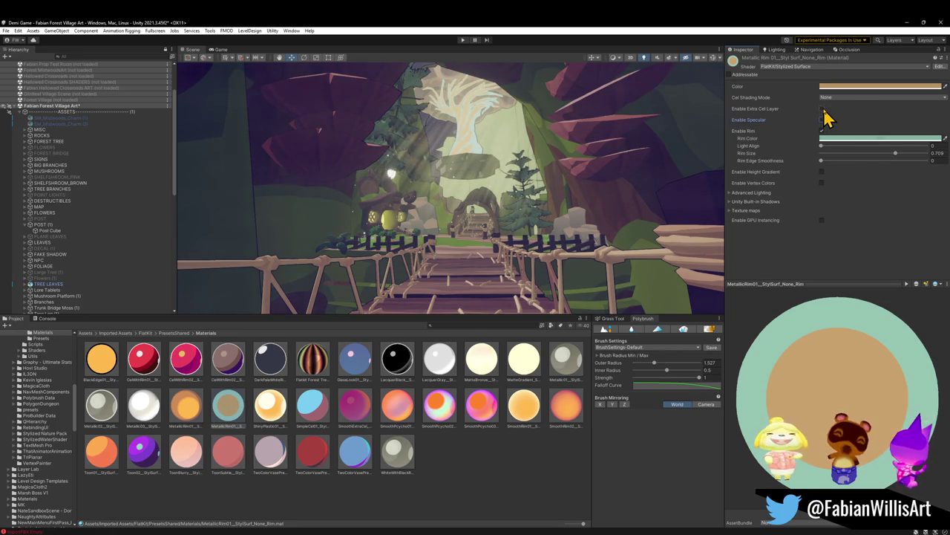
left_click(822, 110)
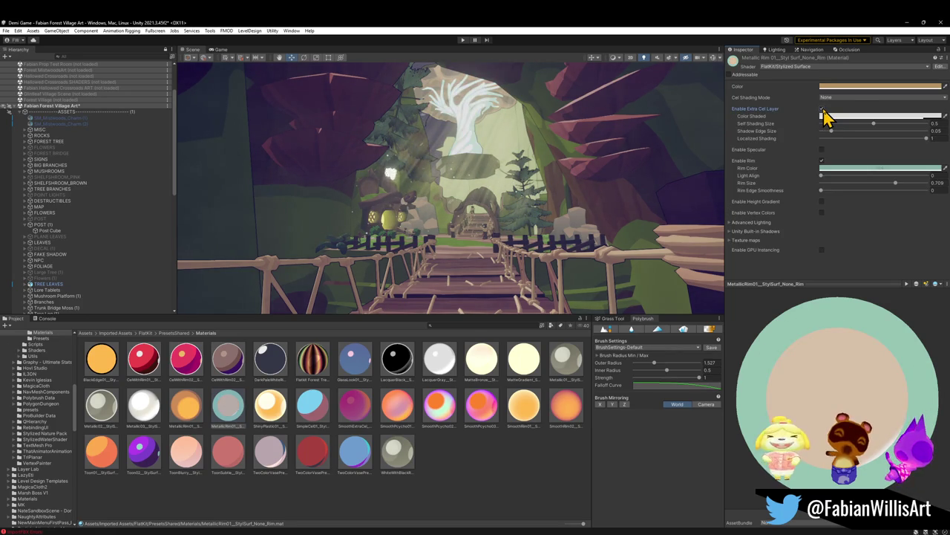
left_click(822, 109)
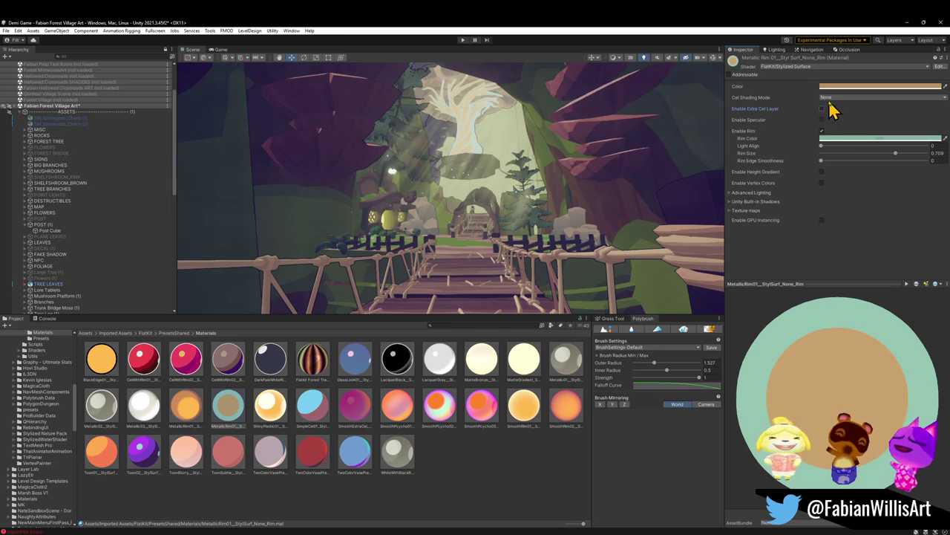
left_click(829, 99)
left_click(840, 122)
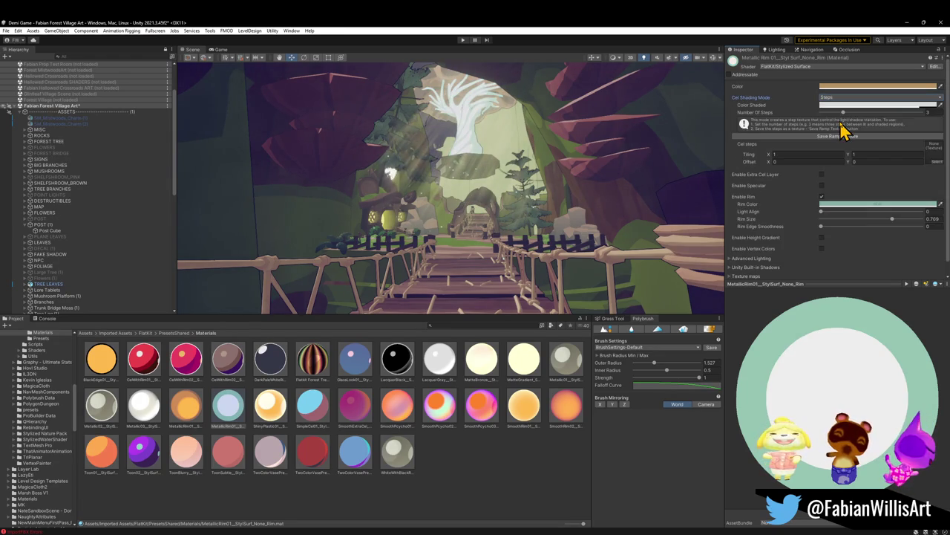
left_click(847, 97)
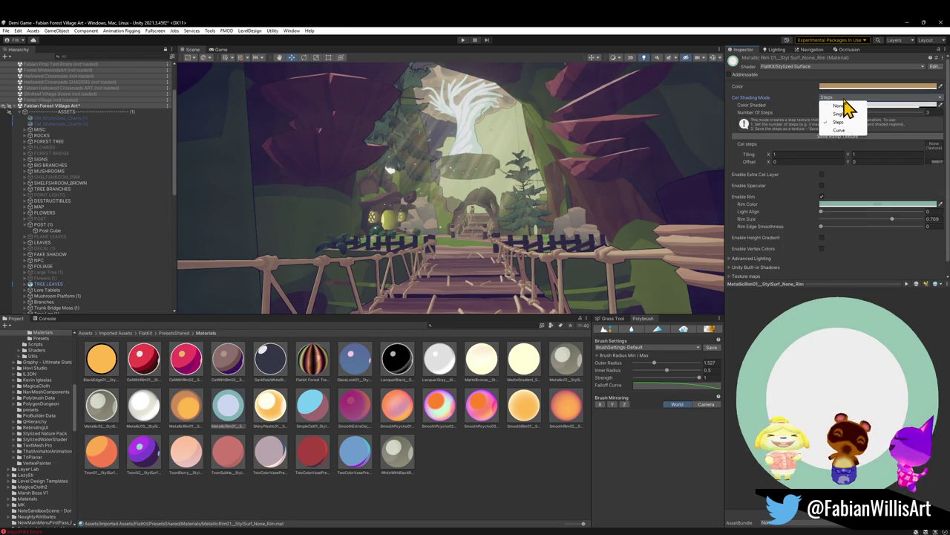
left_click(849, 122)
key("ctrl+z")
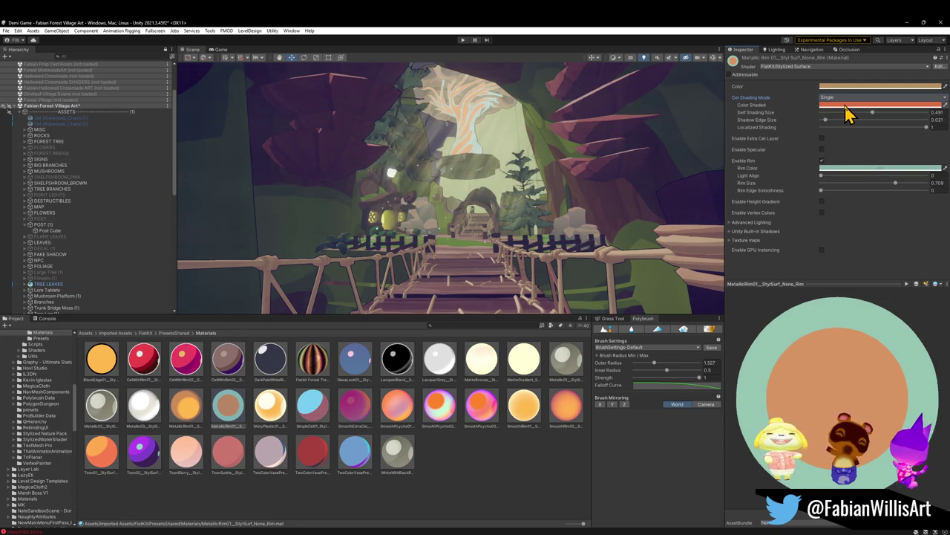
Adjust the shaded colour and set Cel Shading Mode to None.
left_click(845, 106)
left_click_drag(886, 162, 874, 163)
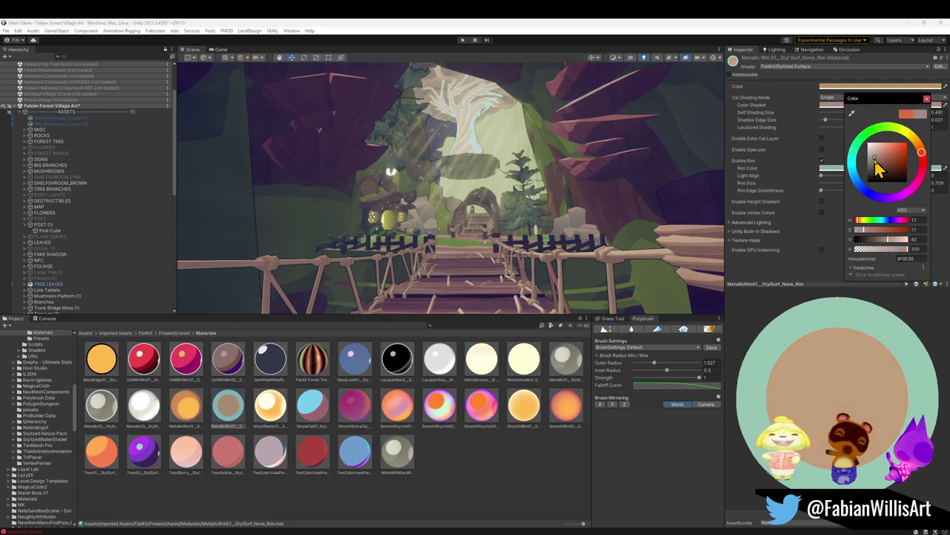
key("Escape")
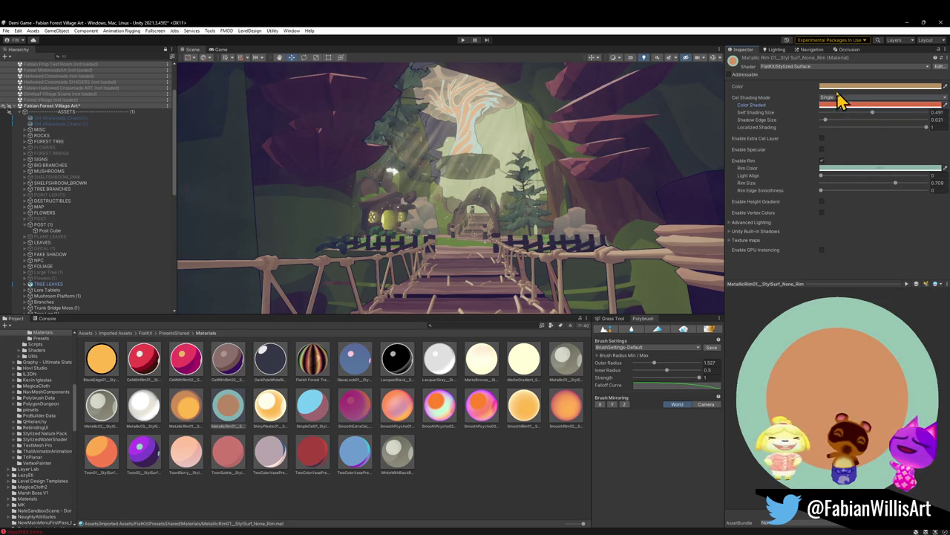
left_click(837, 97)
left_click(839, 107)
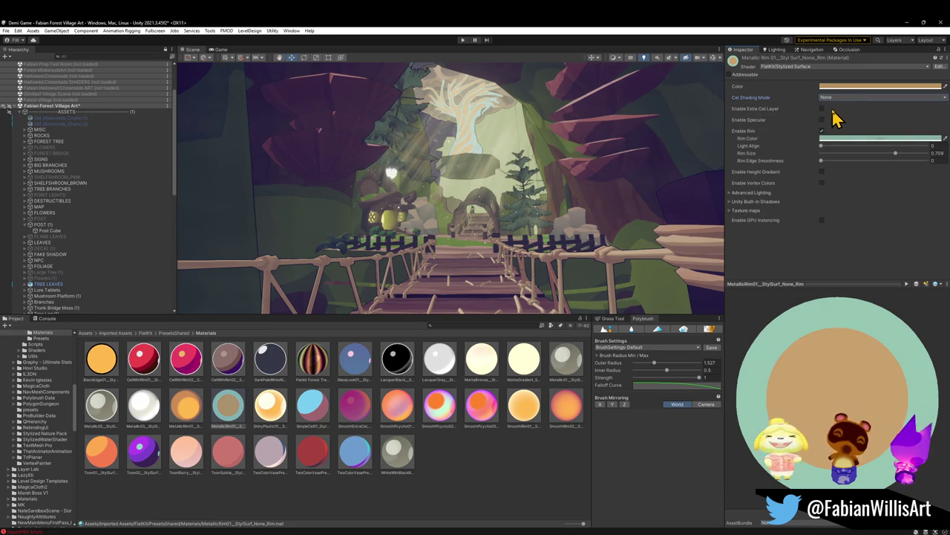
left_click(834, 99)
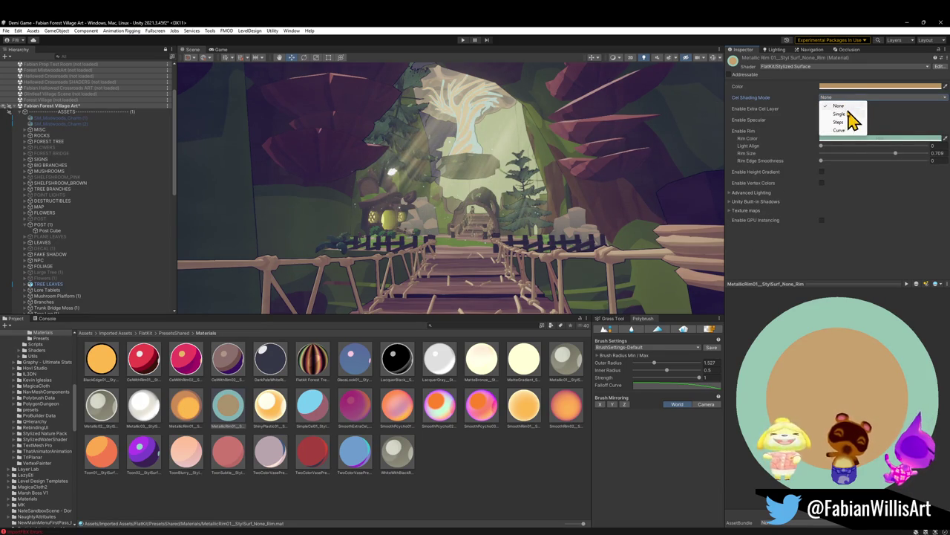
key("Escape")
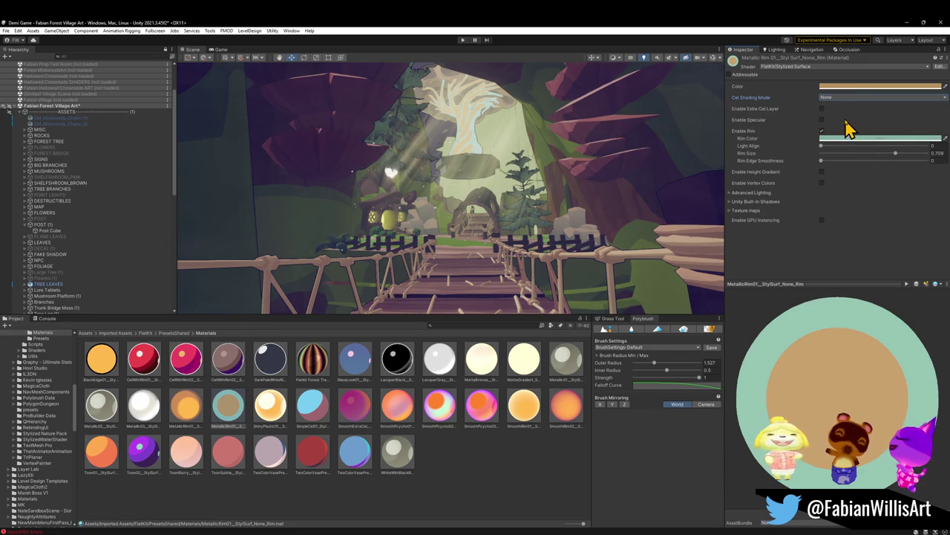
Shift the Rim Color hue from teal to lavender-blue (hue 238).
left_click(847, 139)
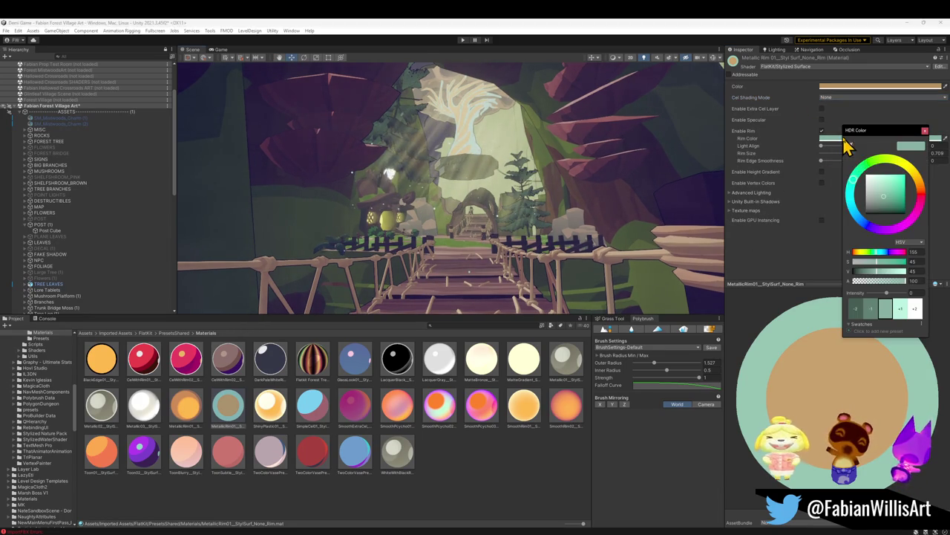
left_click_drag(853, 201, 858, 220)
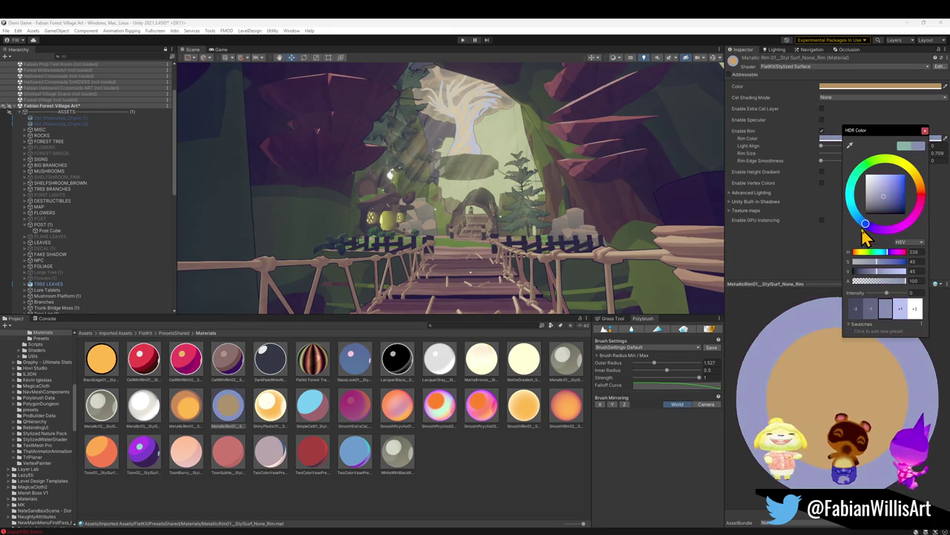
left_click_drag(860, 224, 861, 226)
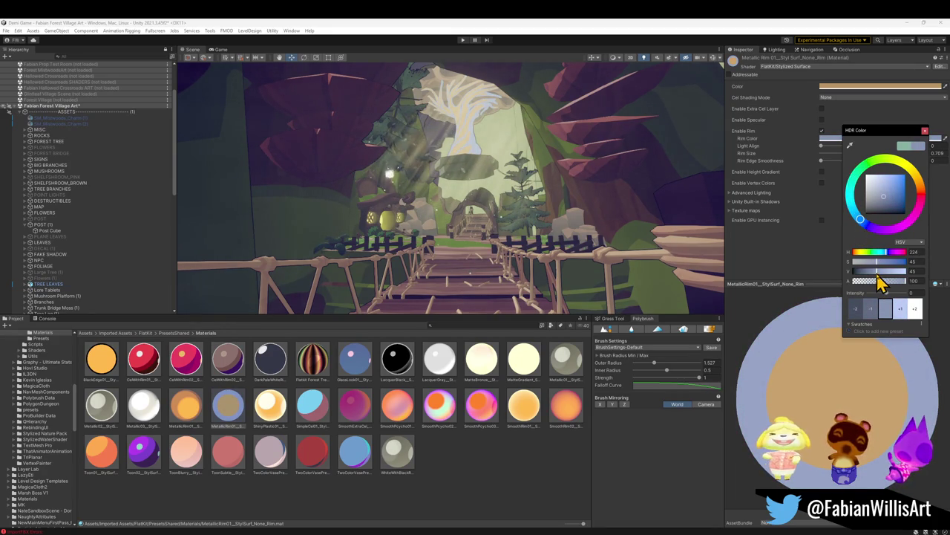
Soften the Metallic Rim colour to a less saturated, slightly darker blue-grey.
left_click_drag(878, 261, 884, 262)
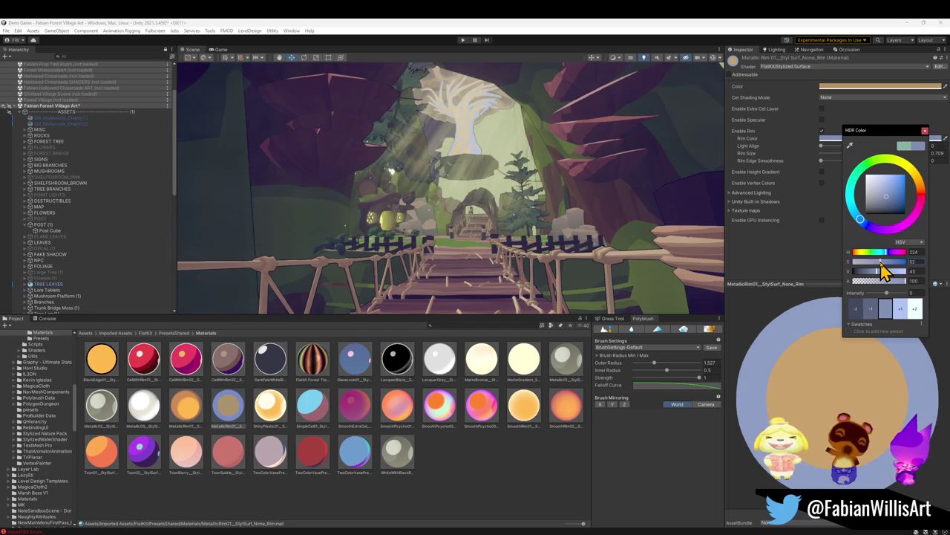
left_click_drag(872, 263, 876, 263)
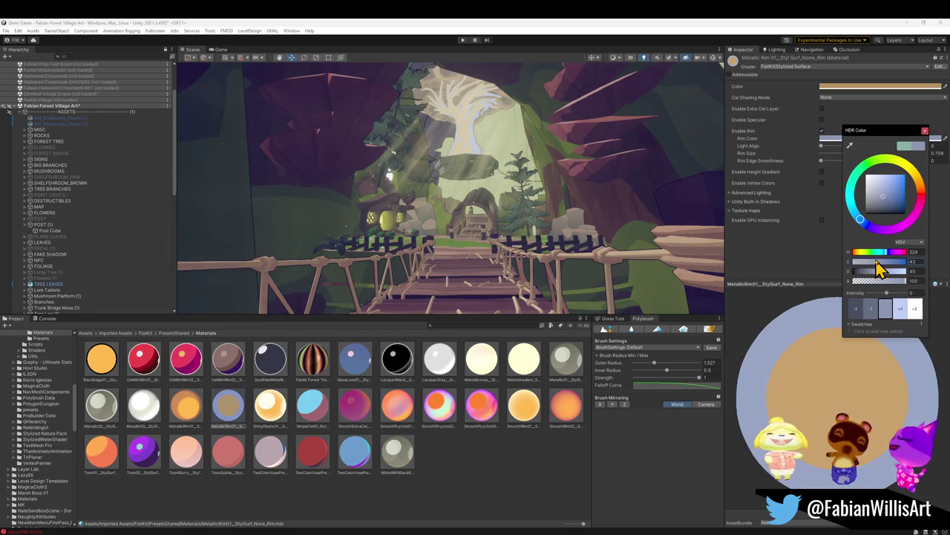
left_click_drag(867, 272, 872, 272)
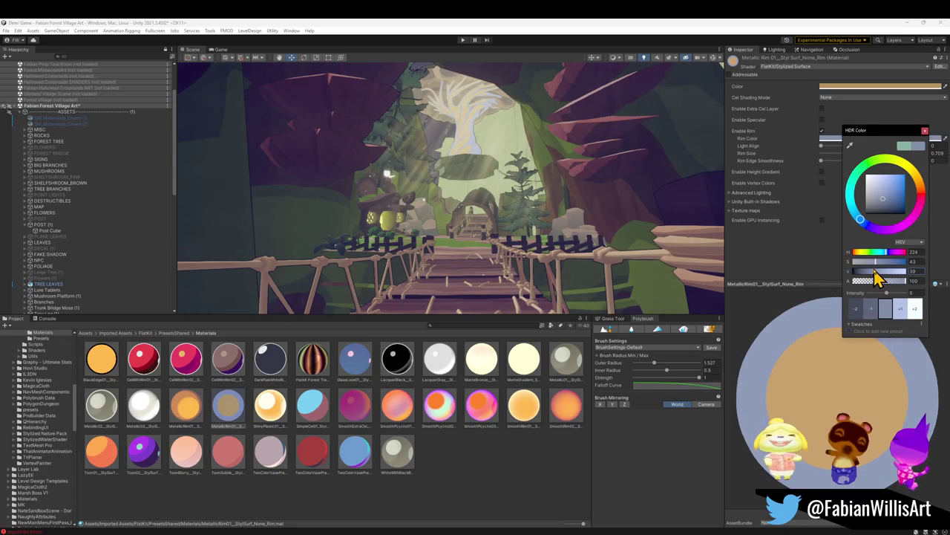
left_click_drag(874, 260, 870, 260)
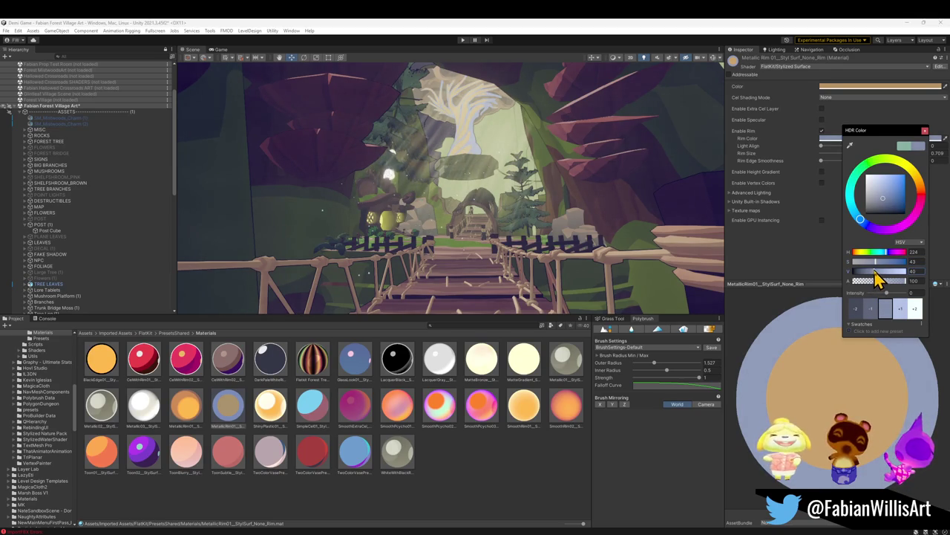
Fly the Scene camera toward the bridge posts, then bring Blender to the front.
key("w")
right_click_drag(507, 199, 526, 199)
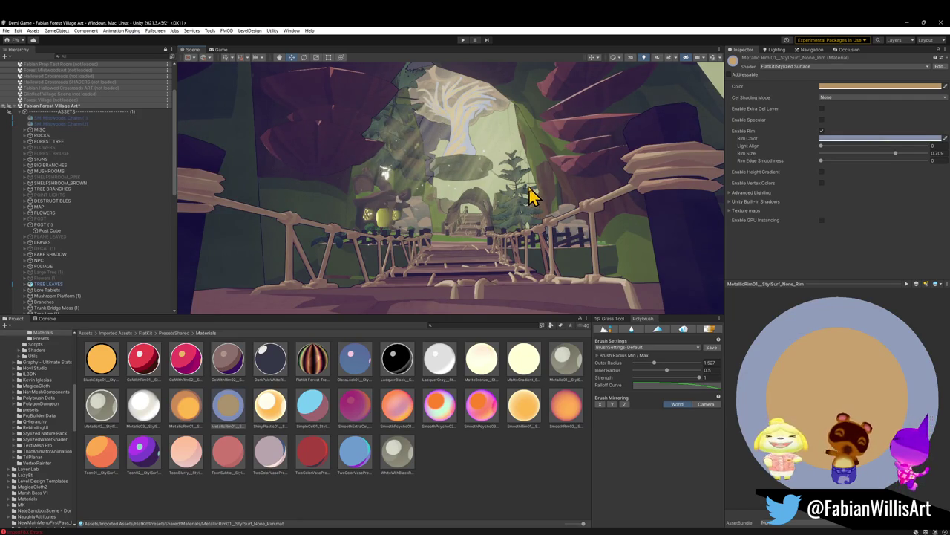
left_click(906, 22)
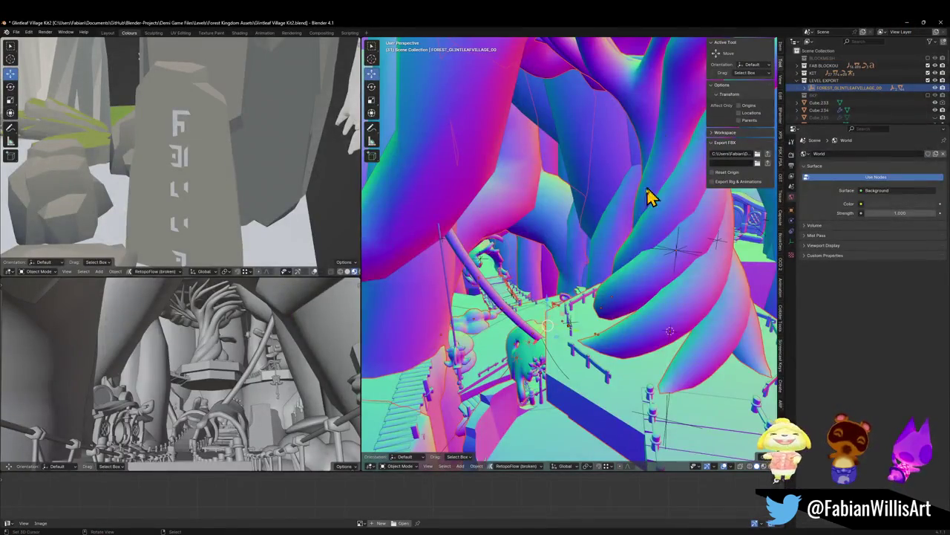
Check the mushroom cap's Mushroom Emission material slot in Edit Mode.
scroll(653, 199, "up", 5)
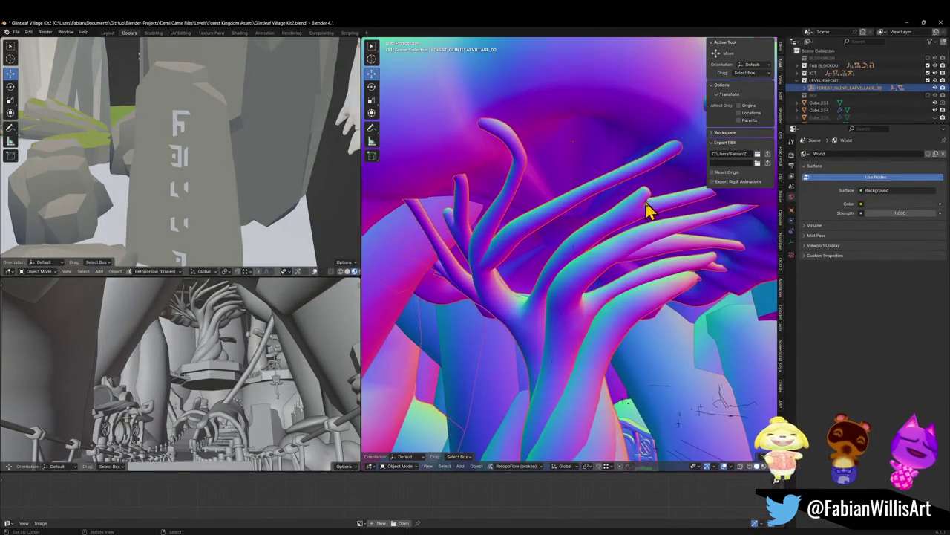
left_click(626, 144)
key("Tab")
left_click(824, 163)
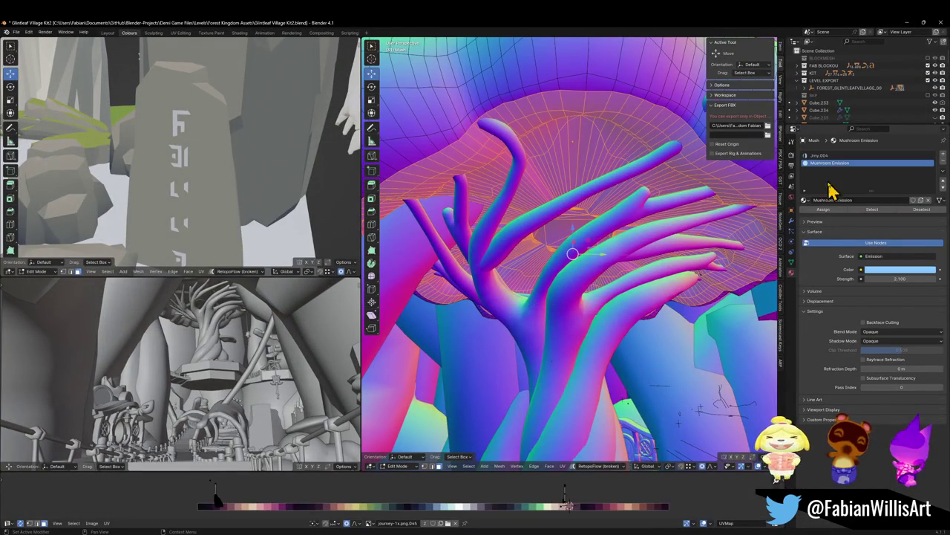
key("Tab")
Re-export the FOREST_GLINTLEAFVILLAGE_00 level collection to FBX.
middle_click_drag(603, 330, 502, 419)
left_click(502, 412)
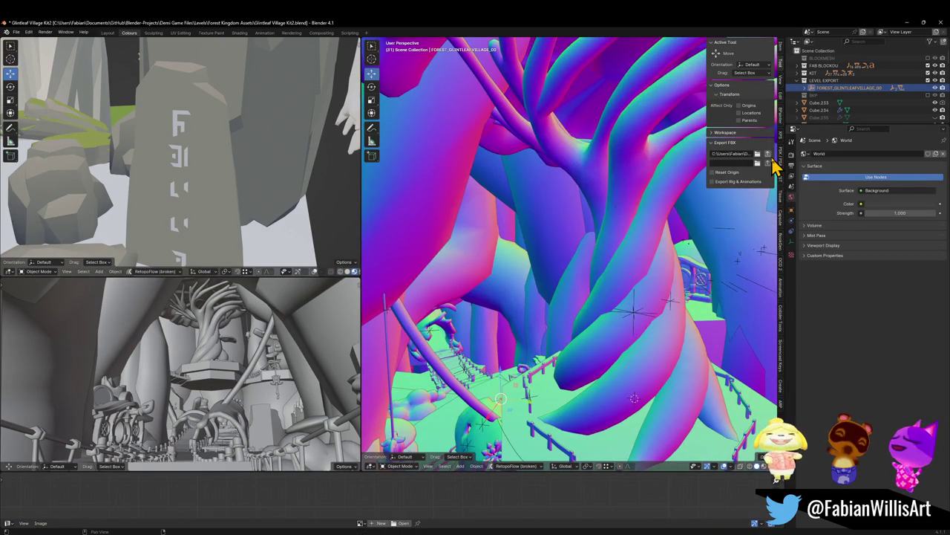
left_click(767, 153)
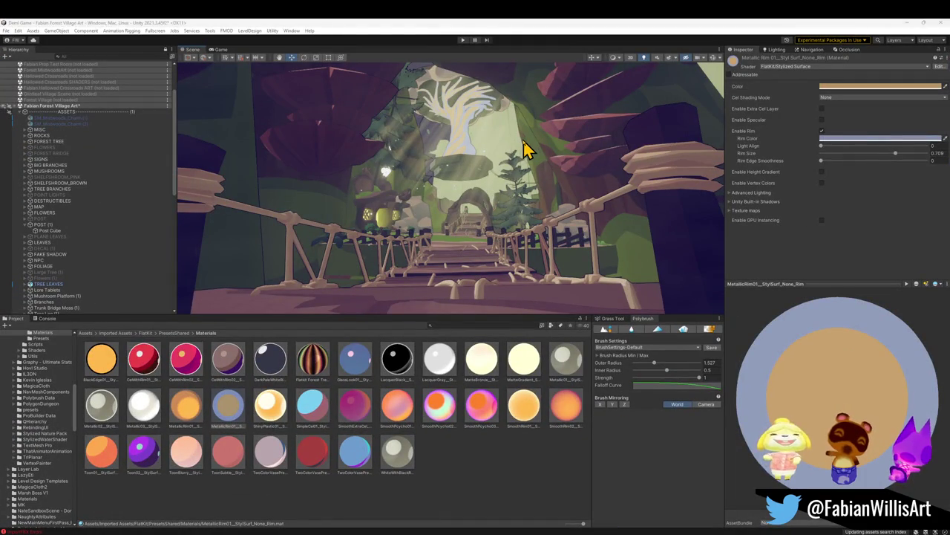
Drop the MetallicRim material onto the mushroom tree canopy and review it from around the bridge.
mouse_move(499, 188)
right_mouse_down()
mouse_move(465, 134)
mouse_move(453, 152)
right_mouse_up()
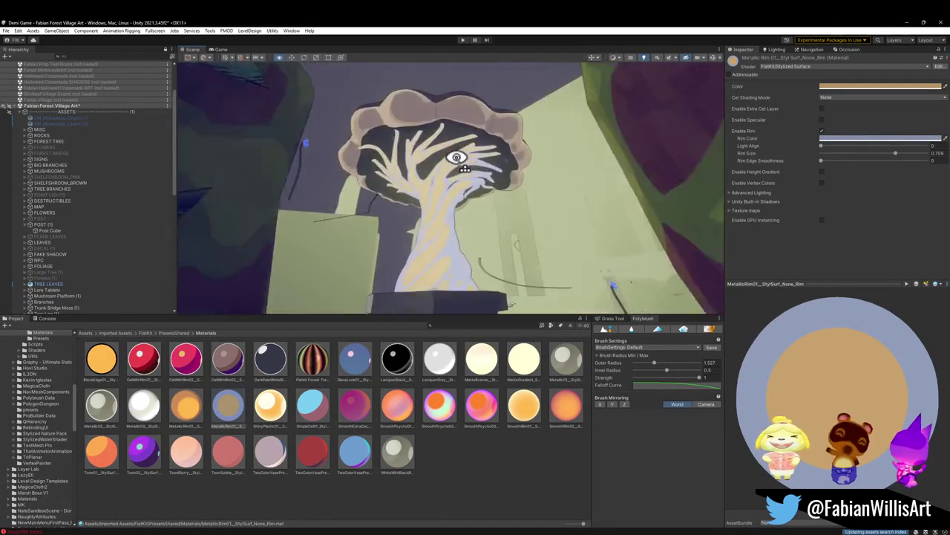
right_click_drag(453, 152, 281, 364)
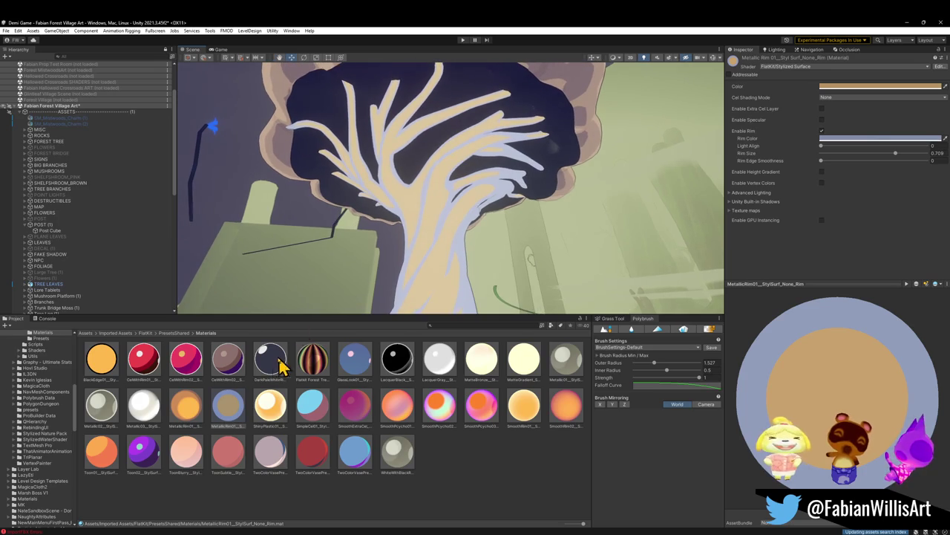
left_click_drag(228, 407, 439, 96)
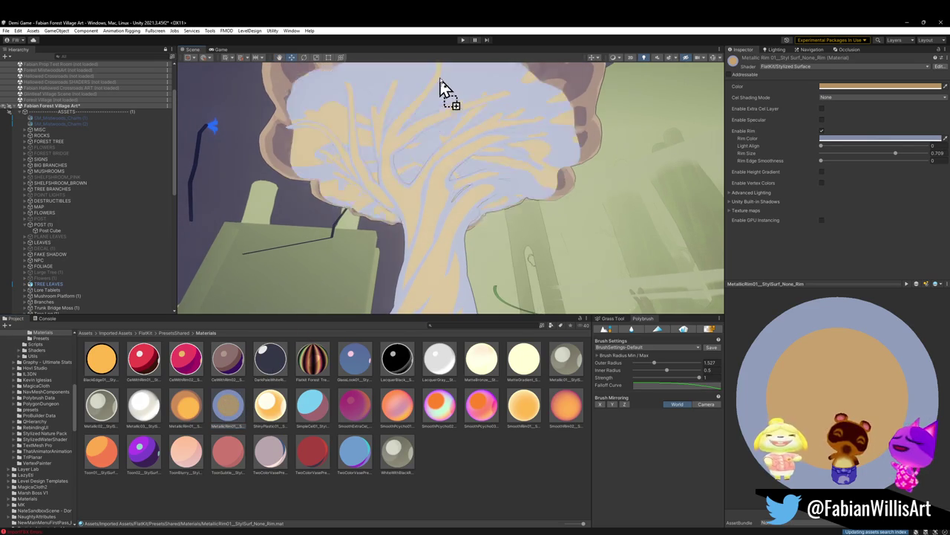
right_click_drag(442, 104, 446, 124)
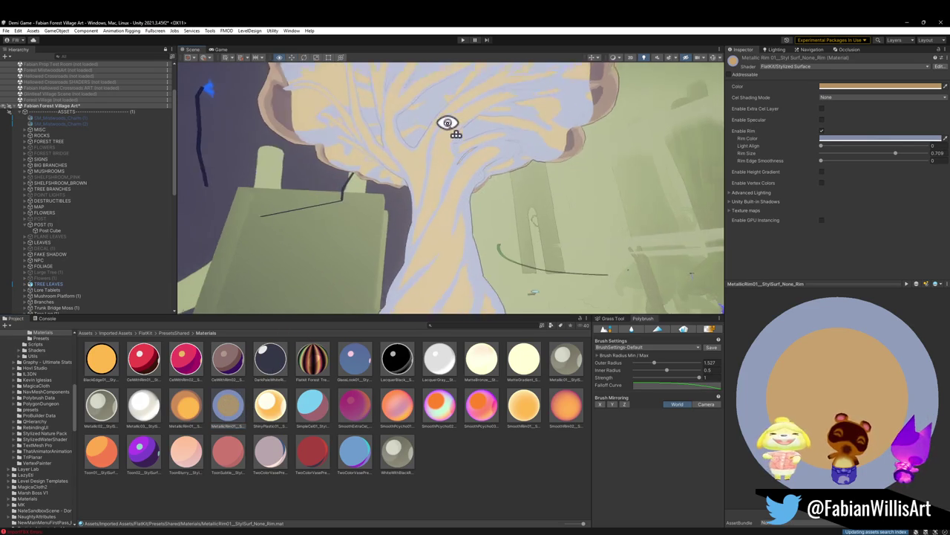
mouse_move(455, 92)
right_mouse_down()
mouse_move(442, 127)
mouse_move(530, 141)
mouse_move(539, 131)
mouse_move(541, 146)
right_mouse_up()
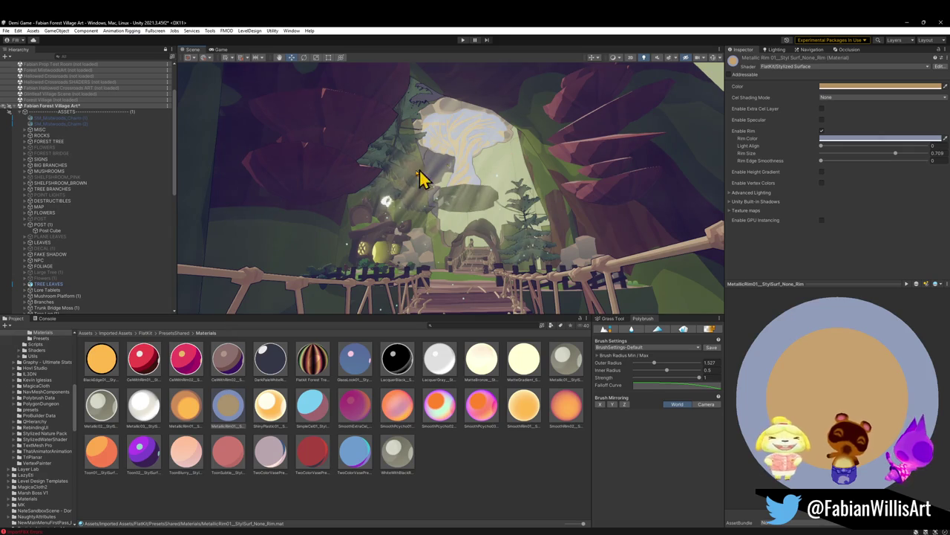
left_click_drag(245, 408, 448, 117)
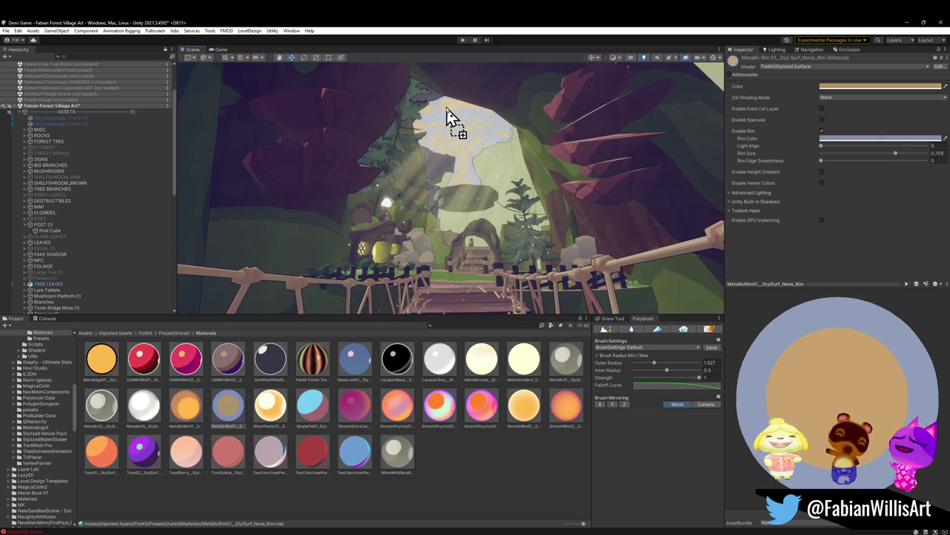
right_click_drag(519, 189, 518, 184)
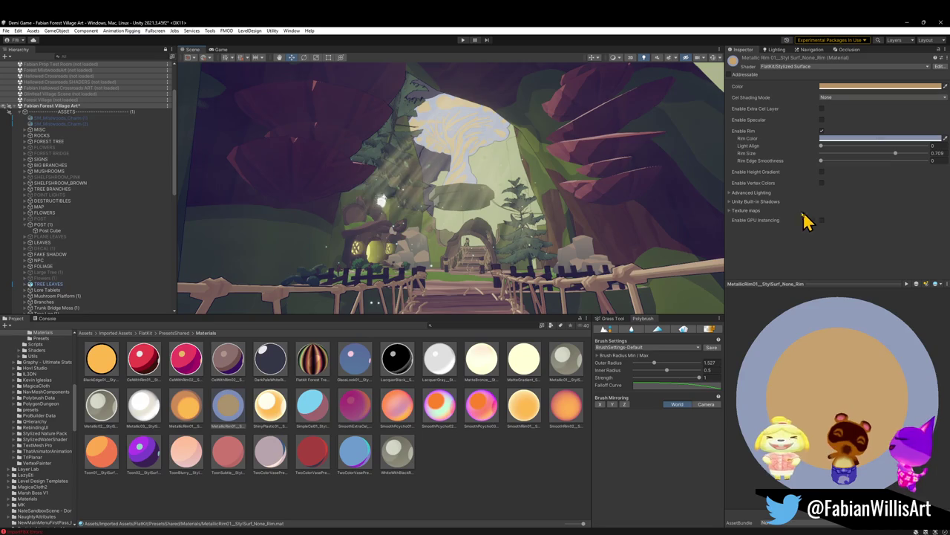
left_click(730, 210)
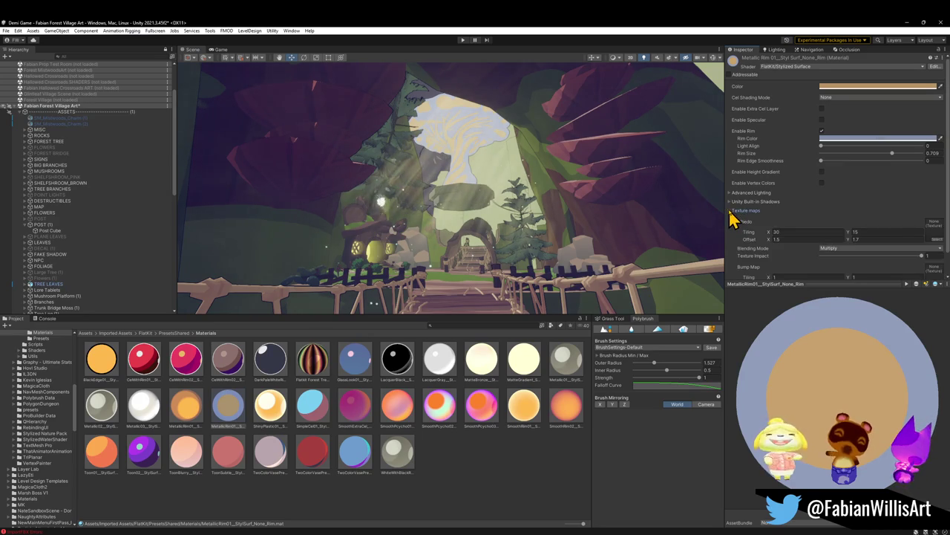
left_click(939, 239)
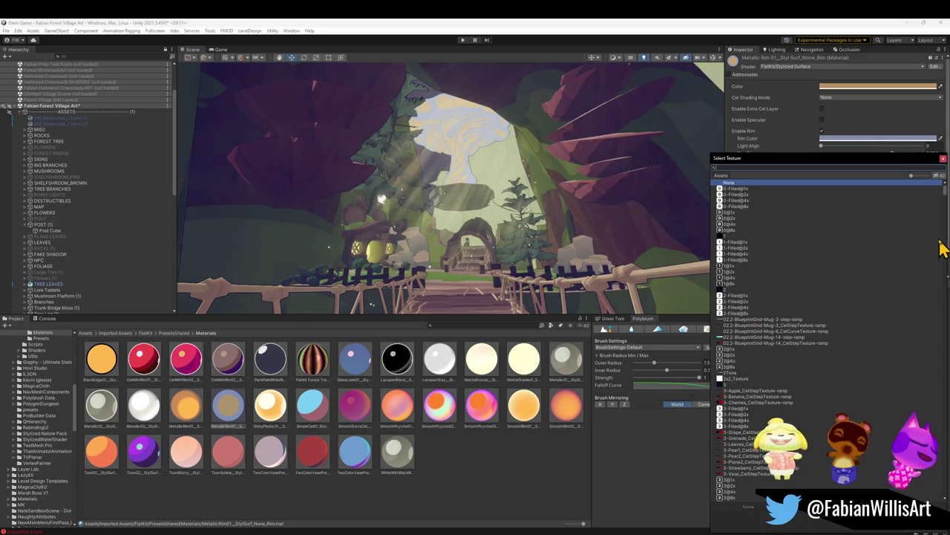
type("jou")
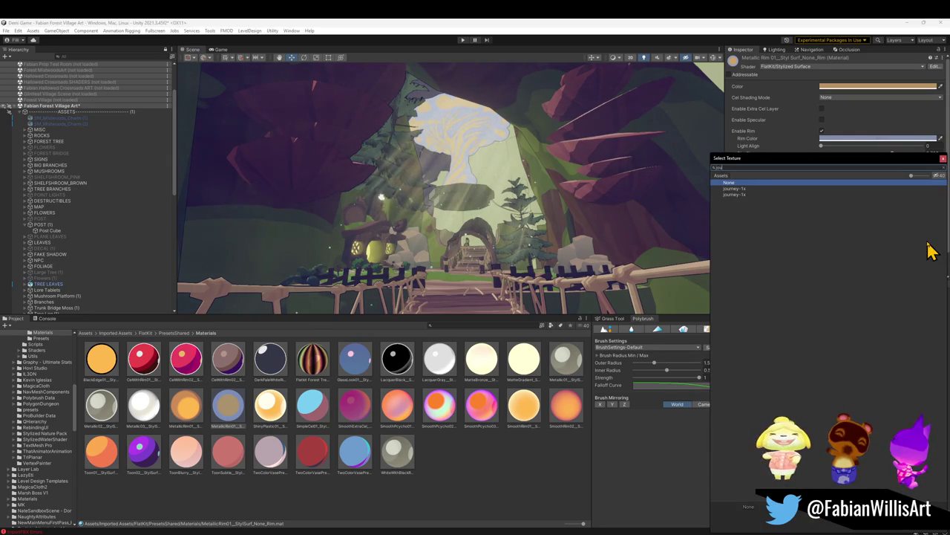
left_click(744, 189)
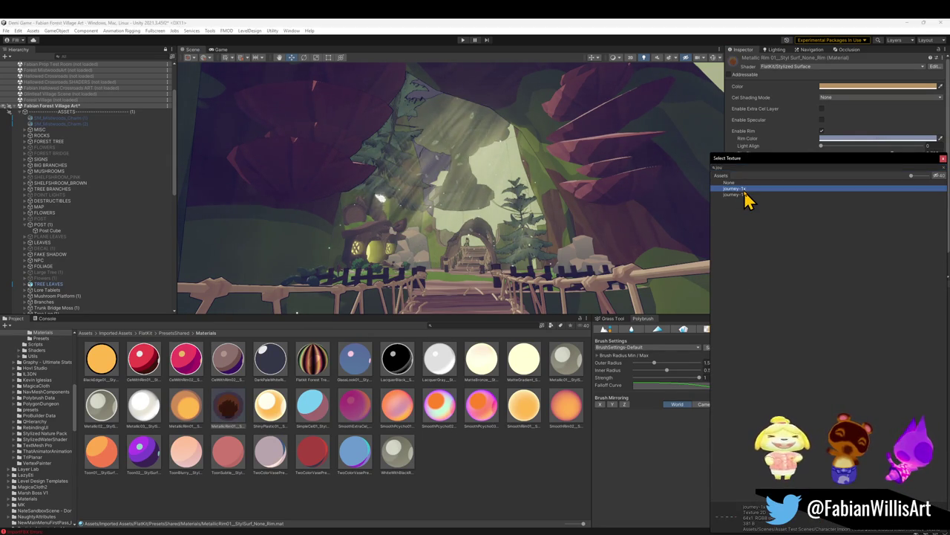
double_click(745, 190)
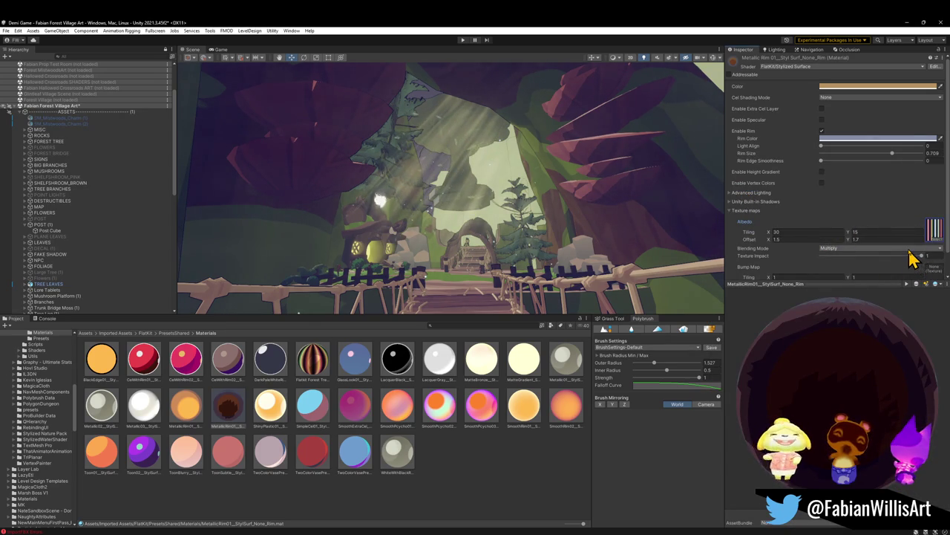
scroll(914, 256, "down", 1)
mouse_move(924, 232)
left_mouse_down()
mouse_move(833, 236)
mouse_move(912, 236)
left_mouse_up()
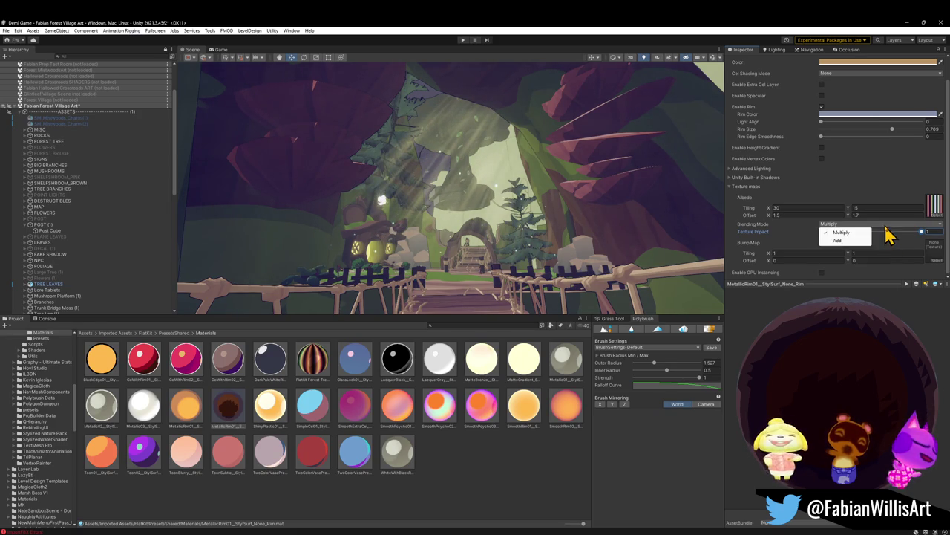
key("Down")
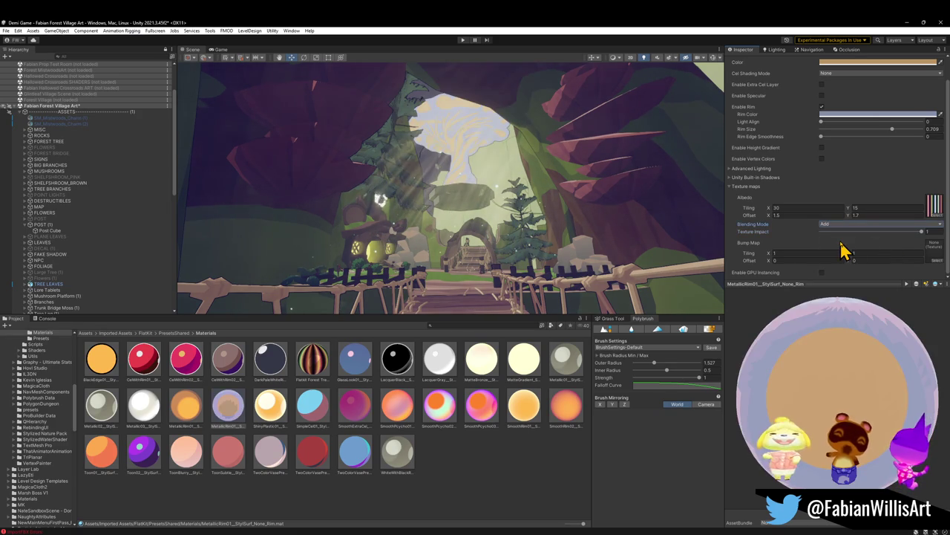
left_click(894, 232)
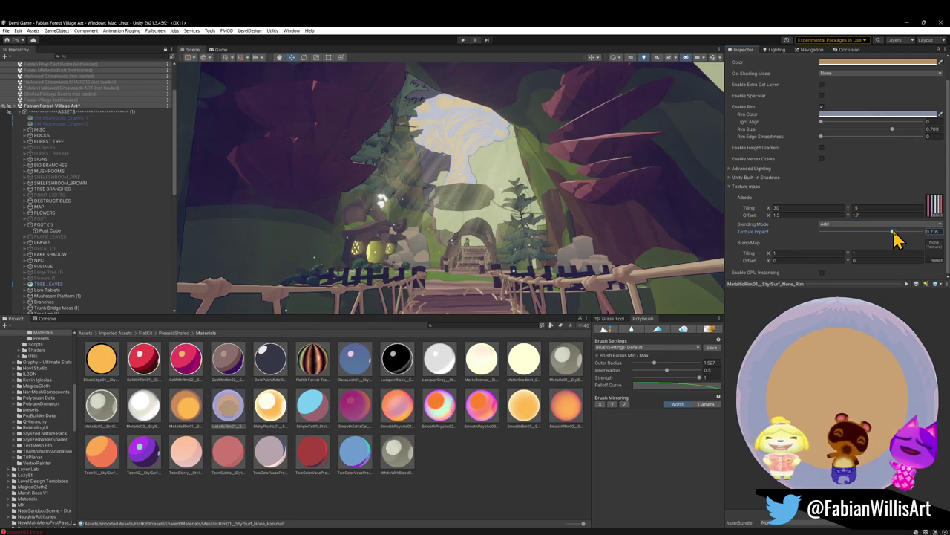
left_click_drag(894, 232, 928, 232)
left_click(876, 224)
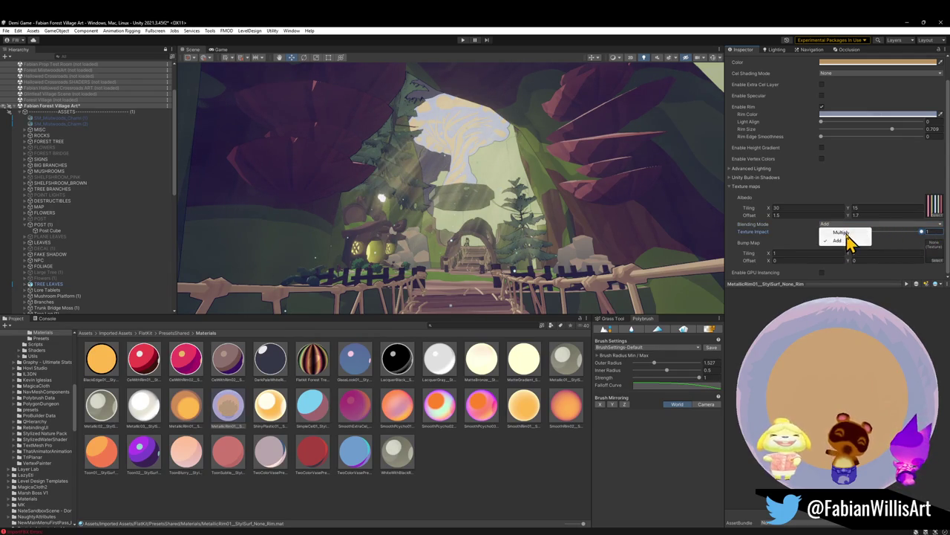
left_click(849, 239)
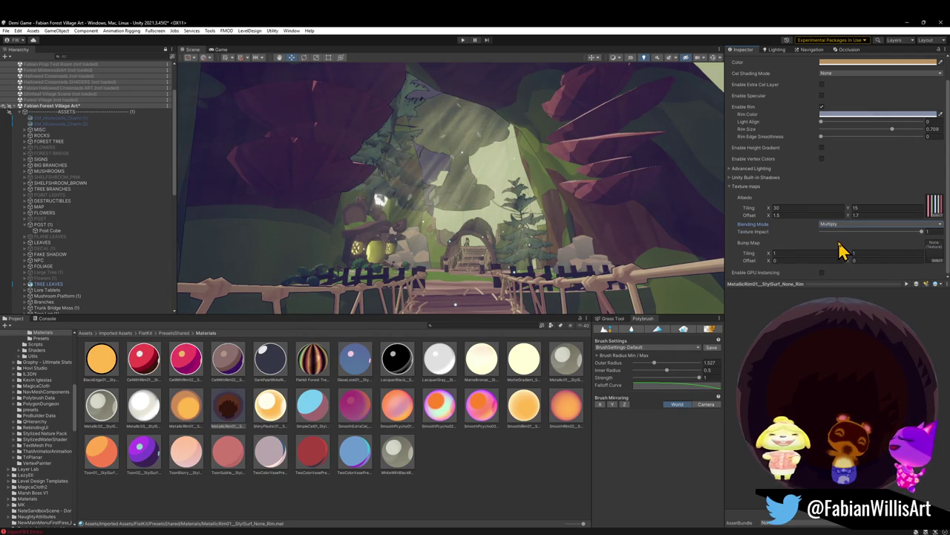
left_click(730, 171)
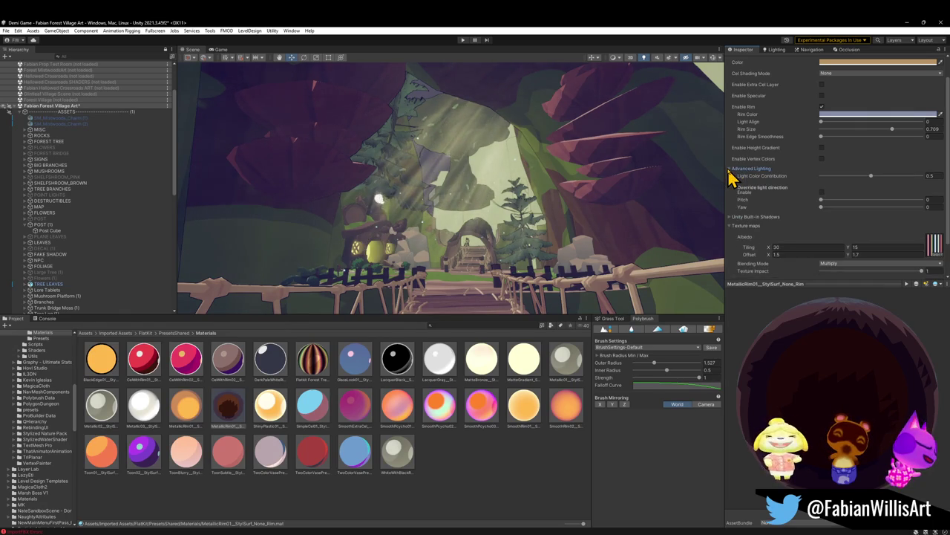
left_click(731, 170)
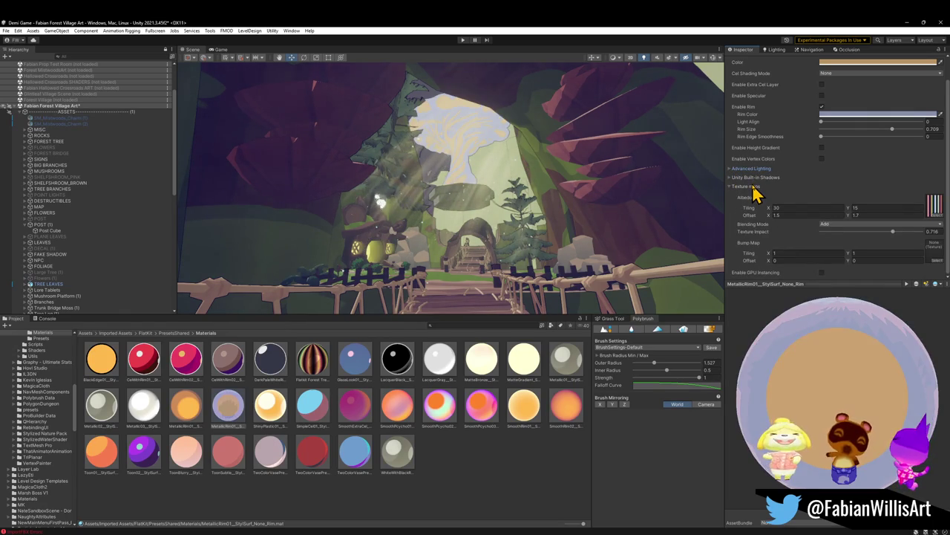
key("ctrl+z")
key("ctrl+z")
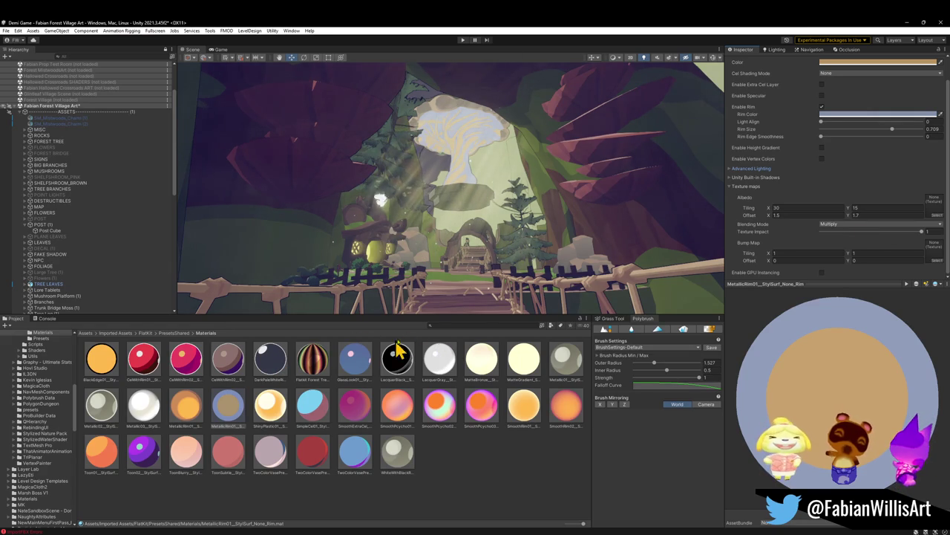
Search the project for mushroom assets and drop the Mushrooms material onto the tree.
type("mushroom")
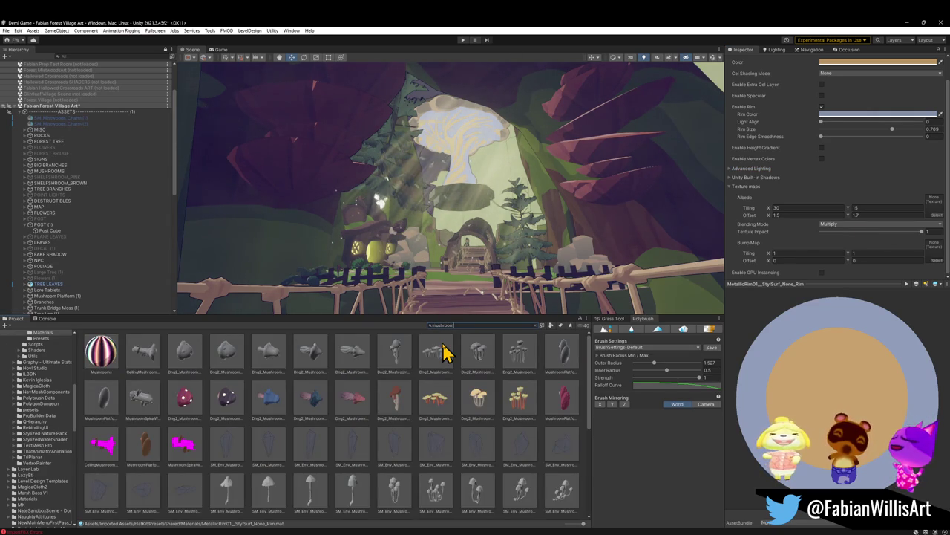
mouse_move(117, 374)
left_mouse_down()
mouse_move(316, 170)
mouse_move(443, 117)
mouse_move(428, 121)
left_mouse_up()
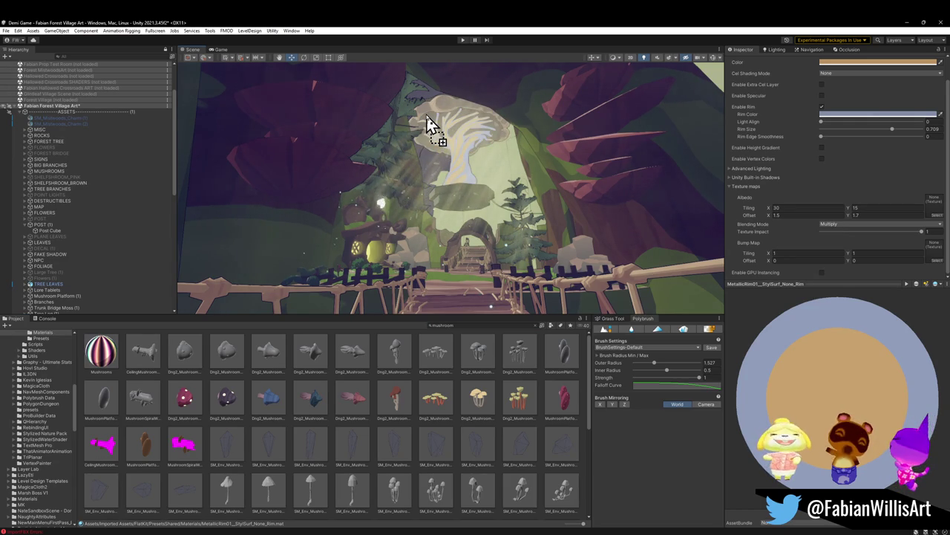
left_click_drag(429, 121, 439, 111)
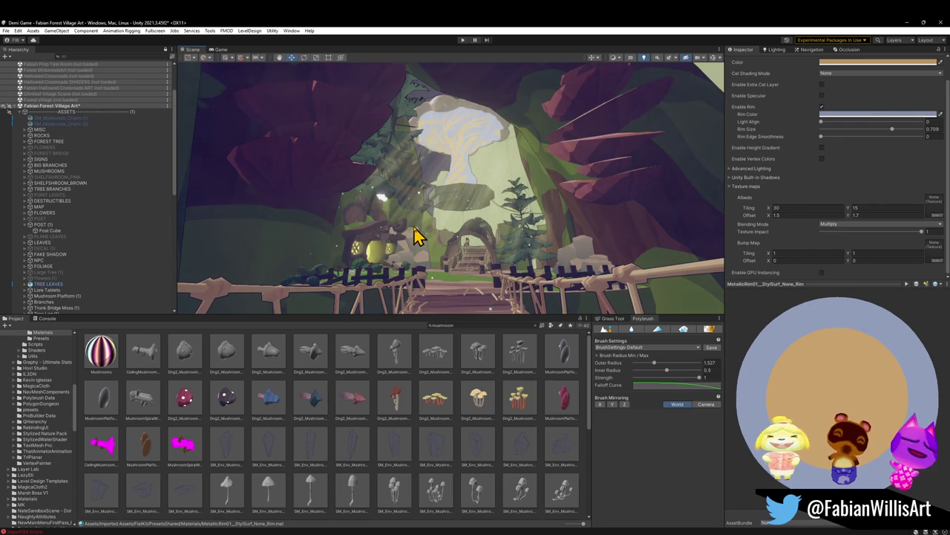
mouse_move(103, 355)
left_mouse_down()
mouse_move(456, 170)
mouse_move(460, 179)
left_mouse_up()
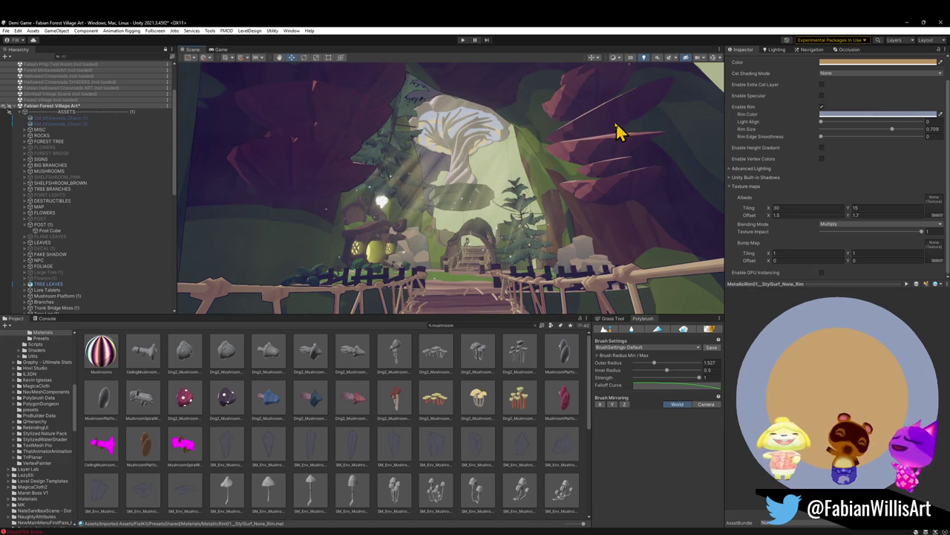
Lower the Mushrooms material's _CelSTR cel shading strength to -0.29.
left_click(102, 355)
mouse_move(870, 163)
left_mouse_down()
mouse_move(856, 159)
mouse_move(946, 165)
mouse_move(895, 158)
mouse_move(869, 166)
left_mouse_up()
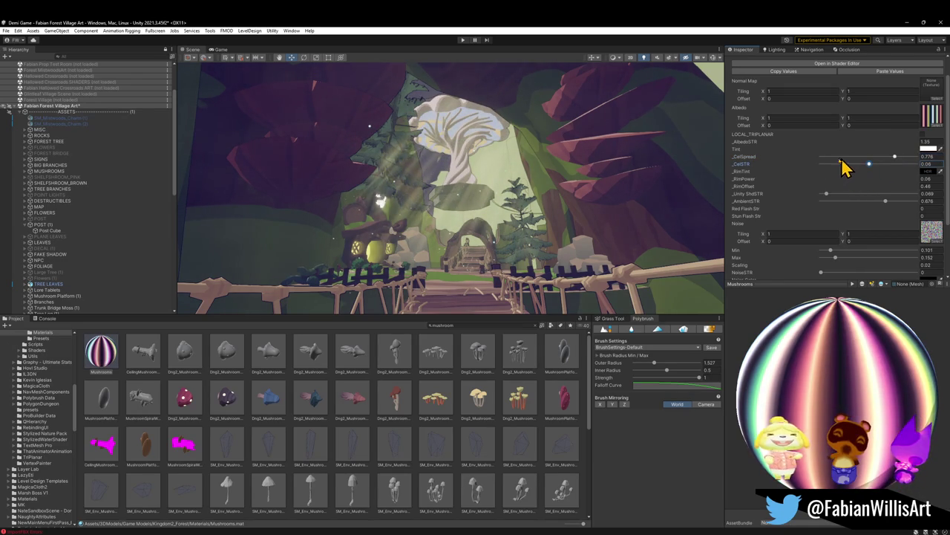
right_click_drag(611, 163, 607, 171)
left_click(607, 172)
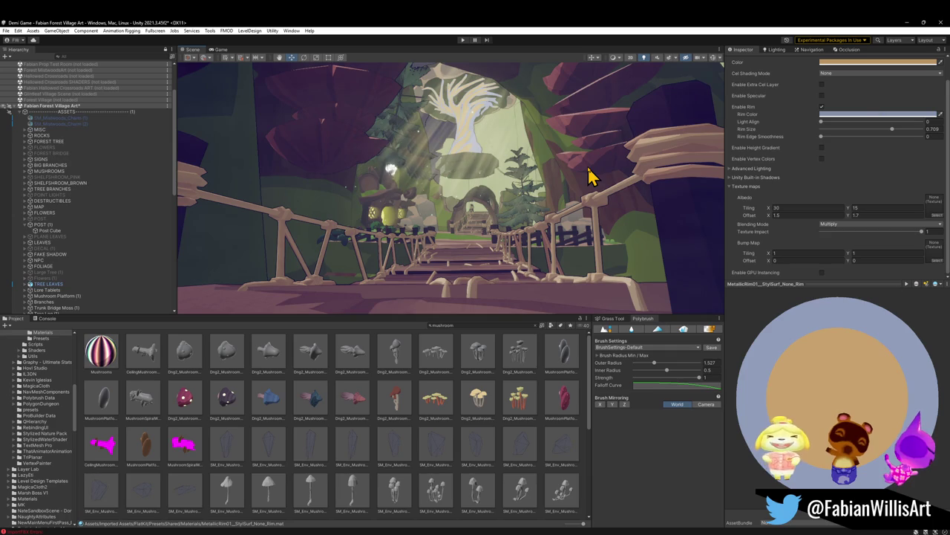
Preview a cyan material on the mushroom tree, then cancel applying it.
scroll(322, 414, "down", 1)
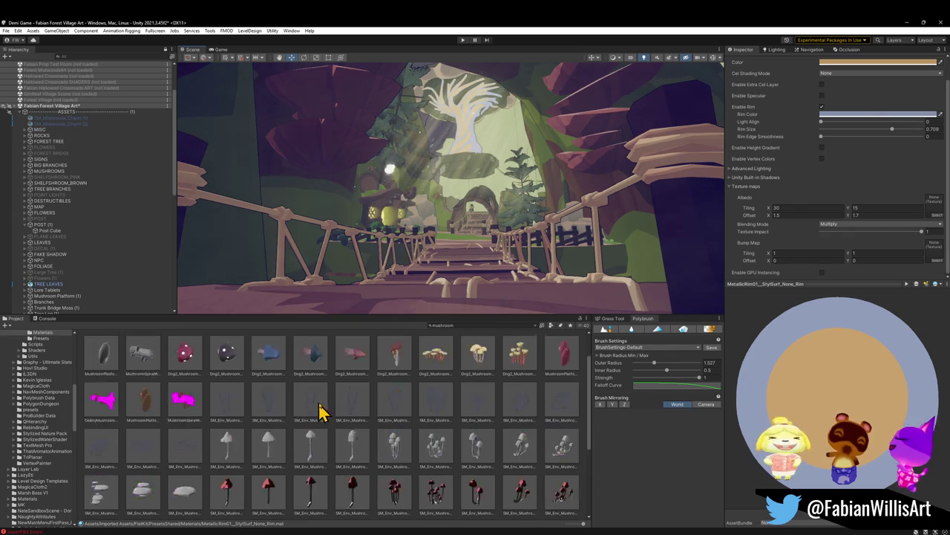
scroll(329, 403, "down", 2)
left_click_drag(443, 459, 468, 89)
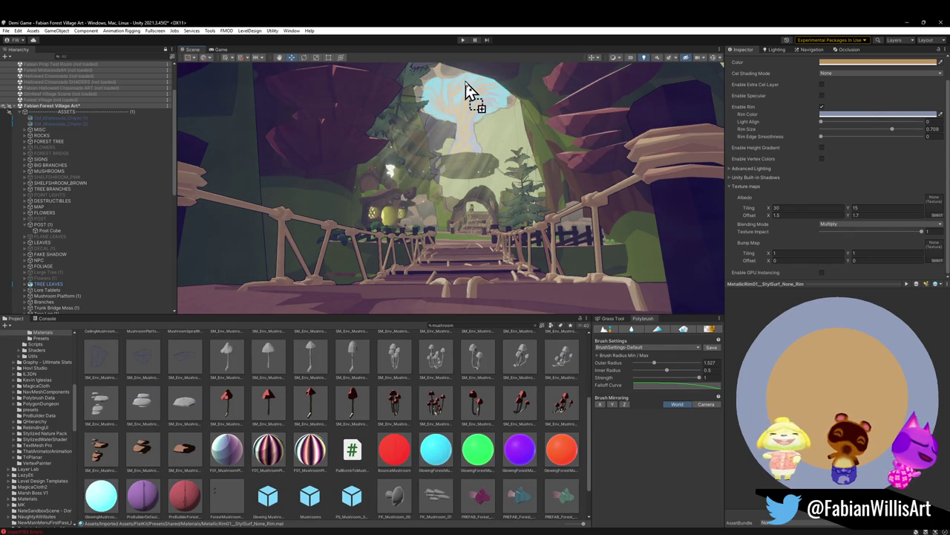
left_click_drag(468, 96, 448, 490)
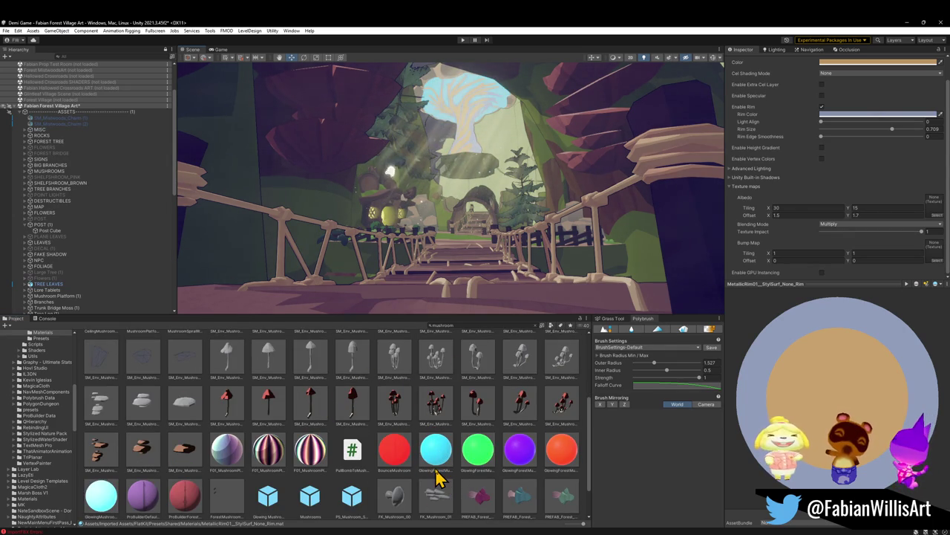
scroll(152, 459, "down", 1)
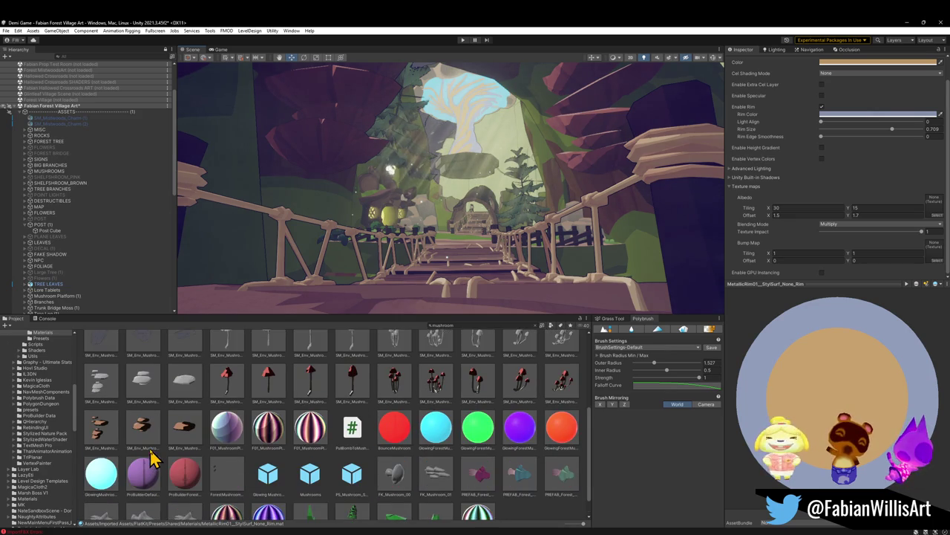
scroll(403, 450, "up", 3)
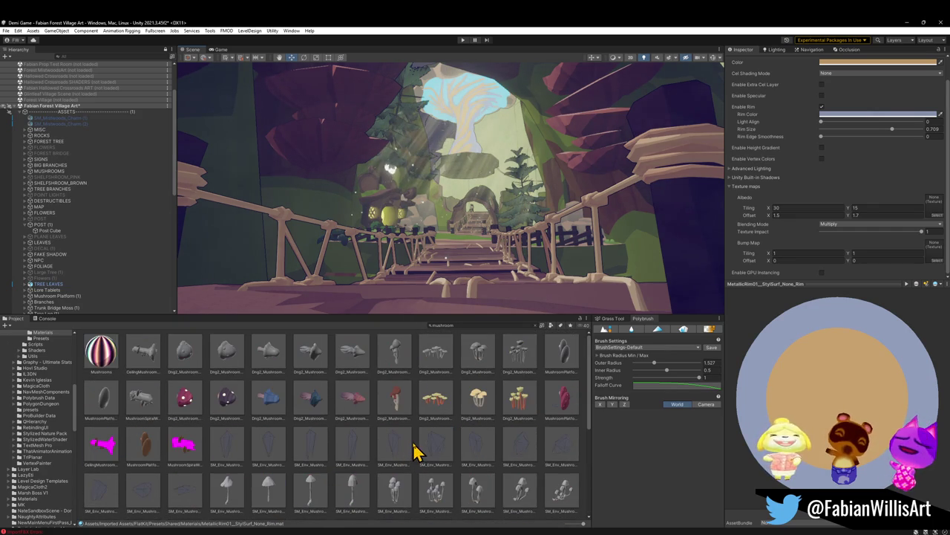
Run a new glow asset search in the Project panel and scroll the results.
left_click(453, 324)
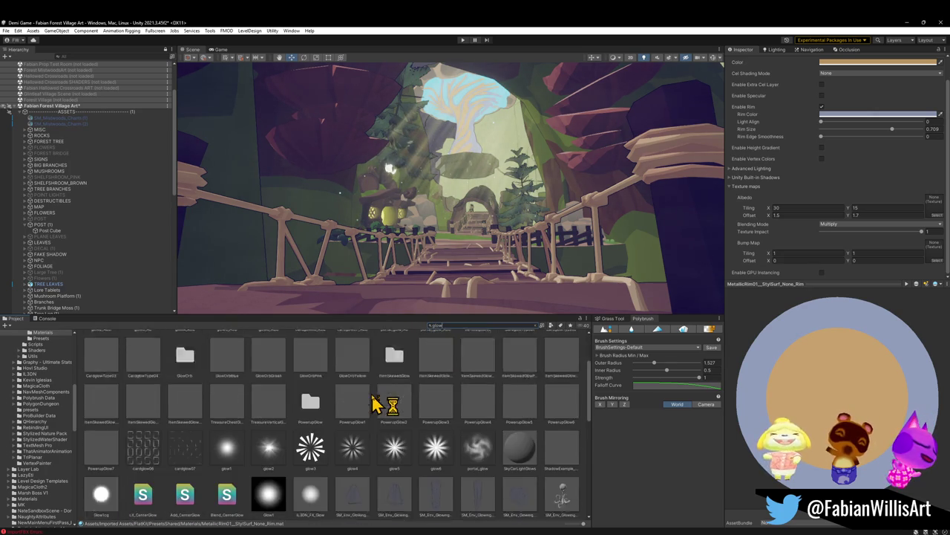
scroll(371, 431, "down", 3)
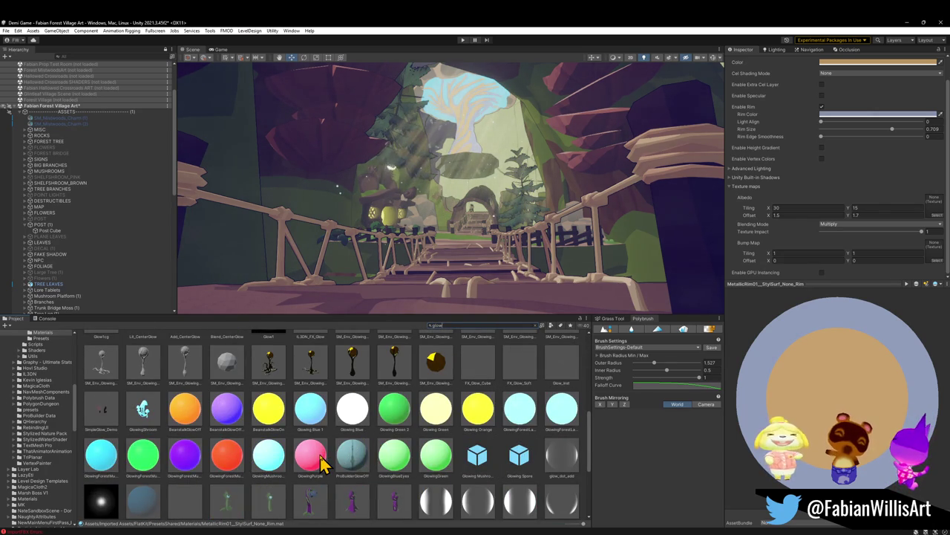
scroll(352, 484, "down", 2)
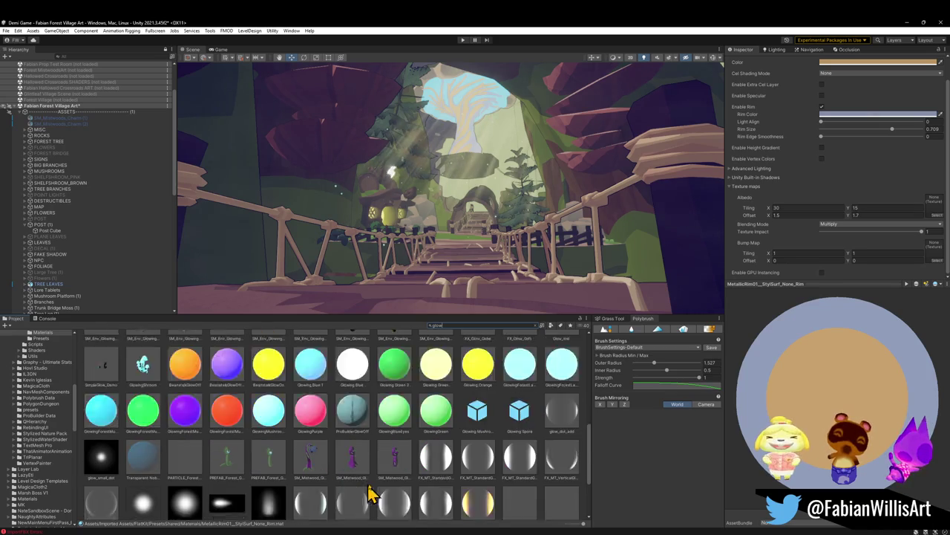
scroll(371, 493, "down", 2)
scroll(416, 492, "down", 1)
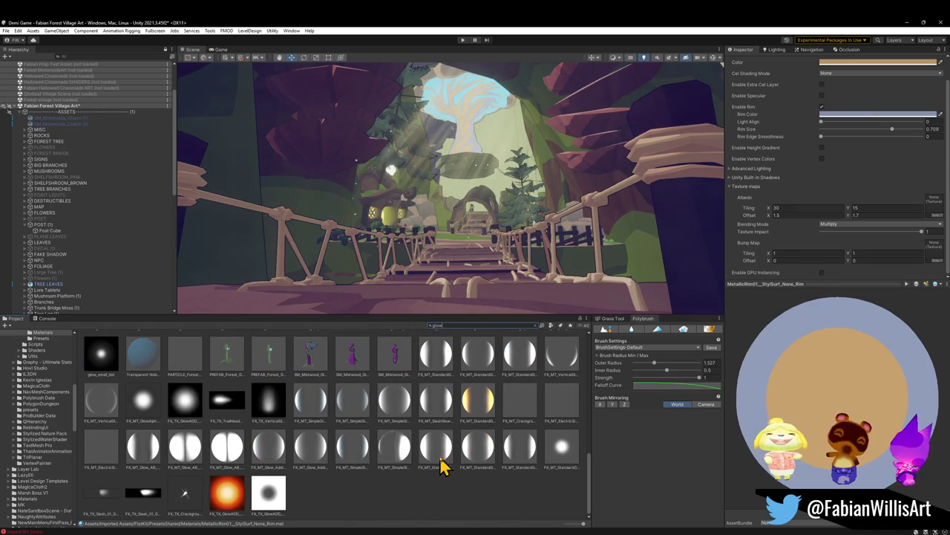
scroll(394, 448, "up", 3)
scroll(394, 448, "up", 2)
scroll(409, 448, "down", 2)
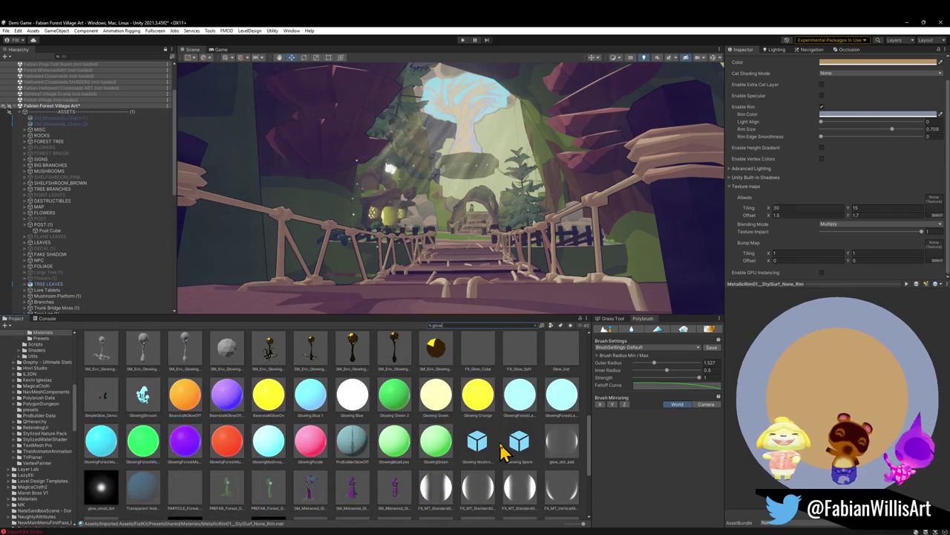
Search for m_mushr and apply M_MushroomEmission to the tree canopy.
left_click(454, 325)
type("_mushr")
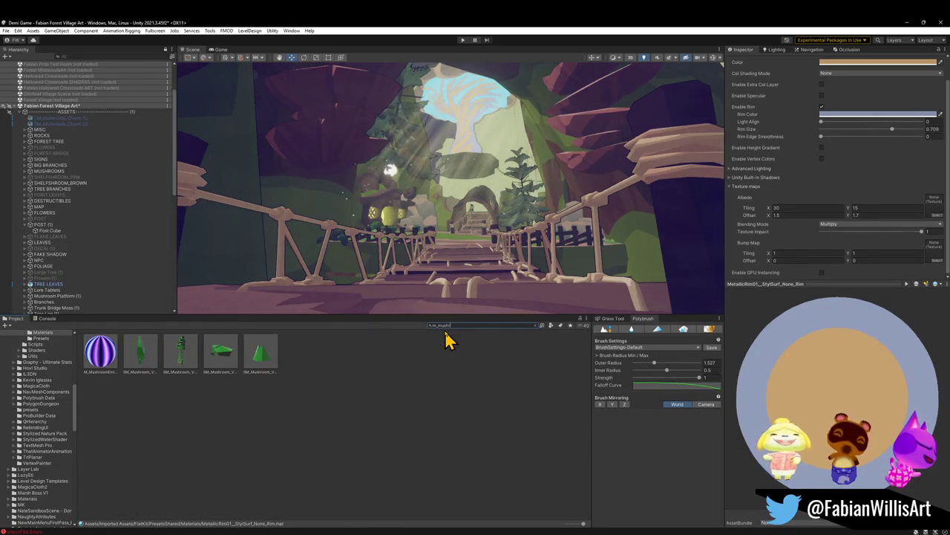
left_click_drag(101, 352, 466, 96)
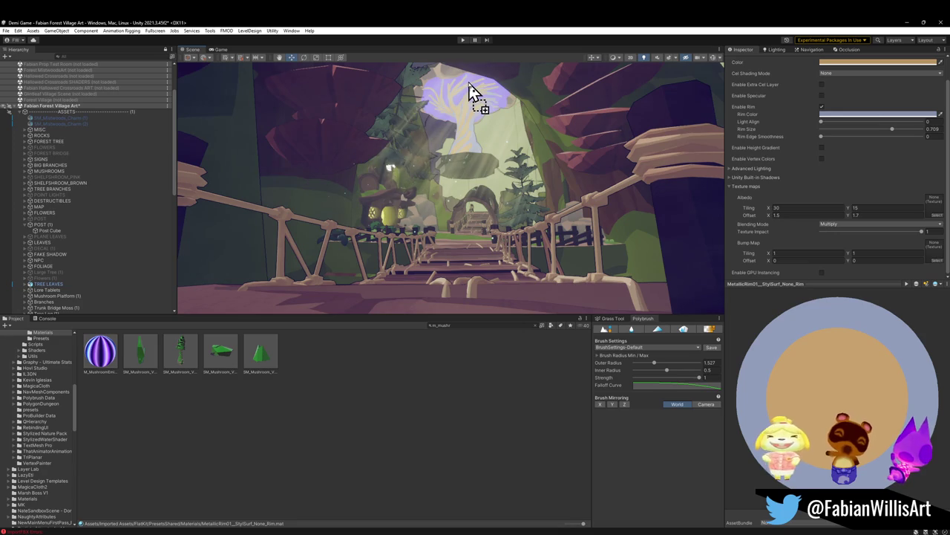
left_click_drag(467, 96, 470, 96)
left_click(109, 362)
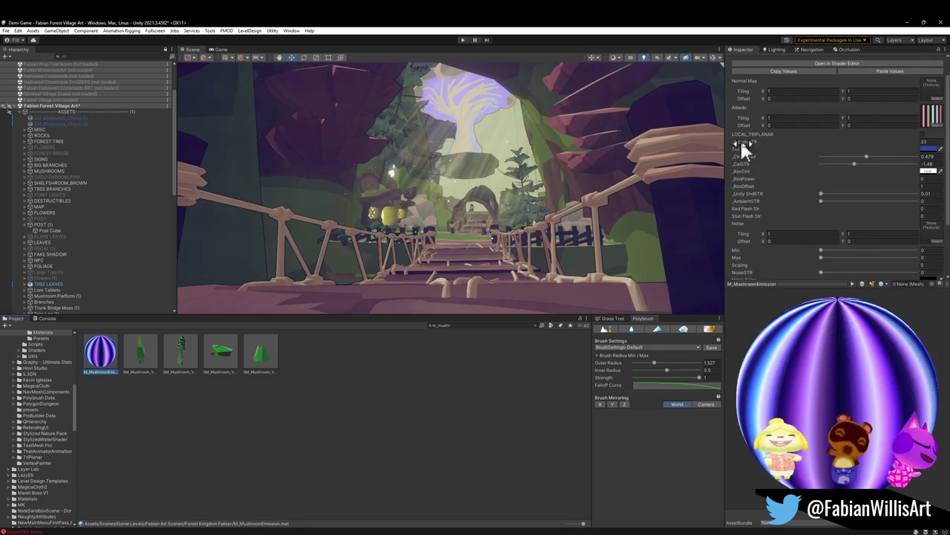
Shift the M_MushroomEmission tint from violet-blue to a lighter blue and review the canopy.
left_click(929, 156)
mouse_move(885, 238)
left_mouse_down()
mouse_move(875, 229)
mouse_move(885, 182)
mouse_move(881, 229)
mouse_move(876, 218)
mouse_move(892, 226)
left_mouse_up()
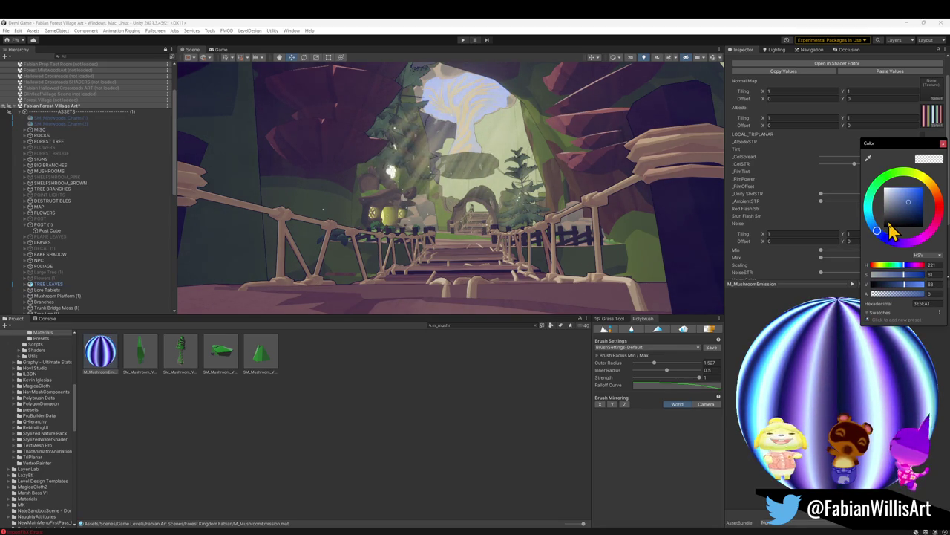
right_click_drag(484, 179, 490, 185)
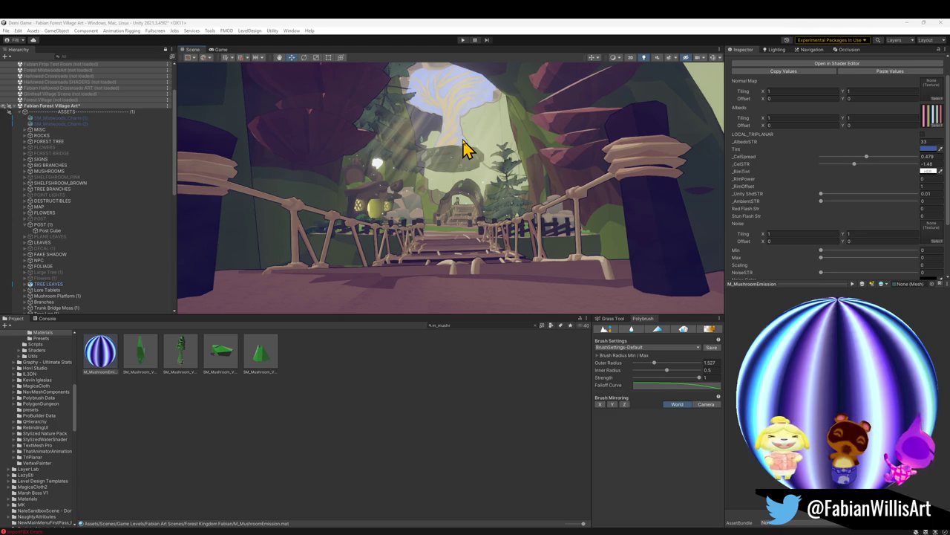
left_click(923, 22)
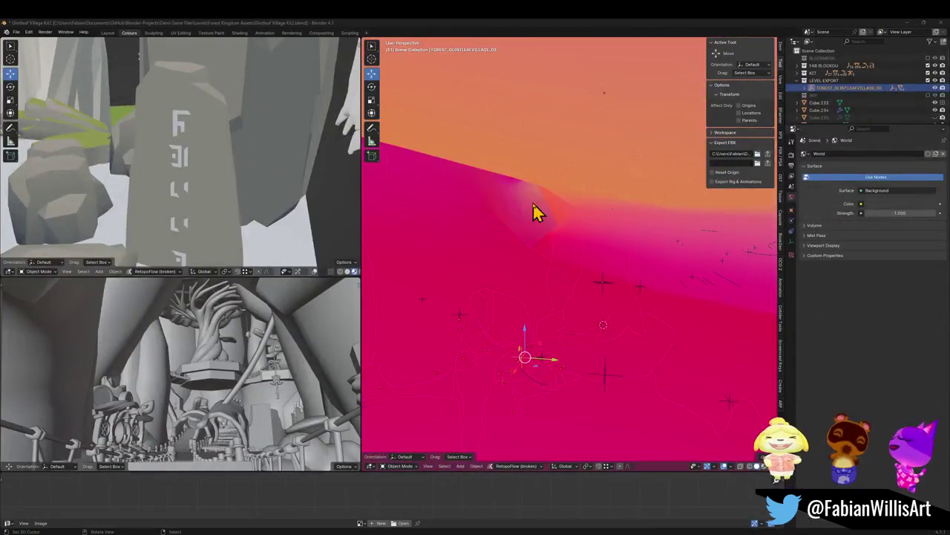
Walk the Blender view to the canopy branch and select Plane.018.
key("shift+grave")
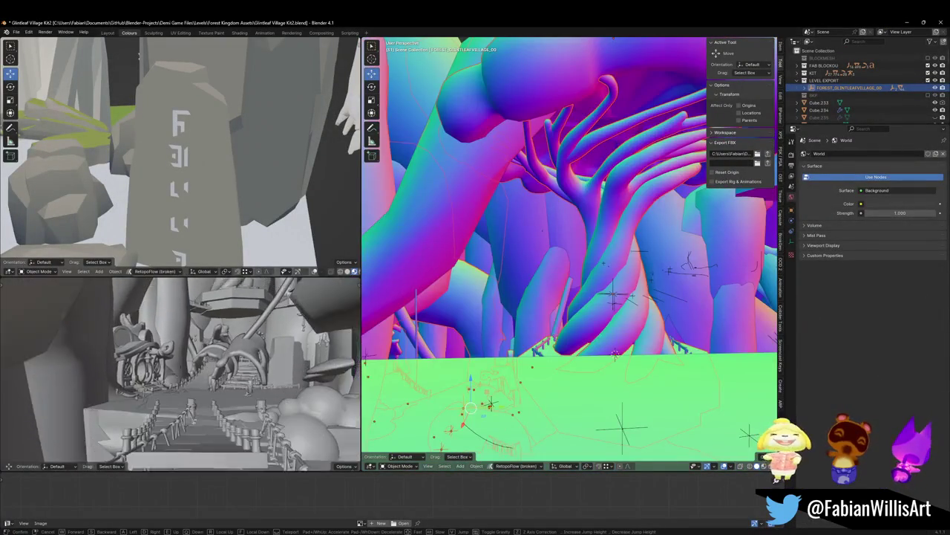
key("w")
left_click(207, 362)
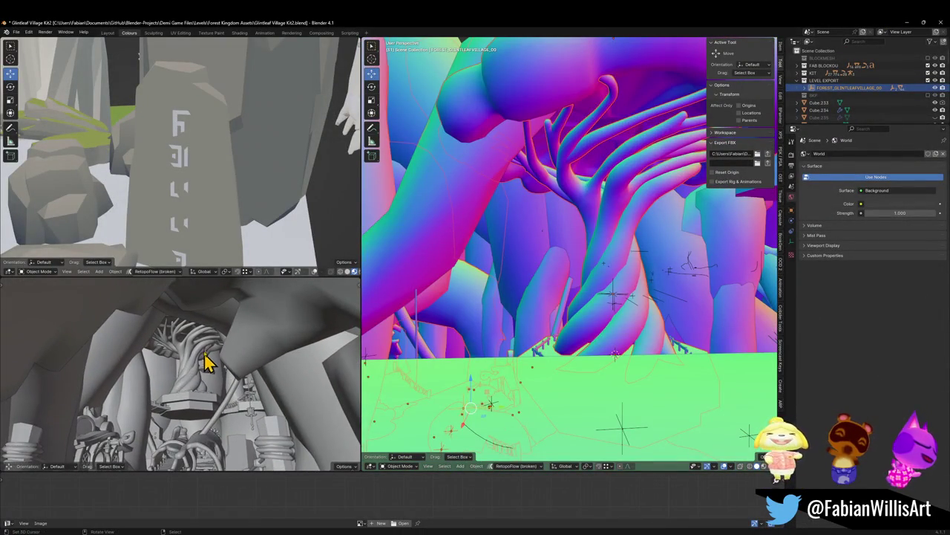
left_click(566, 269)
mouse_move(566, 270)
middle_mouse_down()
mouse_move(542, 252)
mouse_move(604, 308)
mouse_move(547, 267)
mouse_move(543, 240)
middle_mouse_up()
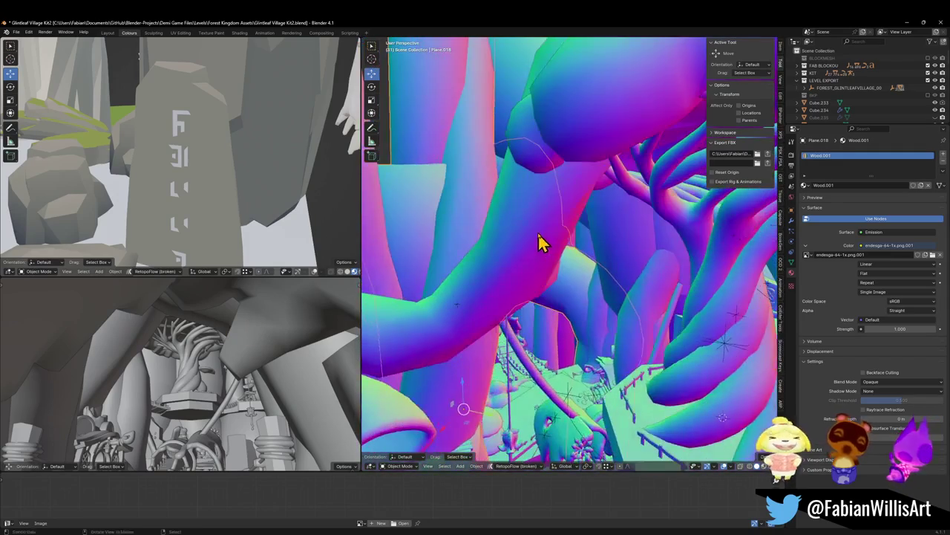
mouse_move(578, 305)
middle_mouse_down()
mouse_move(587, 304)
mouse_move(565, 303)
mouse_move(573, 271)
mouse_move(543, 263)
mouse_move(592, 272)
mouse_move(594, 213)
mouse_move(579, 141)
mouse_move(606, 221)
middle_mouse_up()
Trial-raise Plane.018 along Z with proportional editing, undo it and leave Edit Mode.
key("Tab")
key("g")
key("z")
scroll(611, 211, "down", 3)
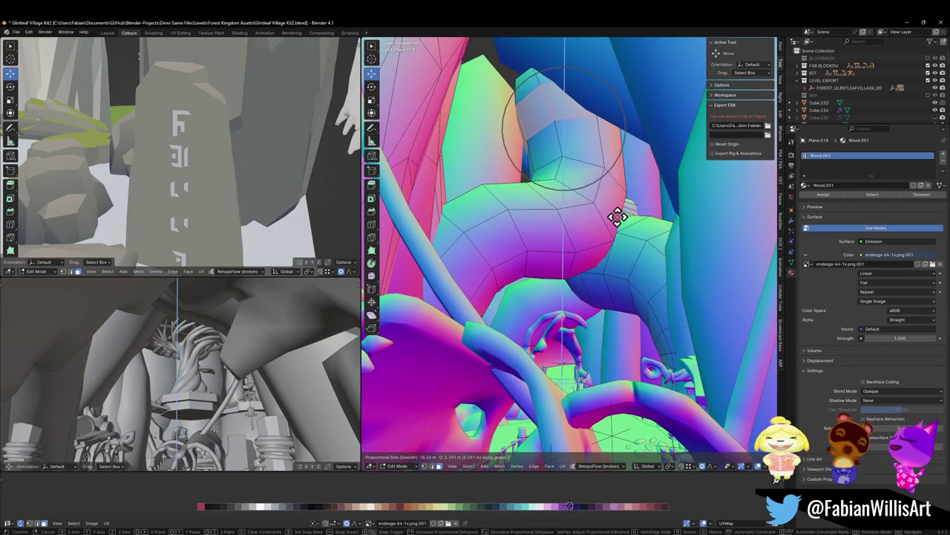
scroll(613, 215, "down", 10)
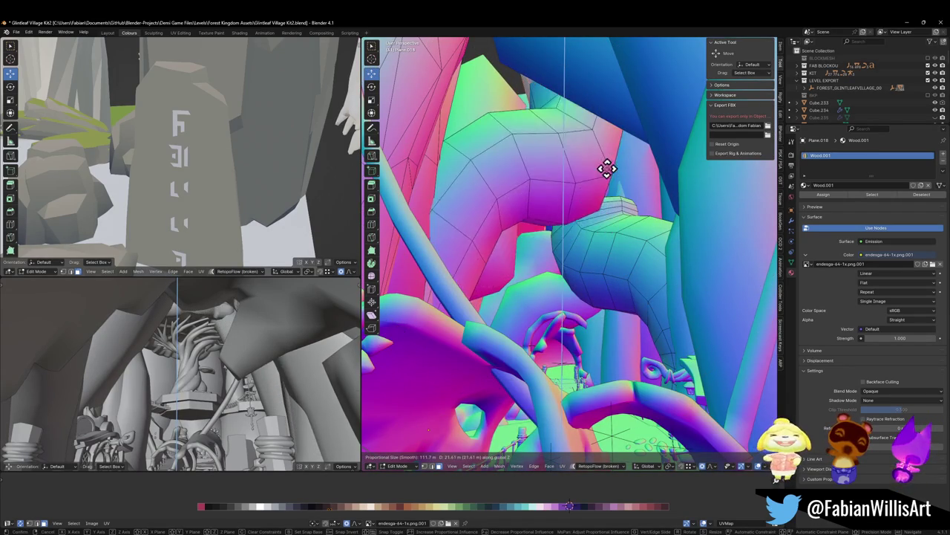
left_click(600, 173)
key("ctrl+z")
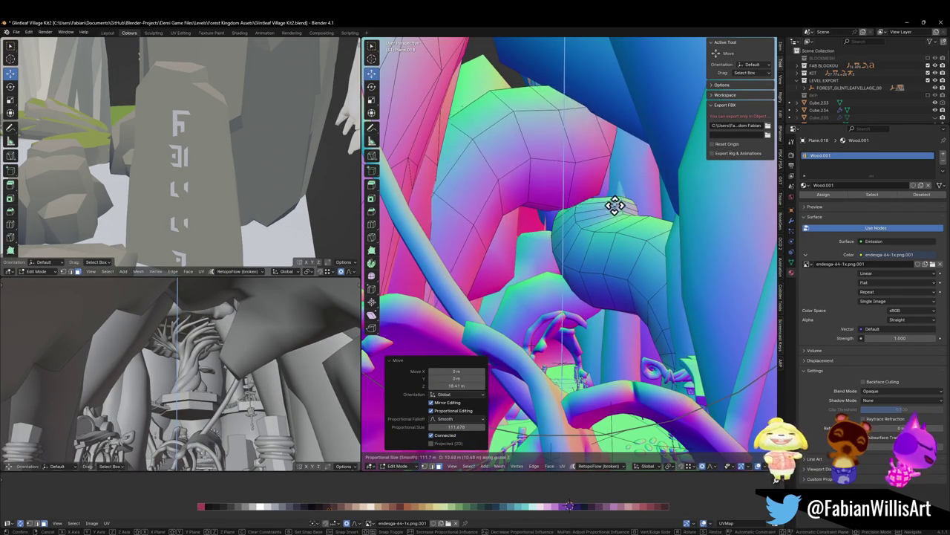
left_click(577, 223)
key("g")
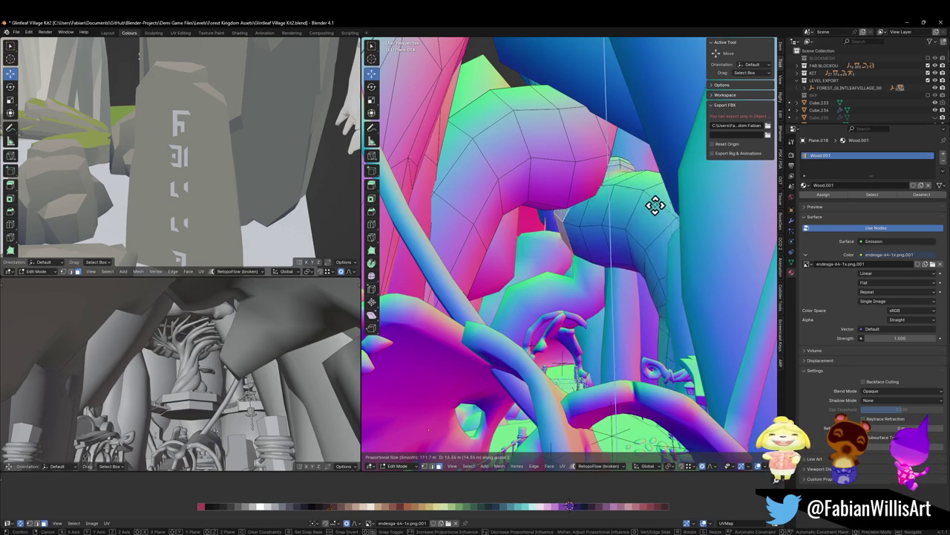
right_click(632, 187)
key("alt+q")
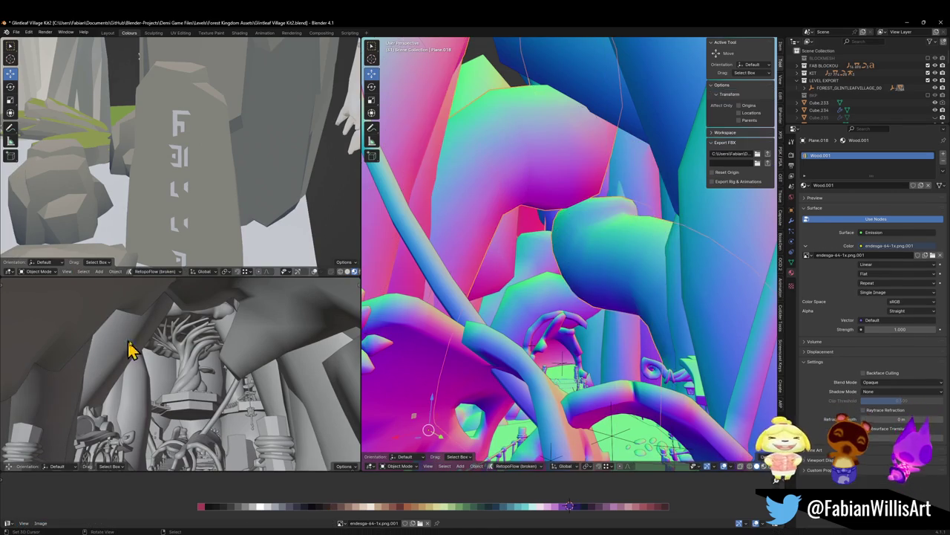
Raise Plane.120 by 25.248 m along Z.
middle_click_drag(610, 288, 629, 267, "shift")
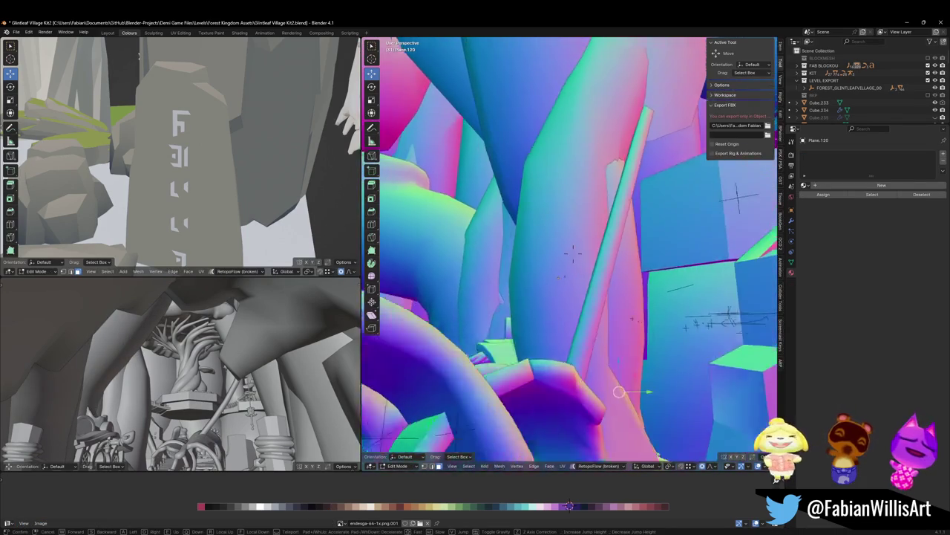
key("Tab")
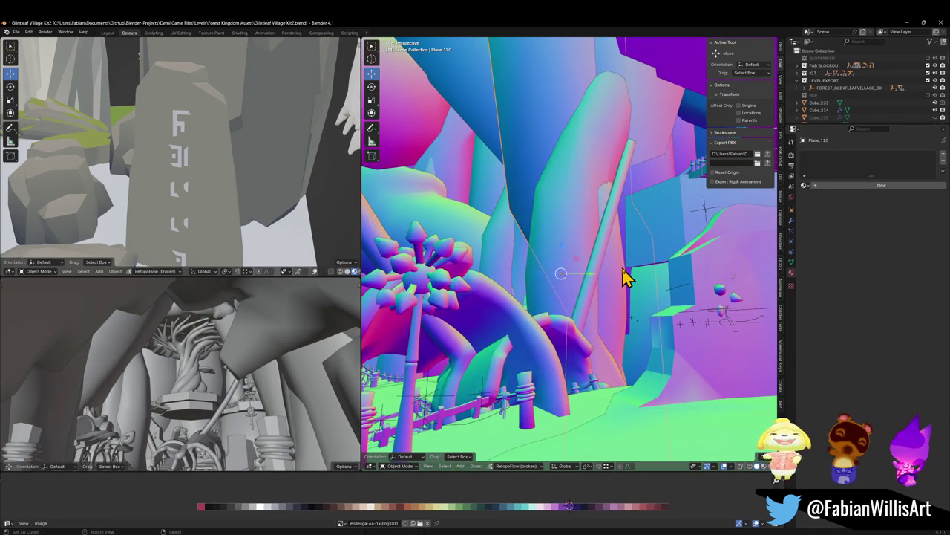
key("g")
key("z")
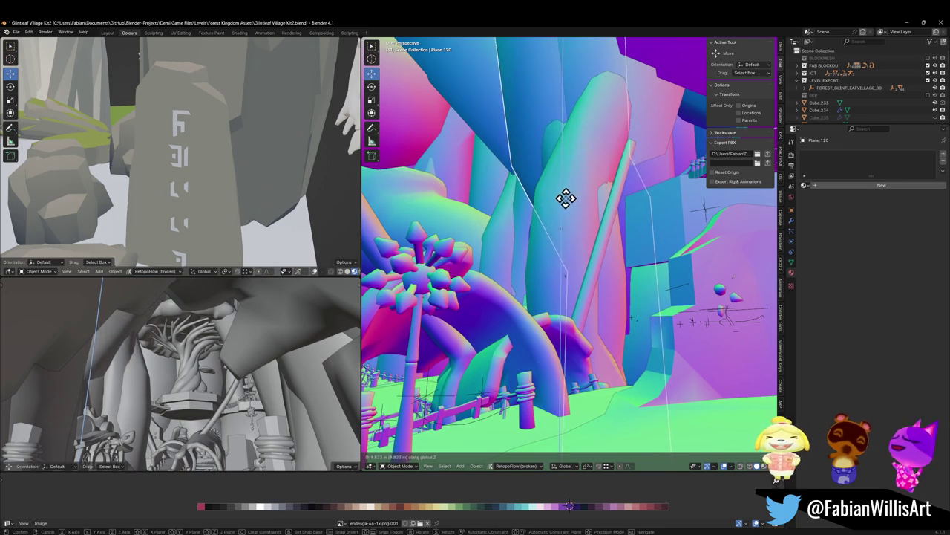
left_click(565, 143)
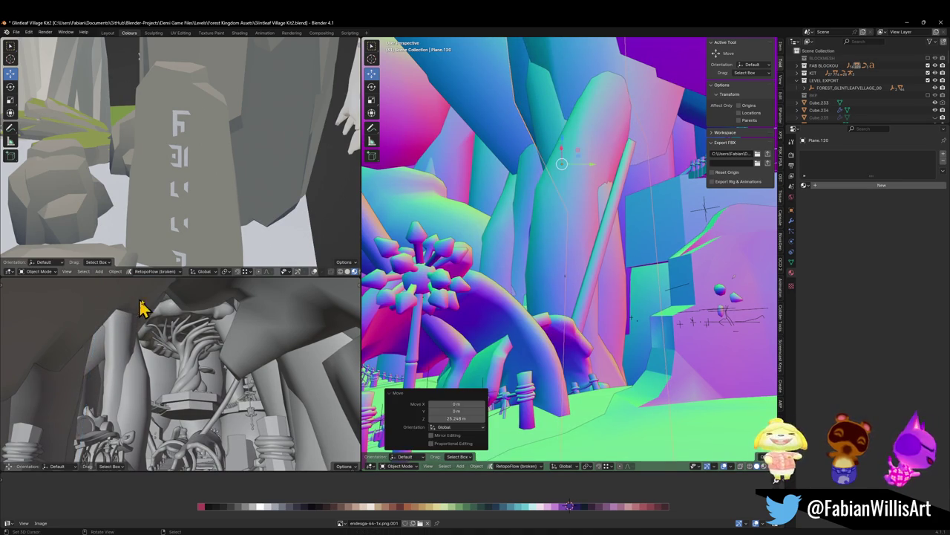
Frame and delete the Cylinder.053 object.
left_click(193, 303)
key("KP_Decimal")
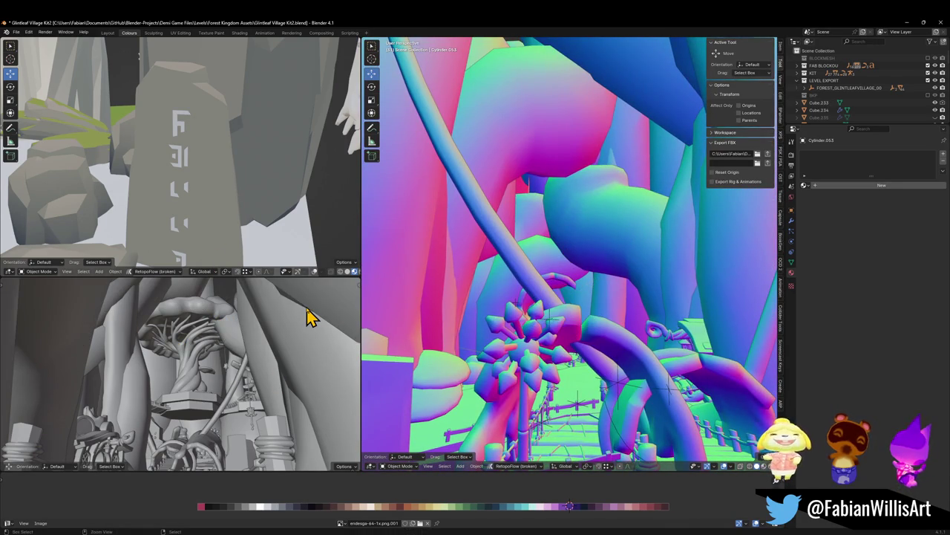
key("Delete")
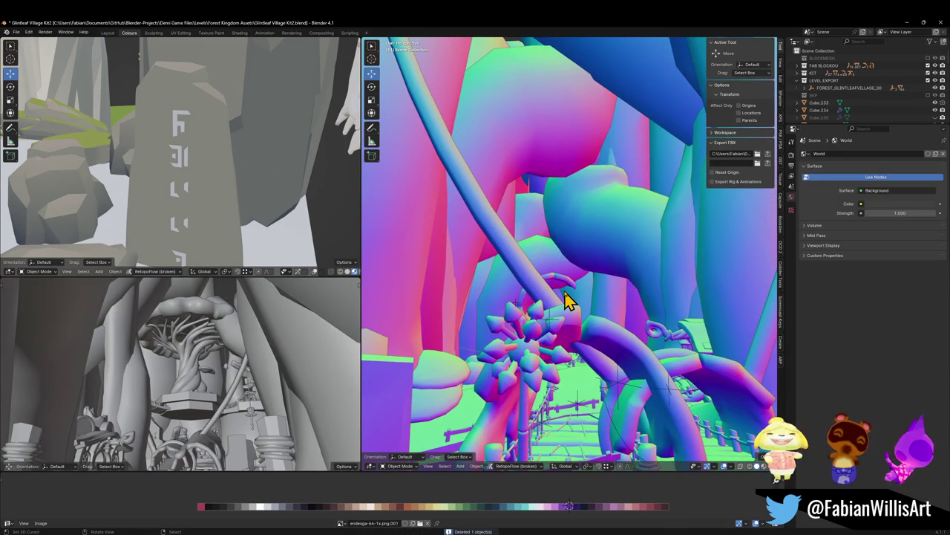
Walk the lower viewport to the mound and open Plane.076 in Edit Mode.
key("shift+grave")
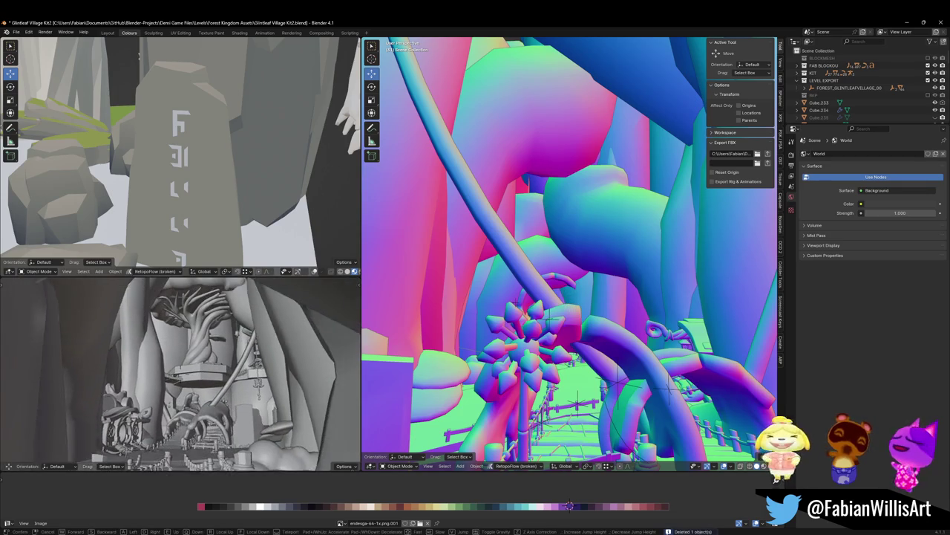
key("w")
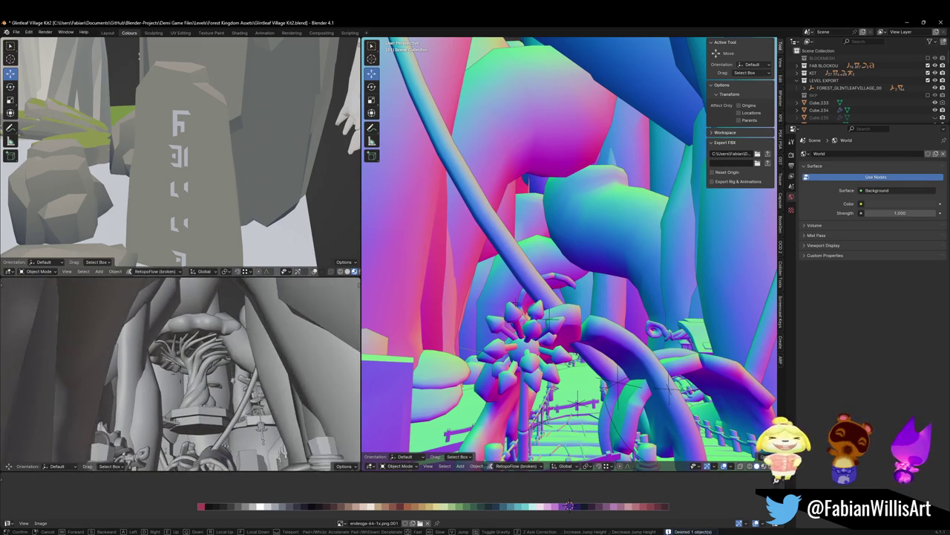
key("Return")
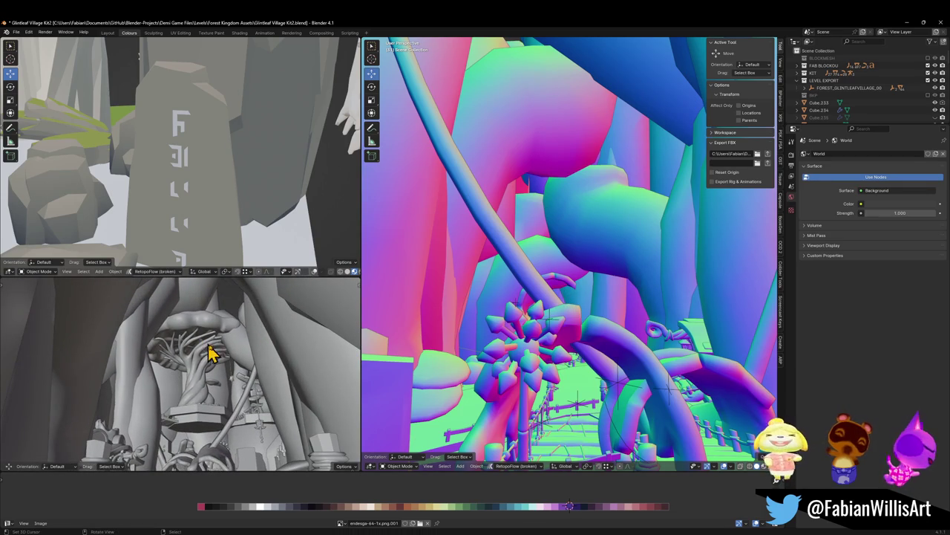
left_click(210, 354)
key("Tab")
key("KP_Decimal")
Inspect Plane.076 in Edit Mode with X-ray on, then return to Object Mode.
mouse_move(588, 277)
middle_mouse_down()
mouse_move(557, 304)
mouse_move(597, 271)
middle_mouse_up()
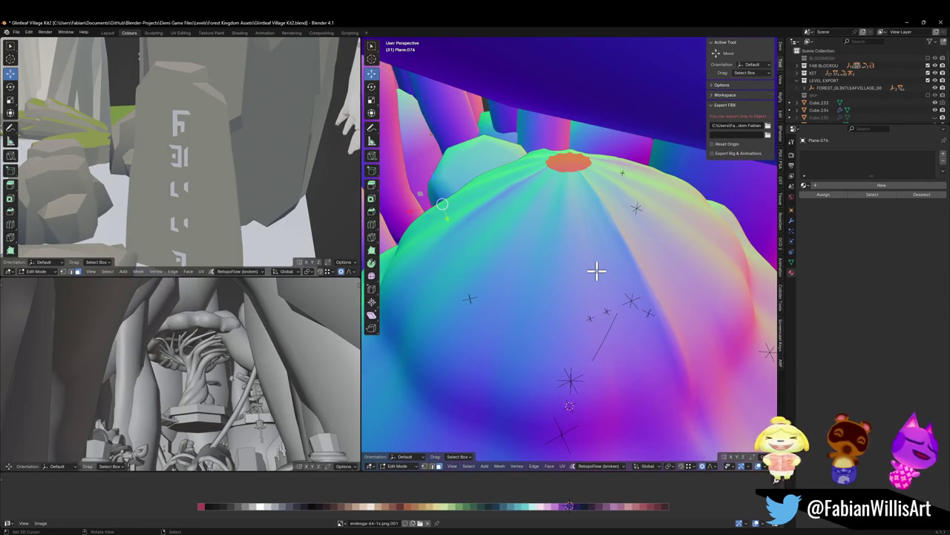
scroll(582, 273, "down", 2)
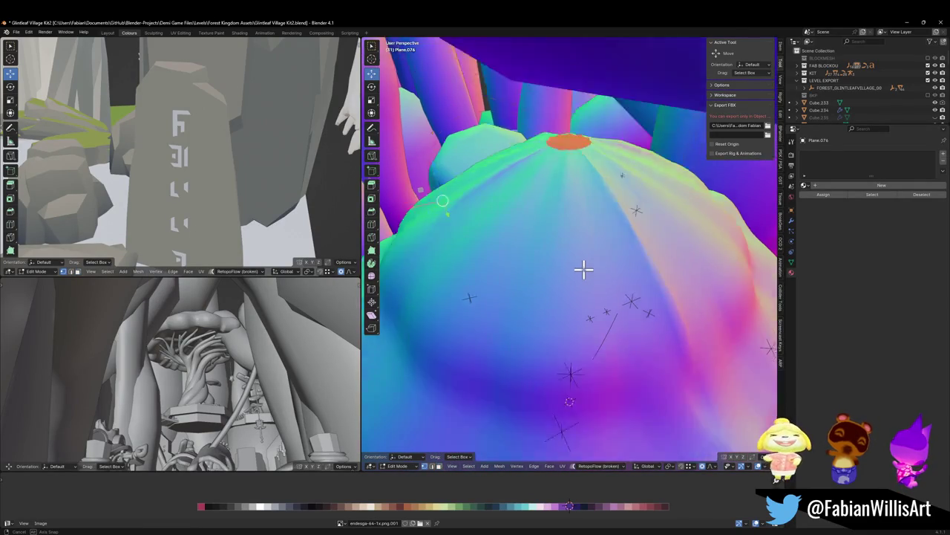
scroll(584, 252, "down", 3)
scroll(583, 253, "down", 3)
key("alt+z")
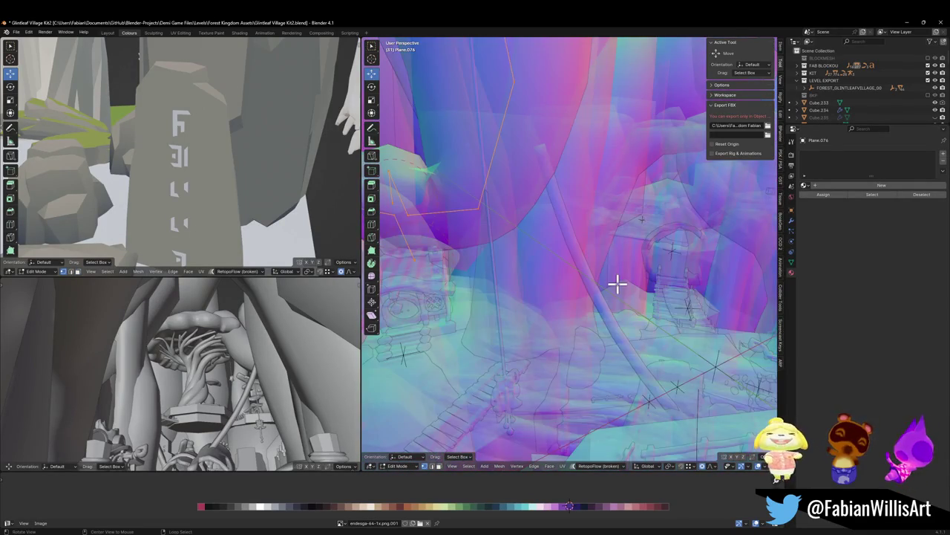
scroll(612, 271, "up", 3)
scroll(607, 267, "up", 3)
mouse_move(605, 270)
middle_mouse_down()
mouse_move(717, 310)
mouse_move(651, 267)
mouse_move(670, 267)
mouse_move(666, 254)
middle_mouse_up()
key("Tab")
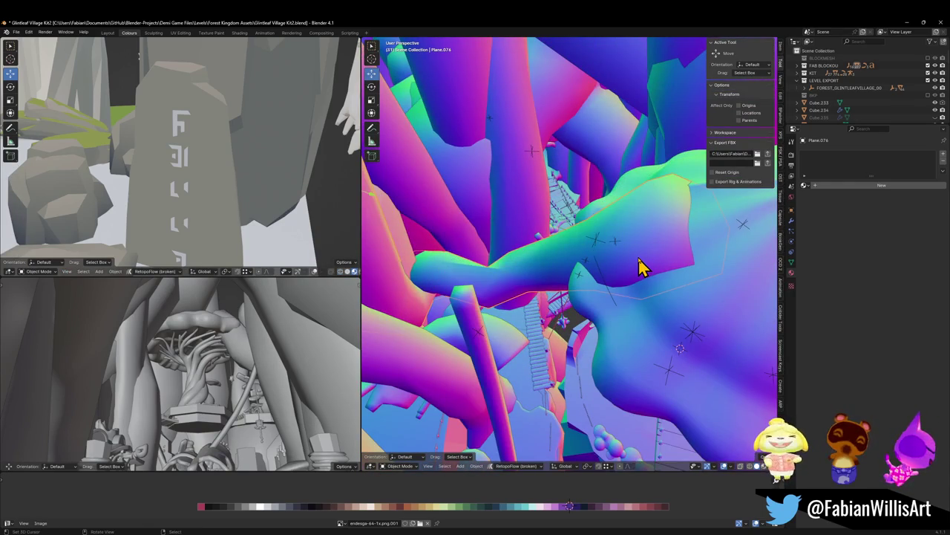
Cancel a move of the village empty, switch to material view and unhide the branch.
left_click(600, 248)
key("g")
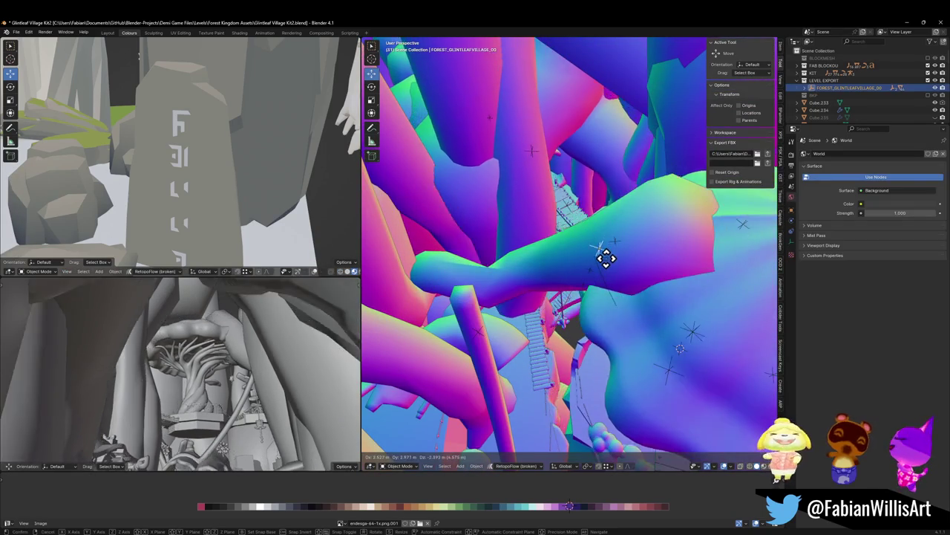
key("Escape")
key("ctrl+z")
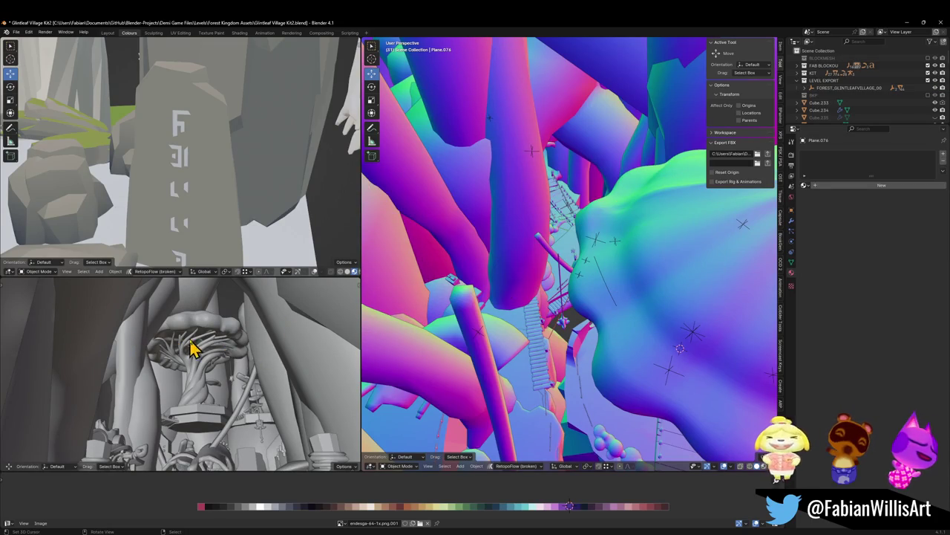
key("z")
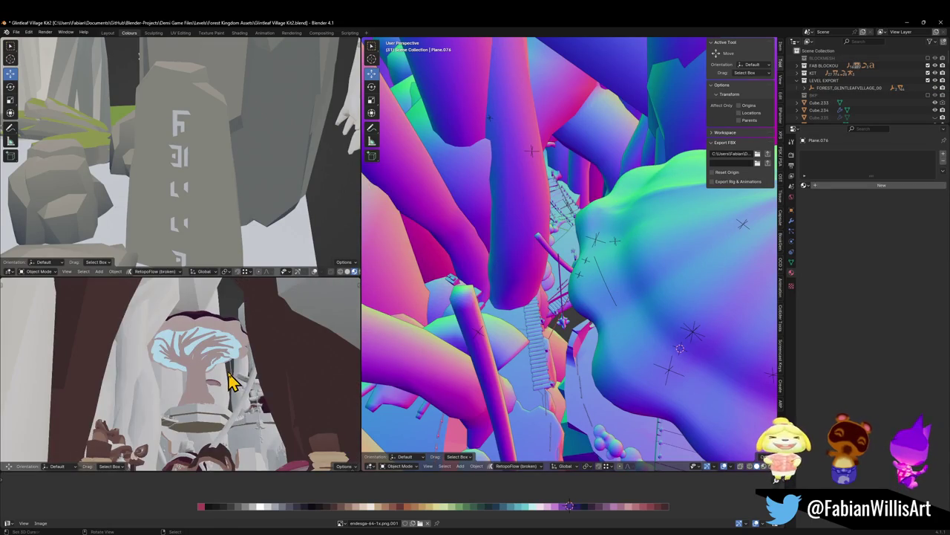
key("shift+grave")
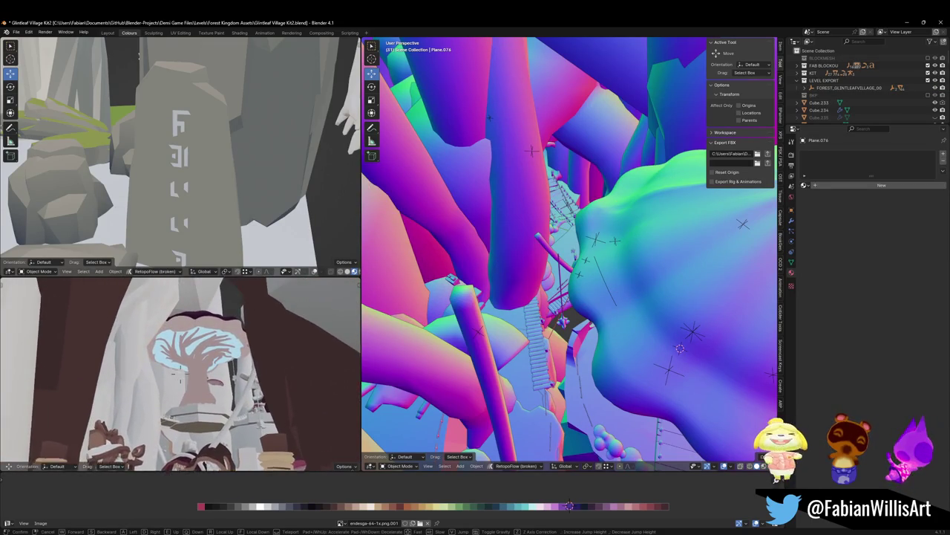
left_click(230, 380)
key("alt+h")
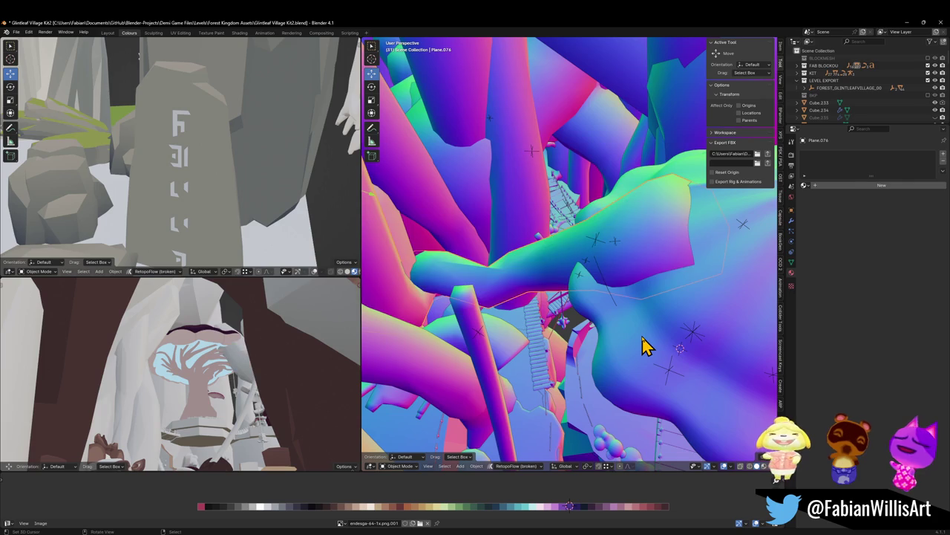
Save Glintleaf Village Kit2.blend, nudge the FOREST_GLINTLEAFVILLAGE_00 empty, save again and return to Unity.
key("ctrl+s")
left_click(598, 245)
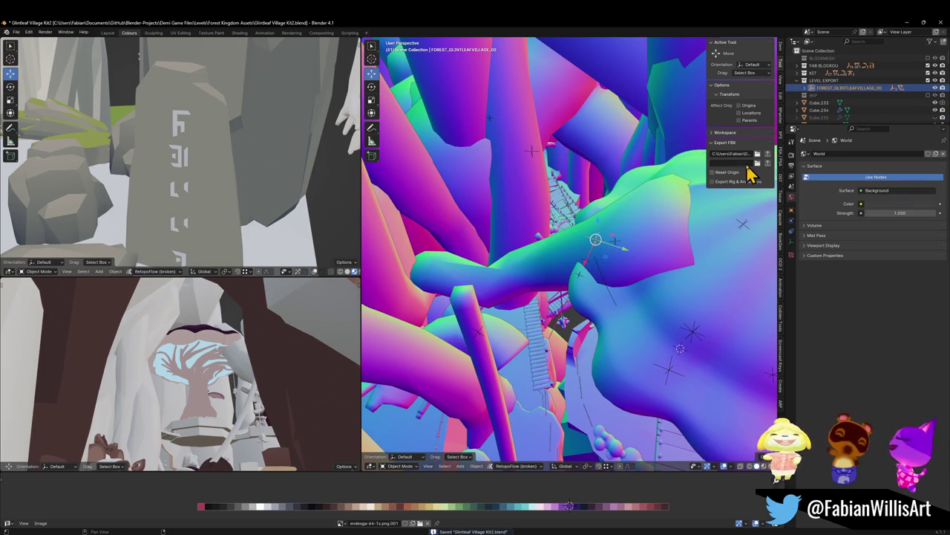
left_click_drag(641, 240, 628, 265)
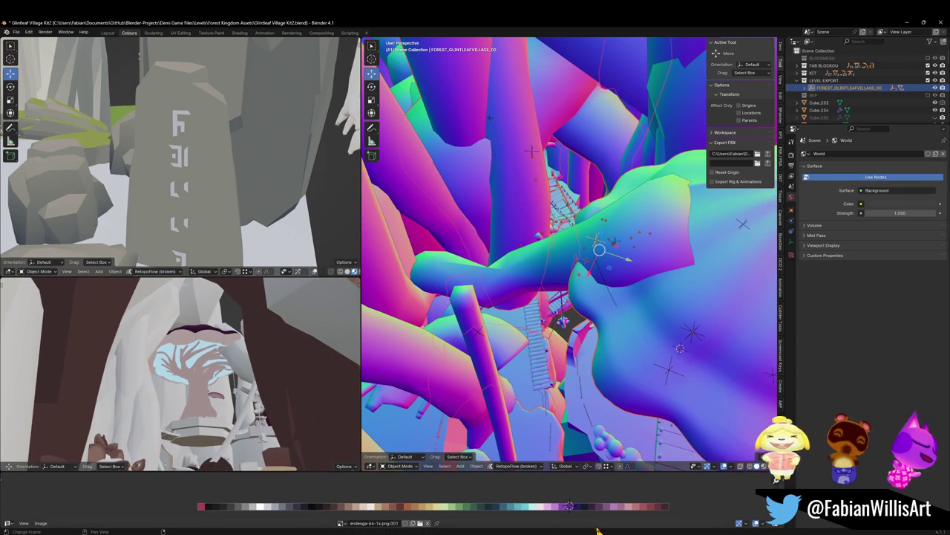
key("ctrl+s")
key("alt+Tab")
mouse_move(453, 213)
right_mouse_down()
mouse_move(463, 181)
mouse_move(445, 144)
mouse_move(447, 196)
right_mouse_up()
key("w")
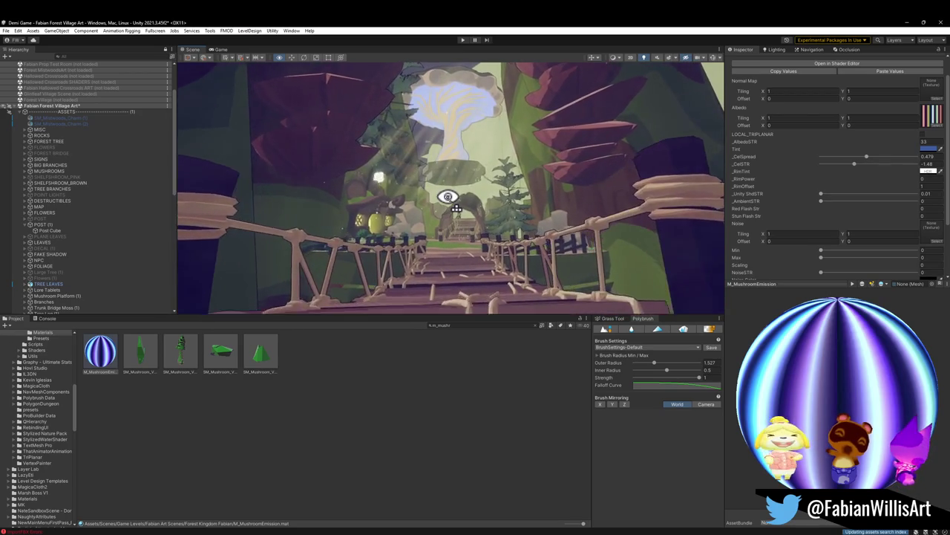
mouse_move(448, 197)
right_mouse_down()
mouse_move(446, 179)
mouse_move(483, 201)
right_mouse_up()
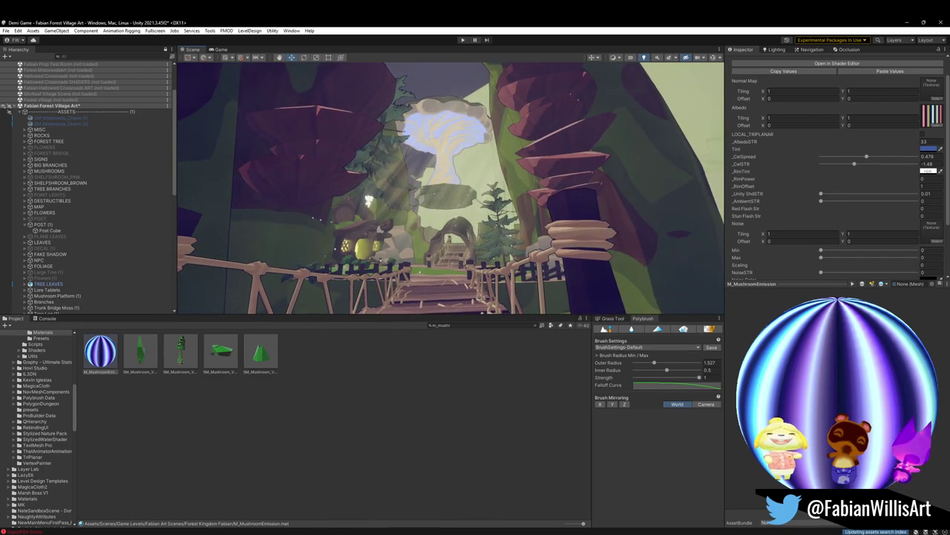
right_click_drag(368, 201, 368, 199)
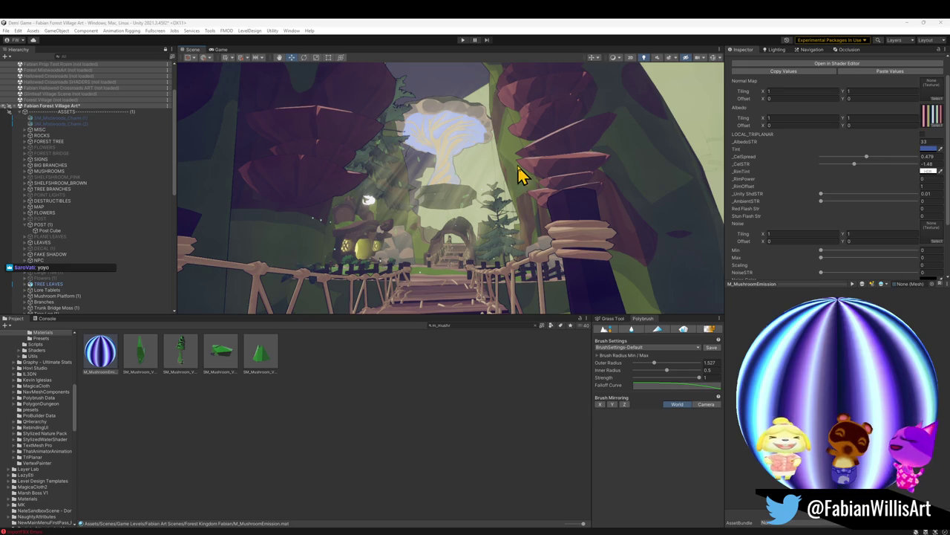
scroll(517, 181, "up", 1)
right_click_drag(527, 202, 519, 205)
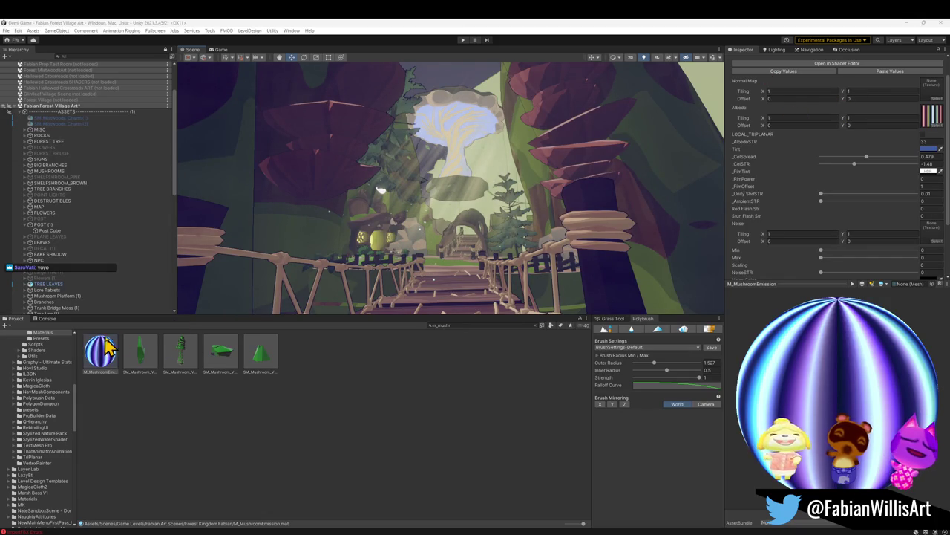
left_click(464, 111)
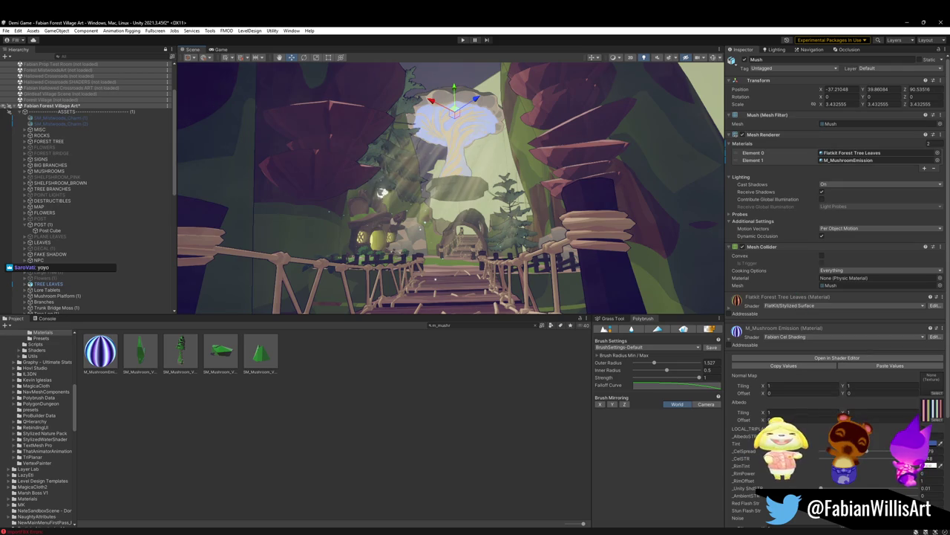
Expand and collapse the Flatkit Forest Tree Leaves material, then select the project search text.
left_click(738, 300)
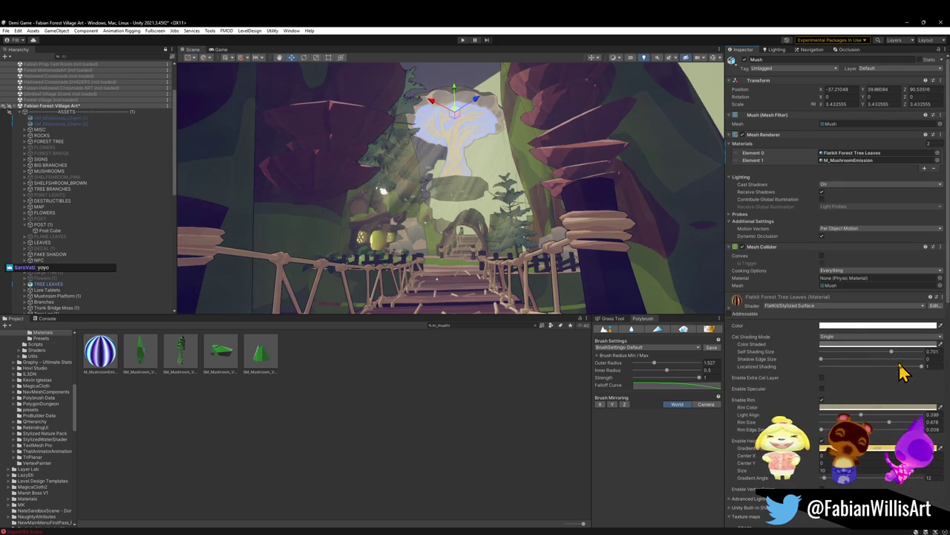
left_click(730, 312)
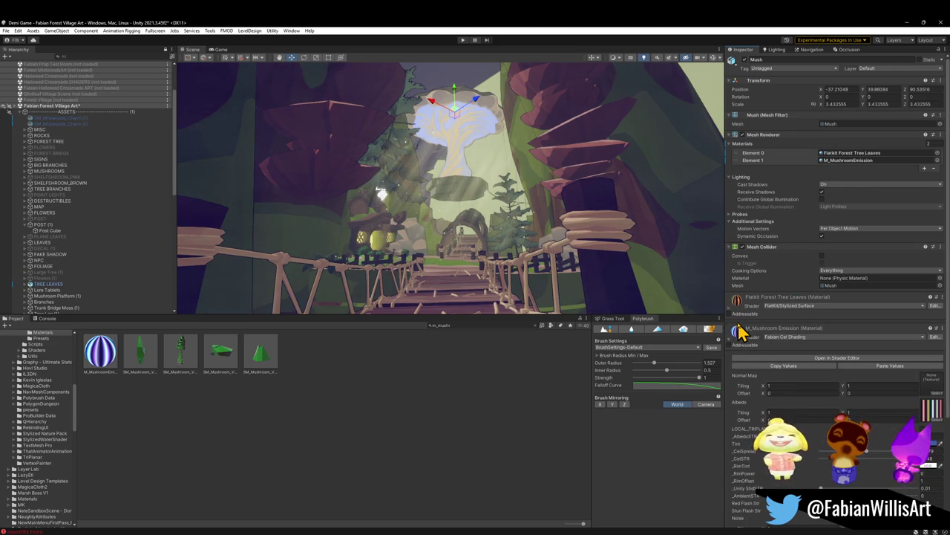
left_click(461, 326)
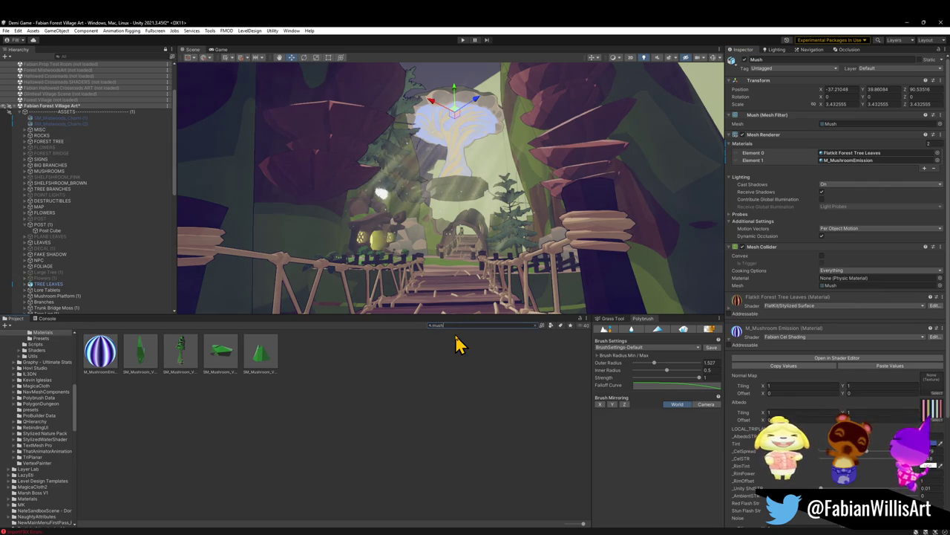